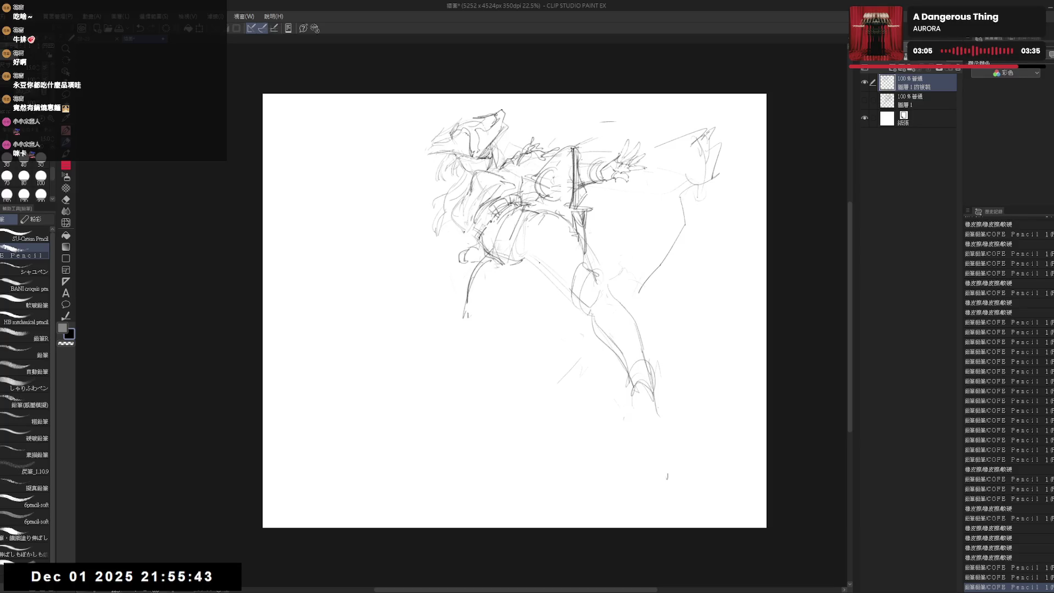
Step: Erase the old leg lines and redraw them with fresh pencil strokes
{"action": "left_click_drag", "start_coordinate": [593, 290], "coordinate": [558, 329]}
{"action": "left_click", "coordinate": [663, 428]}
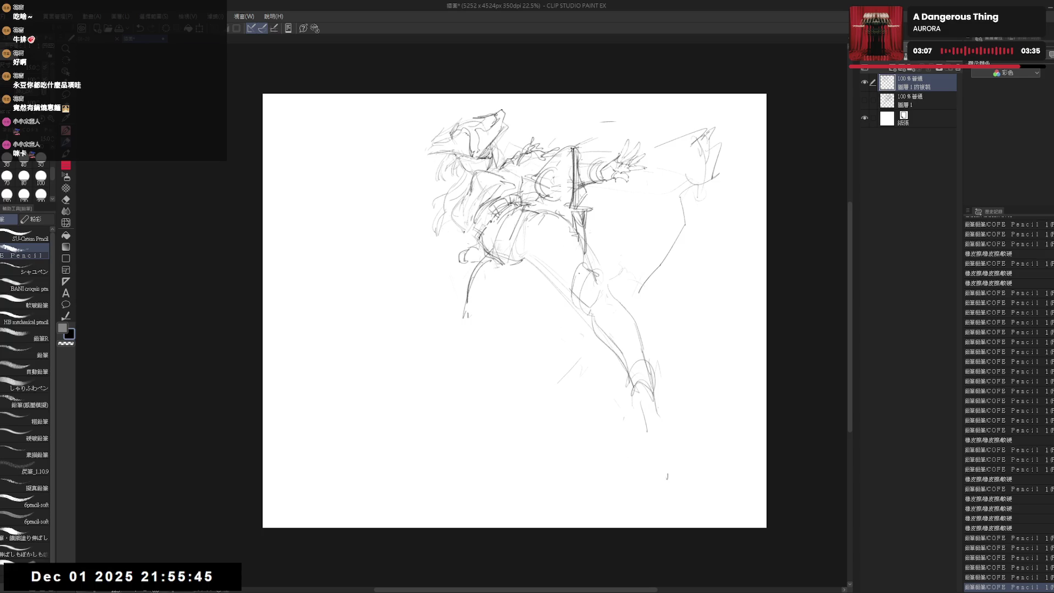
{"action": "key", "text": "e"}
{"action": "left_click_drag", "start_coordinate": [574, 247], "coordinate": [554, 285]}
{"action": "left_click_drag", "start_coordinate": [604, 250], "coordinate": [574, 299]}
{"action": "key", "text": "p"}
{"action": "key", "text": "e"}
{"action": "left_click_drag", "start_coordinate": [593, 220], "coordinate": [552, 285]}
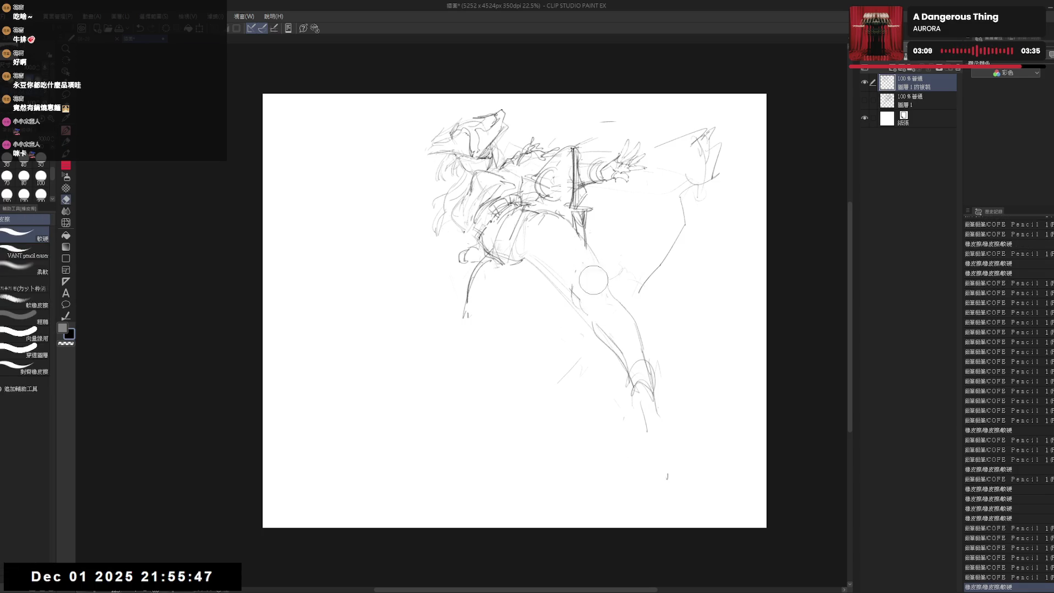
{"action": "key", "text": "p"}
{"action": "left_click_drag", "start_coordinate": [574, 230], "coordinate": [604, 264]}
Step: Clear stray sketch lines around the hips and left leg, adding a short leg mark
{"action": "key", "text": "e"}
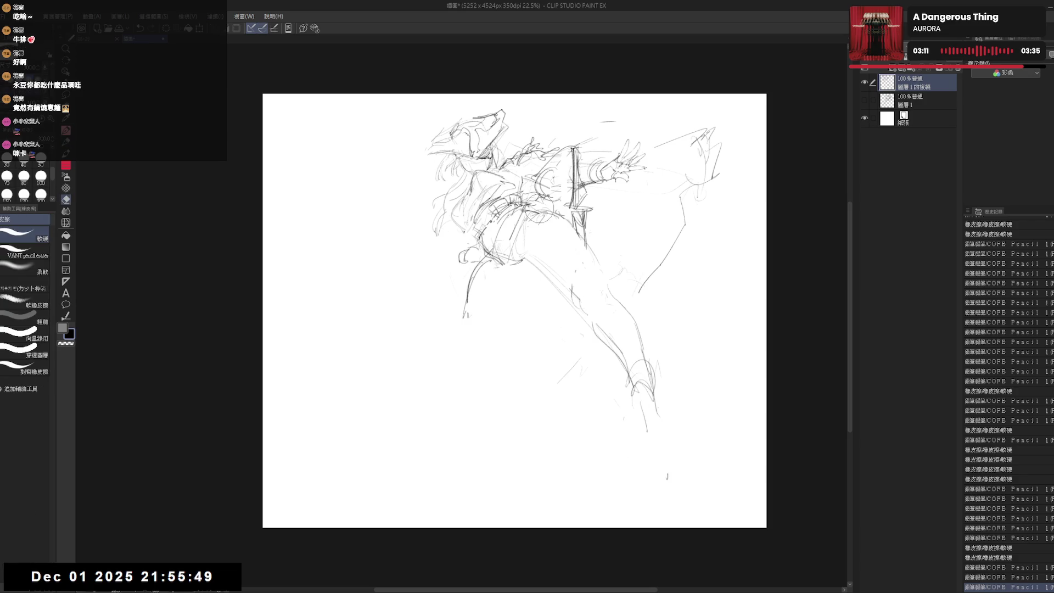
{"action": "mouse_move", "coordinate": [566, 198]}
{"action": "left_mouse_down"}
{"action": "mouse_move", "coordinate": [527, 231]}
{"action": "mouse_move", "coordinate": [466, 253]}
{"action": "mouse_move", "coordinate": [503, 261]}
{"action": "mouse_move", "coordinate": [467, 305]}
{"action": "left_mouse_up"}
{"action": "key", "text": "p"}
{"action": "key", "text": "e"}
{"action": "key", "text": "p"}
{"action": "key", "text": "e"}
{"action": "mouse_move", "coordinate": [522, 250]}
{"action": "left_mouse_down"}
{"action": "mouse_move", "coordinate": [497, 256]}
{"action": "mouse_move", "coordinate": [466, 307]}
{"action": "left_mouse_up"}
{"action": "key", "text": "p"}
{"action": "left_click_drag", "start_coordinate": [500, 250], "coordinate": [513, 273]}
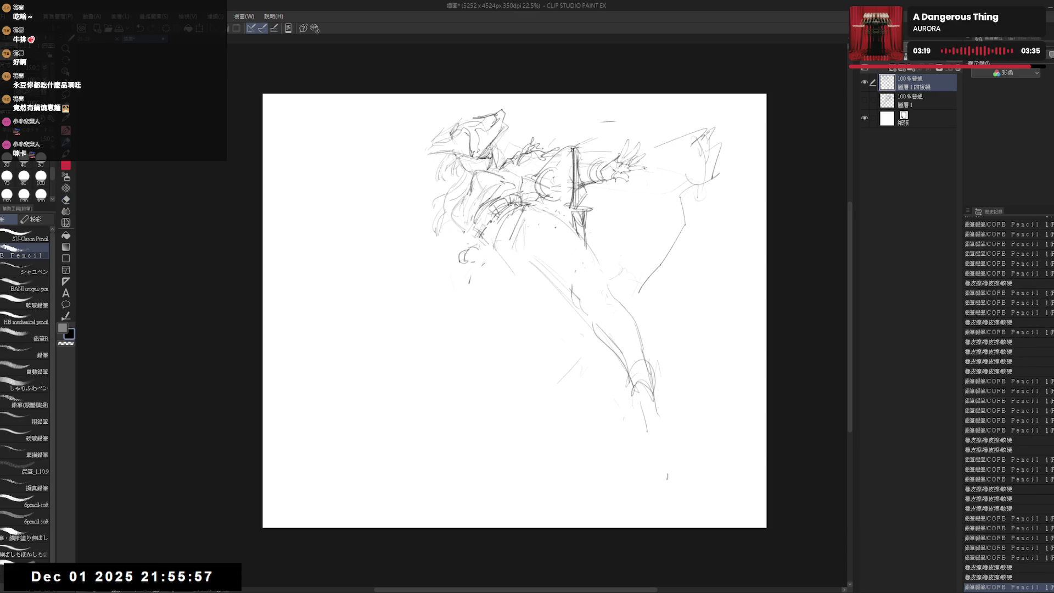
{"action": "key", "text": "e"}
{"action": "key", "text": "p"}
{"action": "mouse_move", "coordinate": [565, 203]}
{"action": "left_mouse_down"}
{"action": "mouse_move", "coordinate": [536, 247]}
{"action": "mouse_move", "coordinate": [522, 247]}
{"action": "left_mouse_up"}
{"action": "left_click_drag", "start_coordinate": [521, 245], "coordinate": [522, 279]}
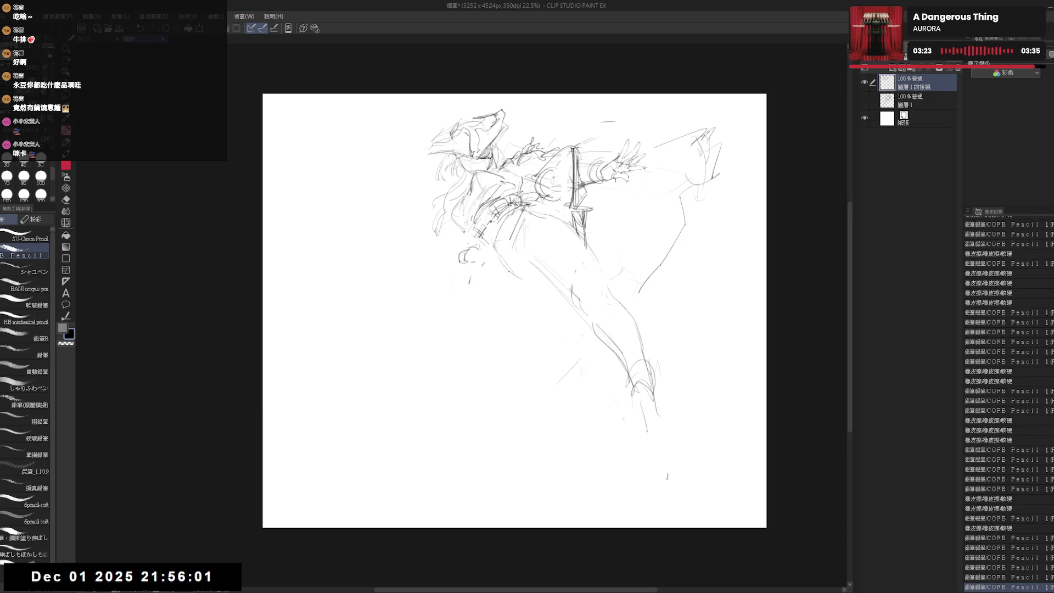
Step: Sketch new hip and thigh lines, trying and undoing a long lower-leg line
{"action": "left_click_drag", "start_coordinate": [541, 217], "coordinate": [497, 272]}
{"action": "key", "text": "e"}
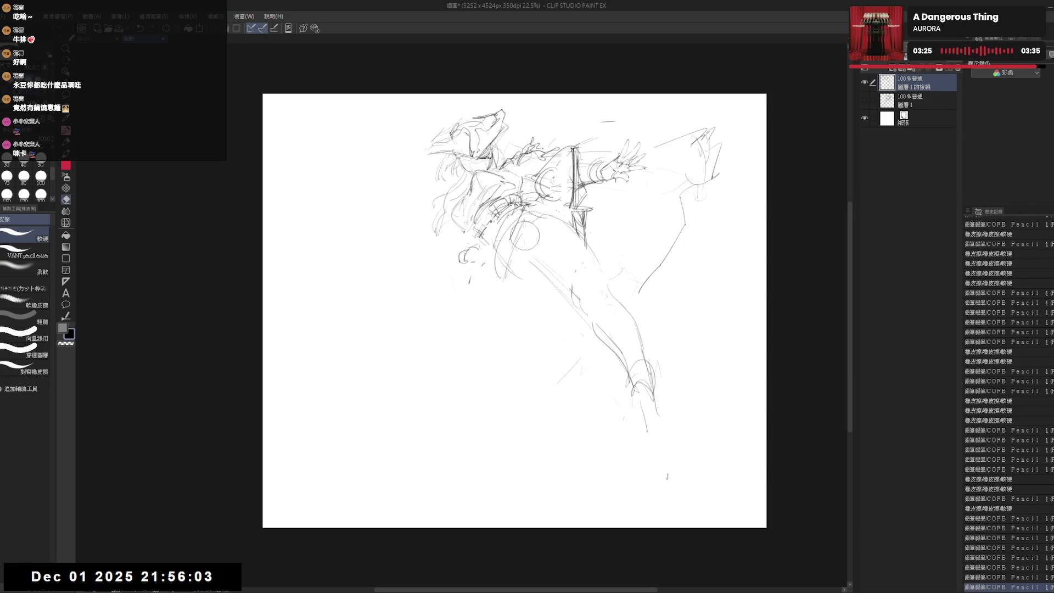
{"action": "key", "text": "p"}
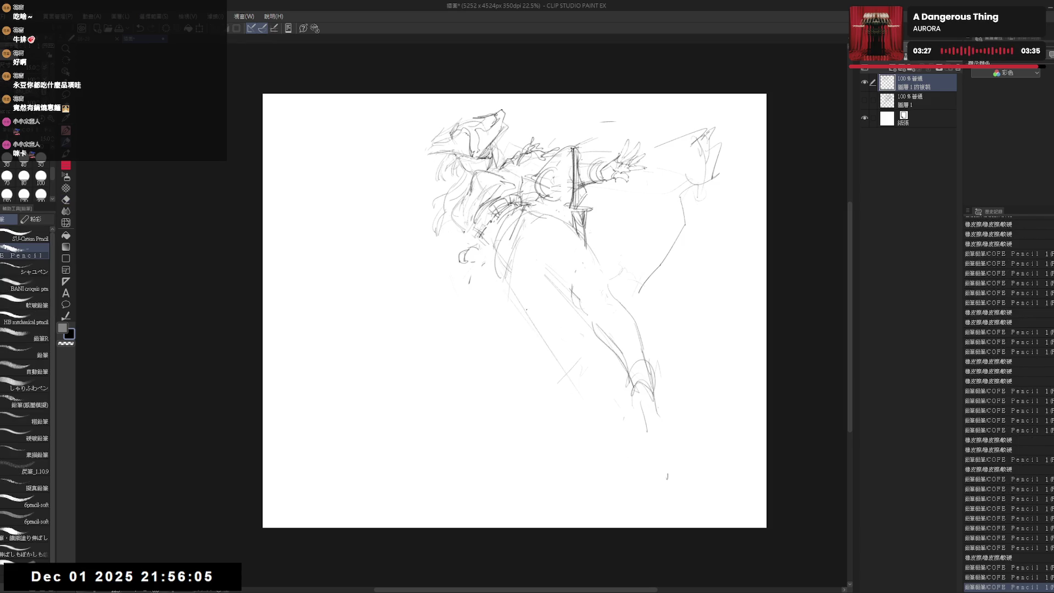
{"action": "key", "text": "ctrl+z"}
{"action": "left_click_drag", "start_coordinate": [501, 291], "coordinate": [552, 399]}
{"action": "key", "text": "ctrl+z"}
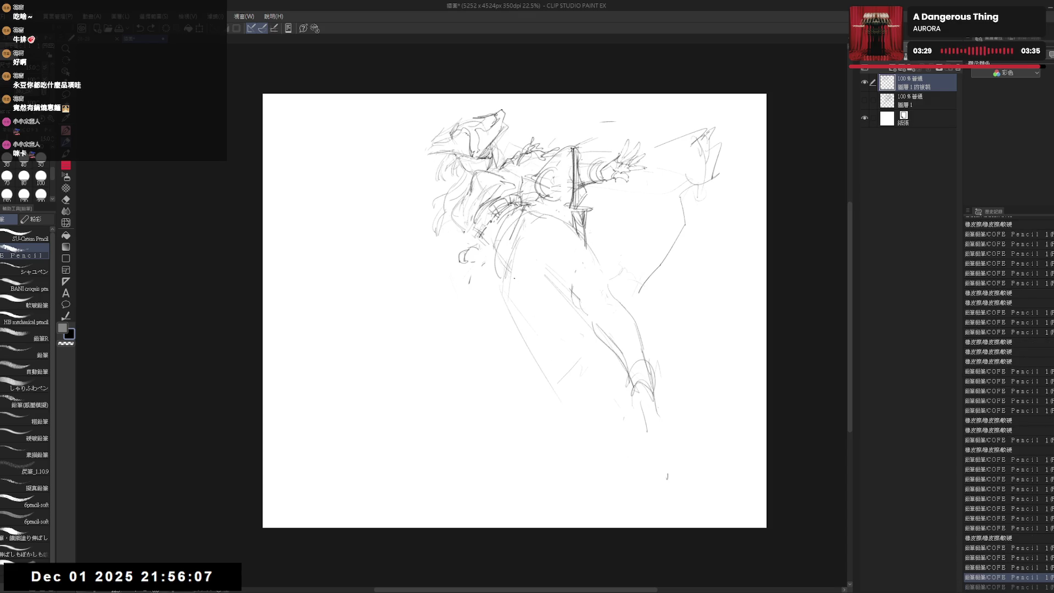
Step: Lightly erase the hip lines and sketch the lower left leg reaching down the page
{"action": "key", "text": "e"}
{"action": "mouse_move", "coordinate": [537, 247]}
{"action": "left_mouse_down"}
{"action": "mouse_move", "coordinate": [502, 298]}
{"action": "mouse_move", "coordinate": [492, 348]}
{"action": "left_mouse_up"}
{"action": "key", "text": "p"}
{"action": "mouse_move", "coordinate": [497, 282]}
{"action": "left_mouse_down"}
{"action": "mouse_move", "coordinate": [482, 335]}
{"action": "mouse_move", "coordinate": [501, 362]}
{"action": "left_mouse_up"}
{"action": "left_click_drag", "start_coordinate": [524, 204], "coordinate": [532, 214]}
{"action": "key", "text": "e"}
{"action": "key", "text": "p"}
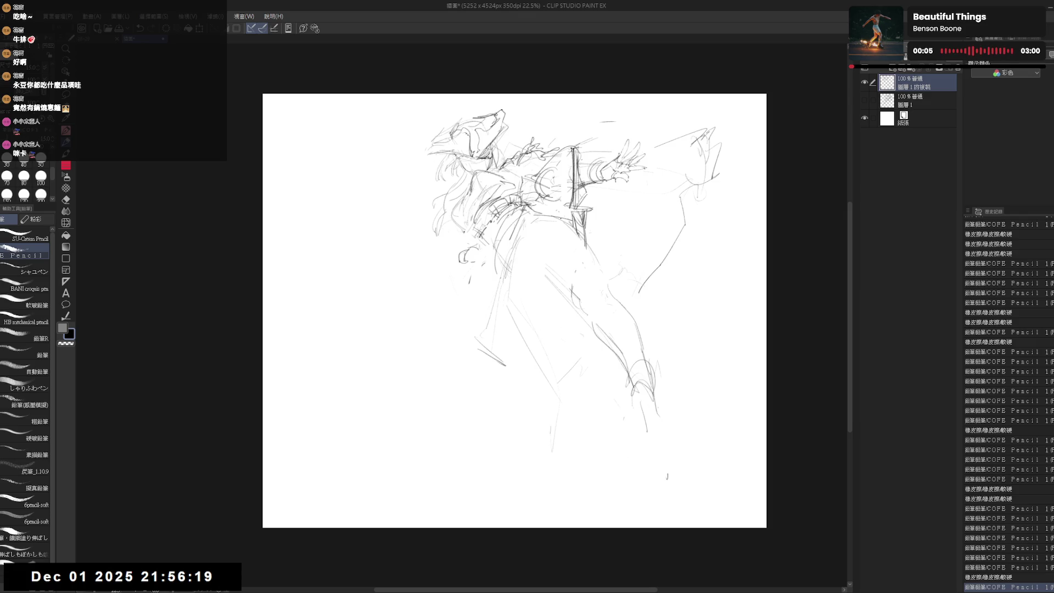
Step: Erase stray lines at the lower right leg and near the head
{"action": "key", "text": "e"}
{"action": "mouse_move", "coordinate": [630, 287]}
{"action": "left_mouse_down"}
{"action": "mouse_move", "coordinate": [630, 383]}
{"action": "mouse_move", "coordinate": [640, 350]}
{"action": "mouse_move", "coordinate": [607, 304]}
{"action": "mouse_move", "coordinate": [642, 338]}
{"action": "mouse_move", "coordinate": [575, 279]}
{"action": "mouse_move", "coordinate": [615, 291]}
{"action": "left_mouse_up"}
{"action": "key", "text": "p"}
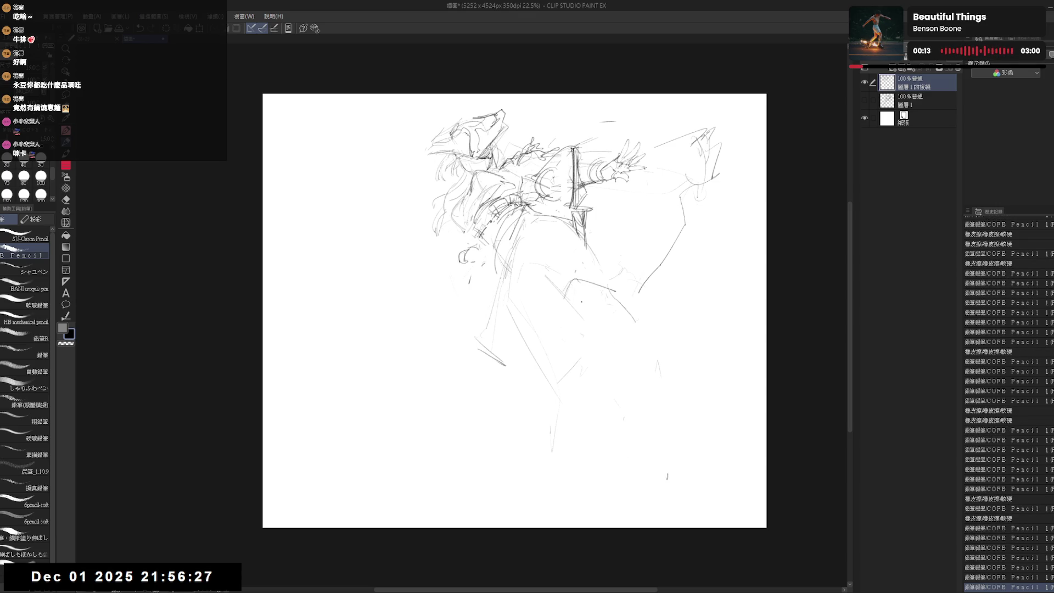
{"action": "key", "text": "e"}
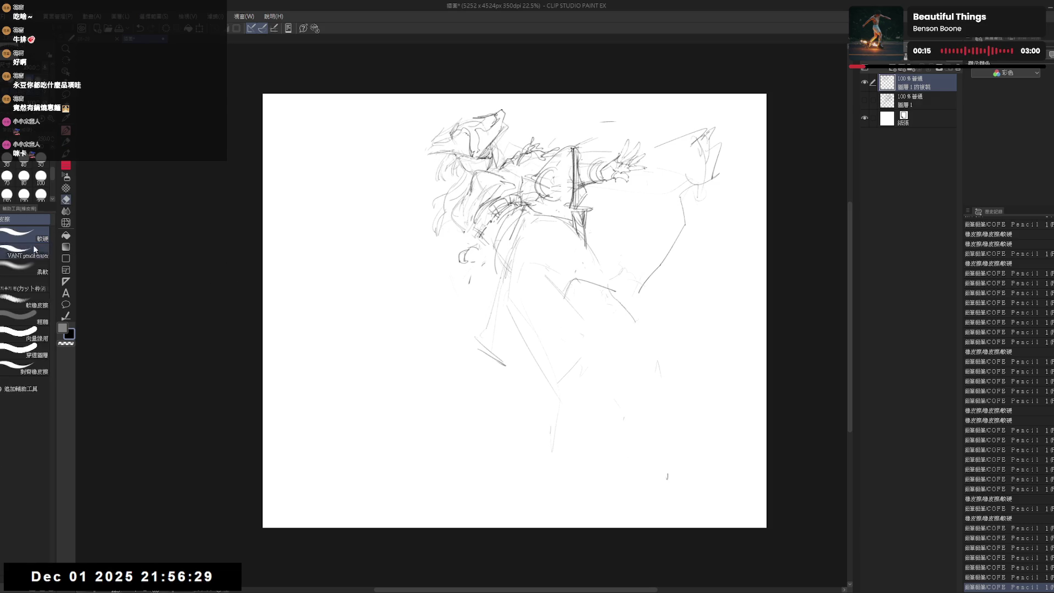
{"action": "left_click_drag", "start_coordinate": [451, 147], "coordinate": [456, 159]}
{"action": "key", "text": "p"}
Step: Mark the knee and foot positions, then outline the shoe with its sole and top curve
{"action": "left_click", "coordinate": [583, 304]}
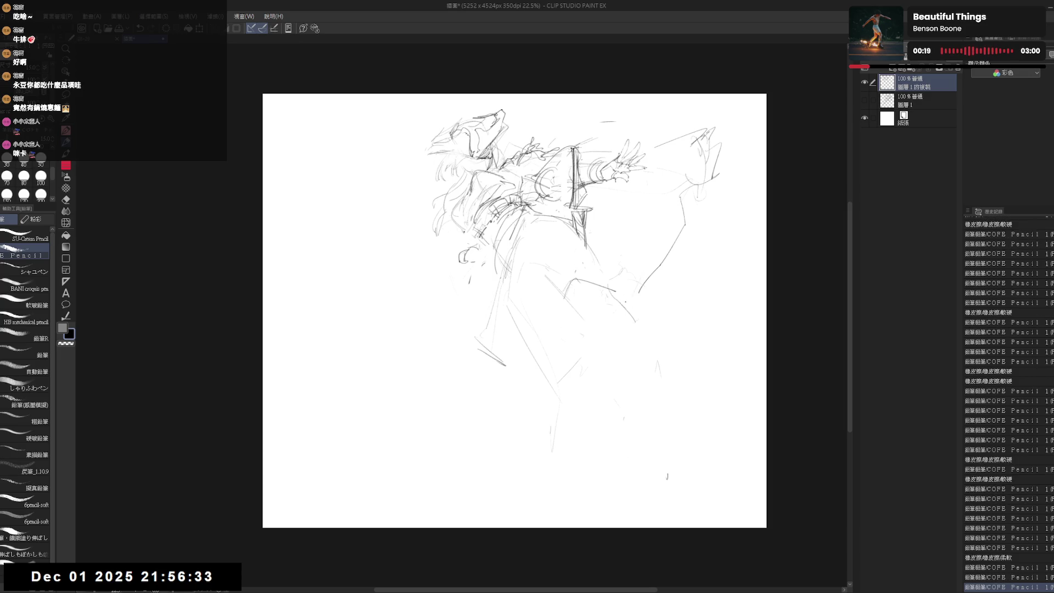
{"action": "left_click", "coordinate": [638, 357]}
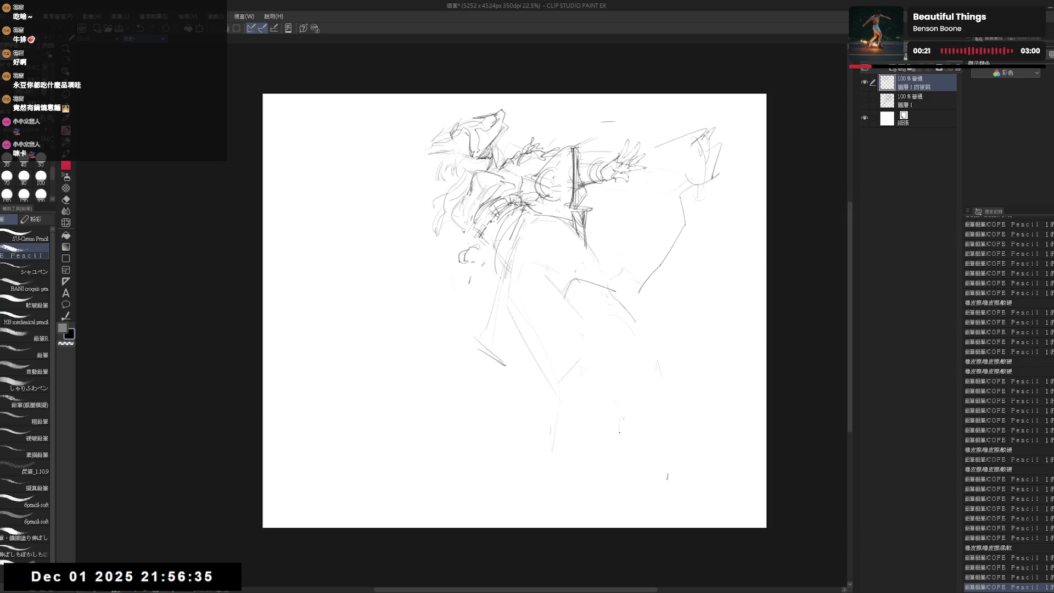
{"action": "mouse_move", "coordinate": [618, 430]}
{"action": "left_mouse_down"}
{"action": "mouse_move", "coordinate": [652, 419]}
{"action": "mouse_move", "coordinate": [617, 433]}
{"action": "left_mouse_up"}
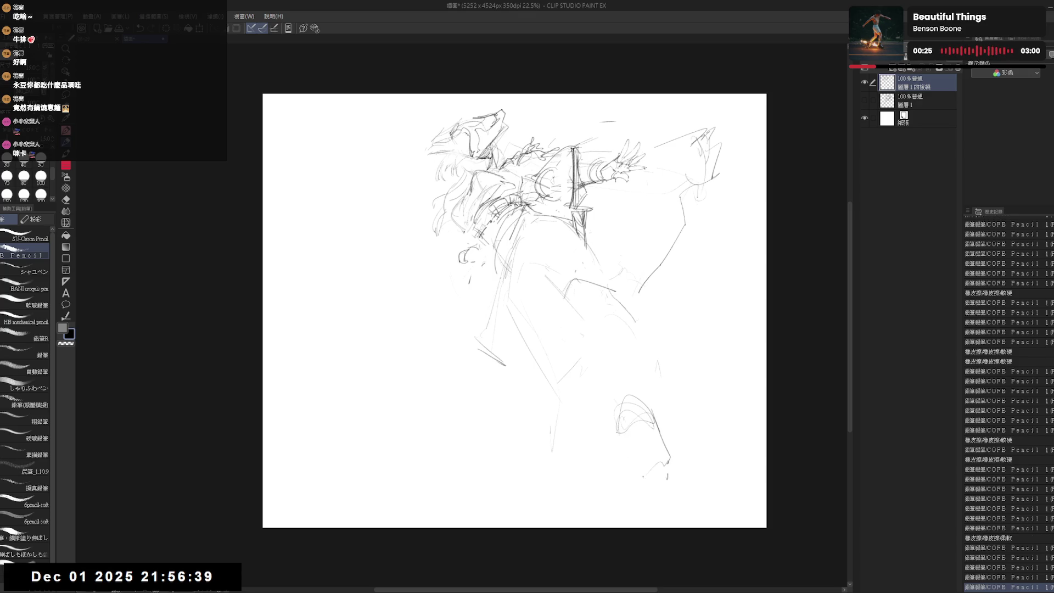
{"action": "left_click_drag", "start_coordinate": [640, 477], "coordinate": [659, 475]}
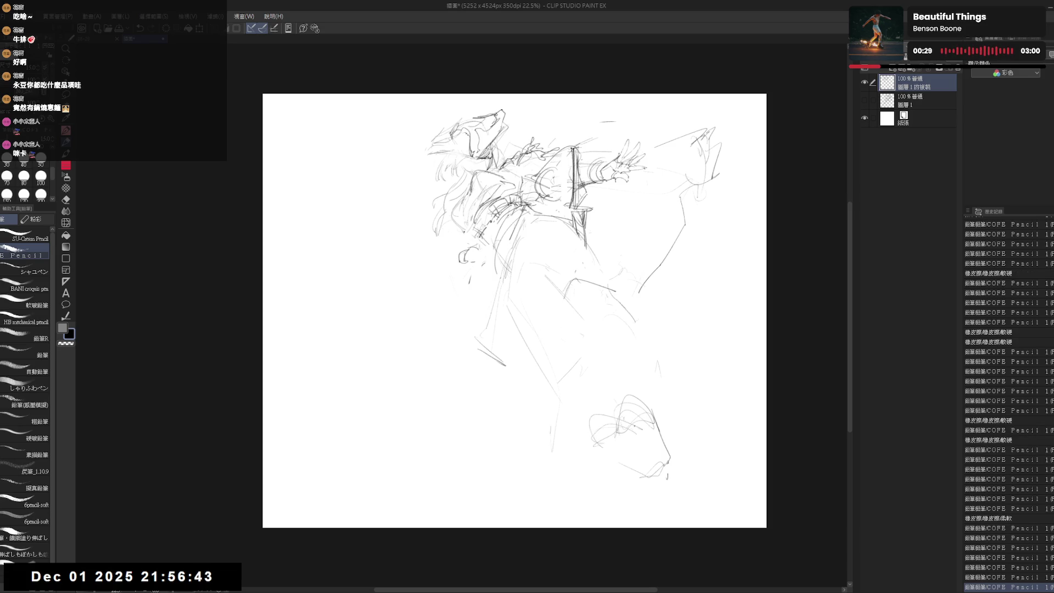
{"action": "left_click_drag", "start_coordinate": [638, 422], "coordinate": [576, 416]}
{"action": "left_click_drag", "start_coordinate": [644, 425], "coordinate": [609, 433]}
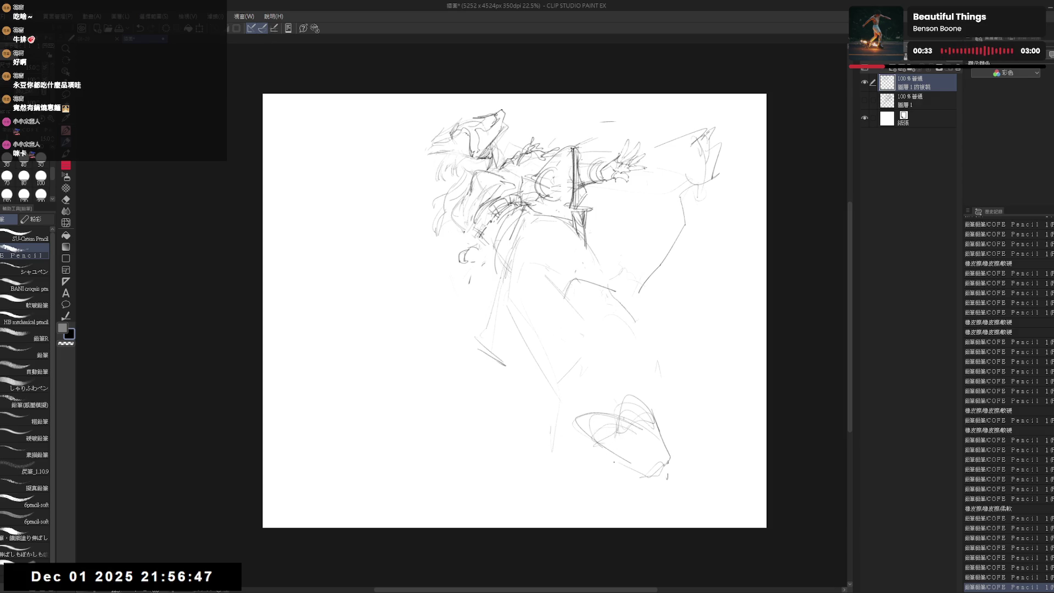
Step: Erase the oval lines and the small dash at the foot
{"action": "key", "text": "e"}
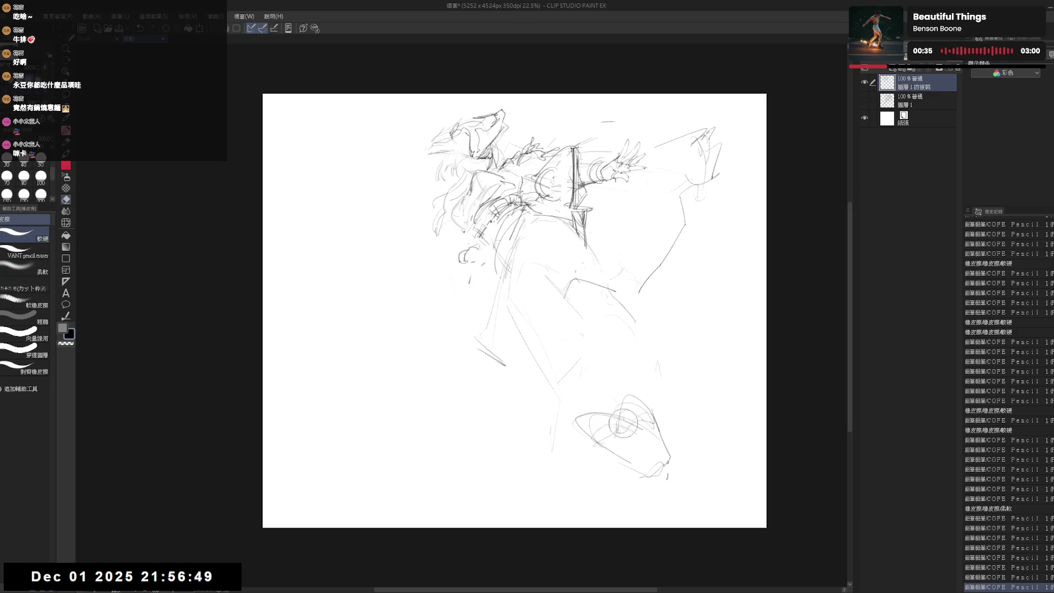
{"action": "mouse_move", "coordinate": [605, 438]}
{"action": "left_mouse_down"}
{"action": "mouse_move", "coordinate": [571, 430]}
{"action": "mouse_move", "coordinate": [643, 420]}
{"action": "left_mouse_up"}
{"action": "key", "text": "p"}
{"action": "key", "text": "e"}
{"action": "key", "text": "p"}
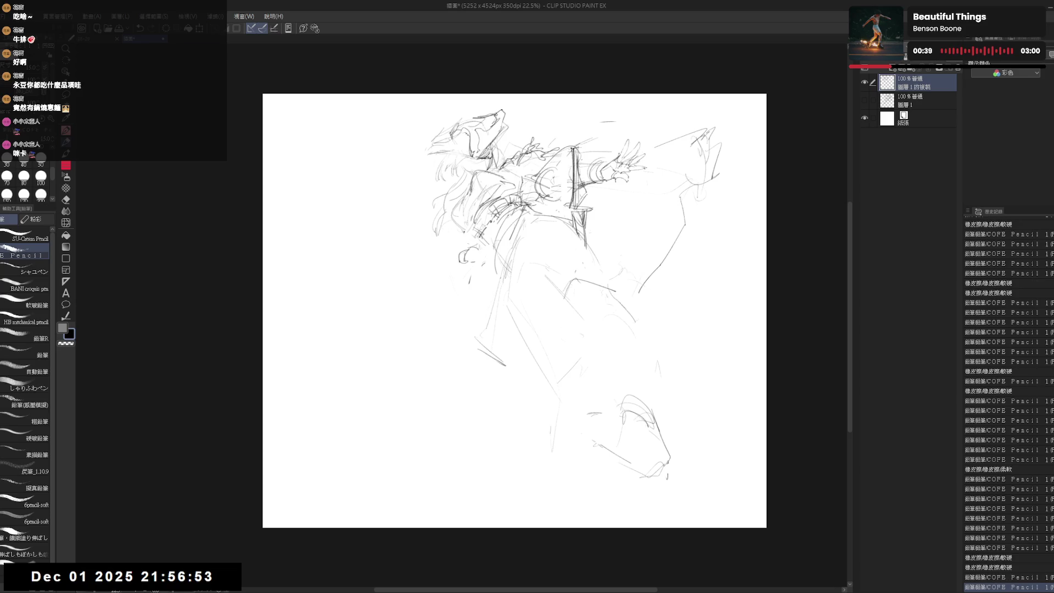
{"action": "key", "text": "e"}
{"action": "mouse_move", "coordinate": [572, 426]}
{"action": "left_mouse_down"}
{"action": "mouse_move", "coordinate": [601, 413]}
{"action": "mouse_move", "coordinate": [625, 429]}
{"action": "left_mouse_up"}
{"action": "key", "text": "p"}
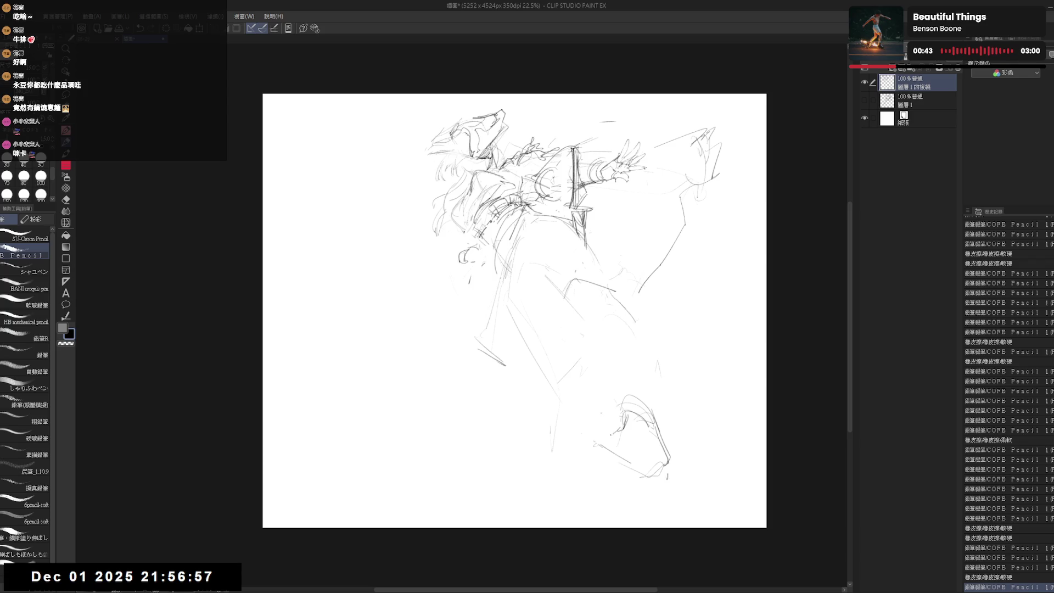
Step: Add faint strokes near the foot and partly erase the sole strokes
{"action": "left_click_drag", "start_coordinate": [624, 415], "coordinate": [627, 428]}
{"action": "key", "text": "e"}
{"action": "mouse_move", "coordinate": [637, 471]}
{"action": "left_mouse_down"}
{"action": "mouse_move", "coordinate": [588, 442]}
{"action": "mouse_move", "coordinate": [610, 462]}
{"action": "mouse_move", "coordinate": [601, 448]}
{"action": "mouse_move", "coordinate": [604, 459]}
{"action": "mouse_move", "coordinate": [663, 465]}
{"action": "left_mouse_up"}
{"action": "key", "text": "p"}
{"action": "key", "text": "e"}
{"action": "key", "text": "p"}
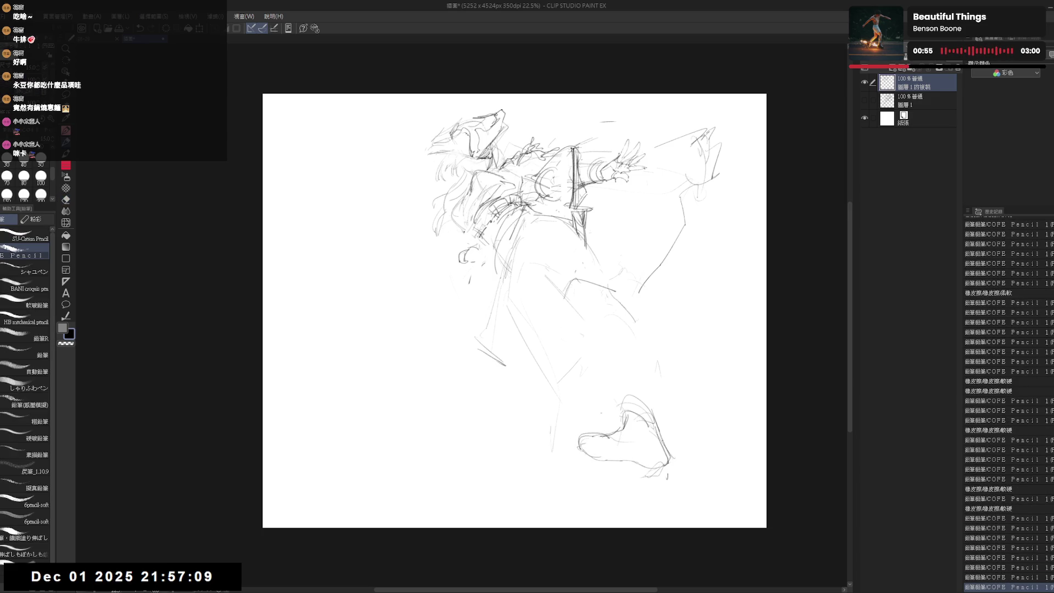
Step: Erase and refine the torso and arm lines, then rub out remaining stray lines on the figure
{"action": "left_click_drag", "start_coordinate": [544, 219], "coordinate": [576, 257]}
{"action": "left_click_drag", "start_coordinate": [535, 200], "coordinate": [602, 279]}
{"action": "left_click_drag", "start_coordinate": [576, 209], "coordinate": [588, 212]}
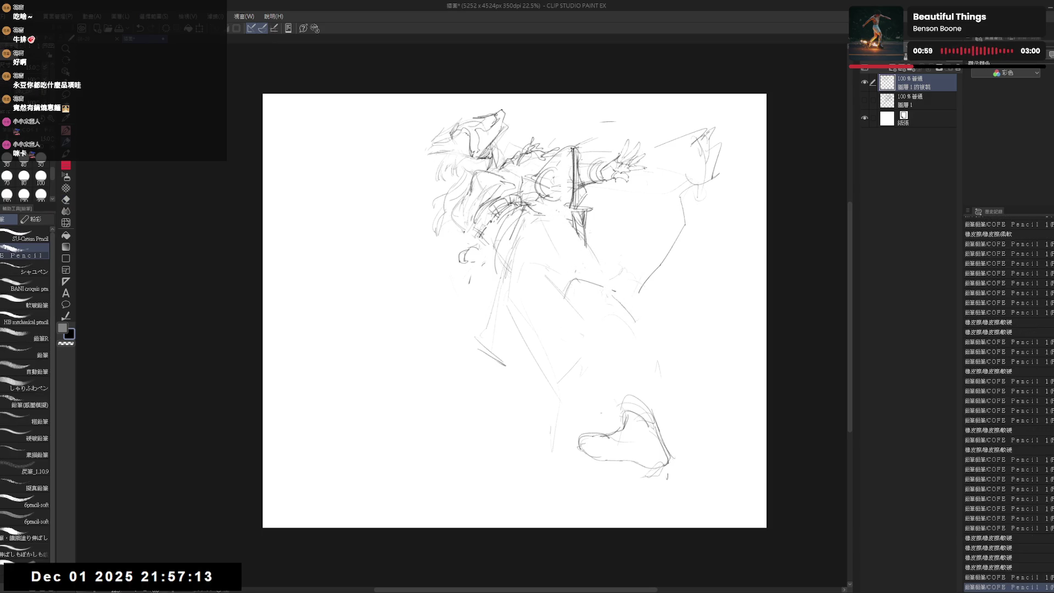
{"action": "left_click_drag", "start_coordinate": [522, 205], "coordinate": [555, 231]}
{"action": "left_click_drag", "start_coordinate": [493, 324], "coordinate": [494, 327]}
{"action": "left_click_drag", "start_coordinate": [516, 236], "coordinate": [524, 247]}
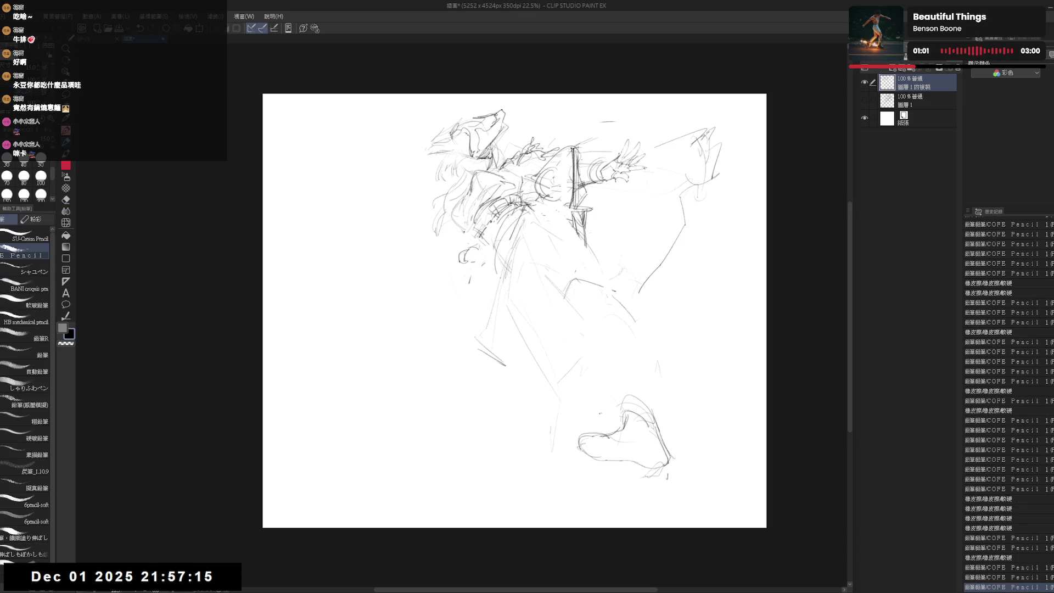
{"action": "left_click_drag", "start_coordinate": [598, 409], "coordinate": [607, 437]}
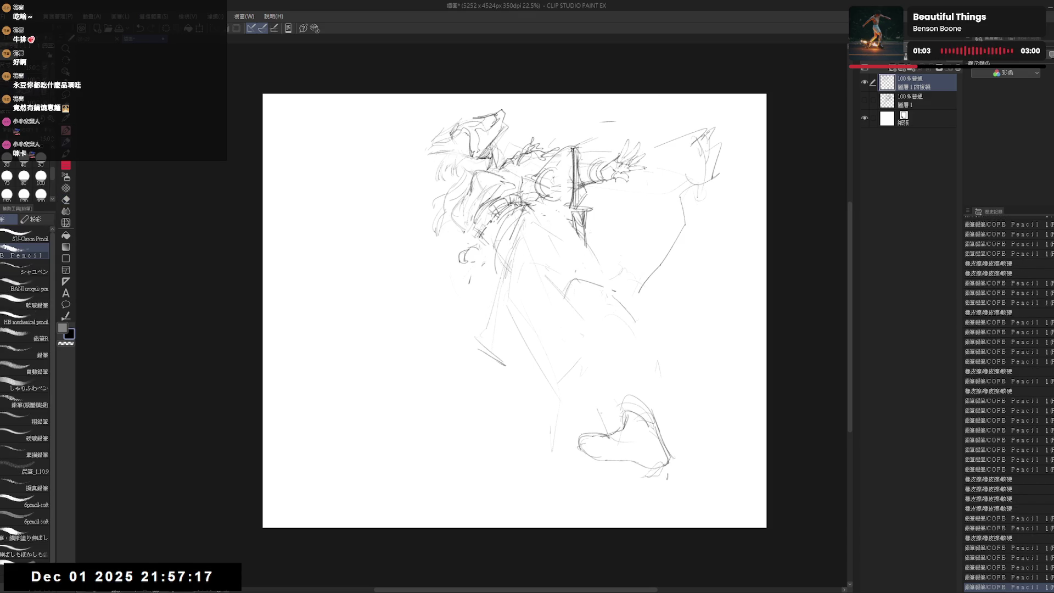
{"action": "key", "text": "e"}
{"action": "left_click_drag", "start_coordinate": [541, 164], "coordinate": [565, 193]}
{"action": "mouse_move", "coordinate": [577, 143]}
{"action": "left_mouse_down"}
{"action": "mouse_move", "coordinate": [604, 181]}
{"action": "mouse_move", "coordinate": [625, 143]}
{"action": "left_mouse_up"}
Step: Remove a stray mark by the raised arm and mirror the view to check the pose
{"action": "key", "text": "p"}
{"action": "left_click", "coordinate": [626, 144]}
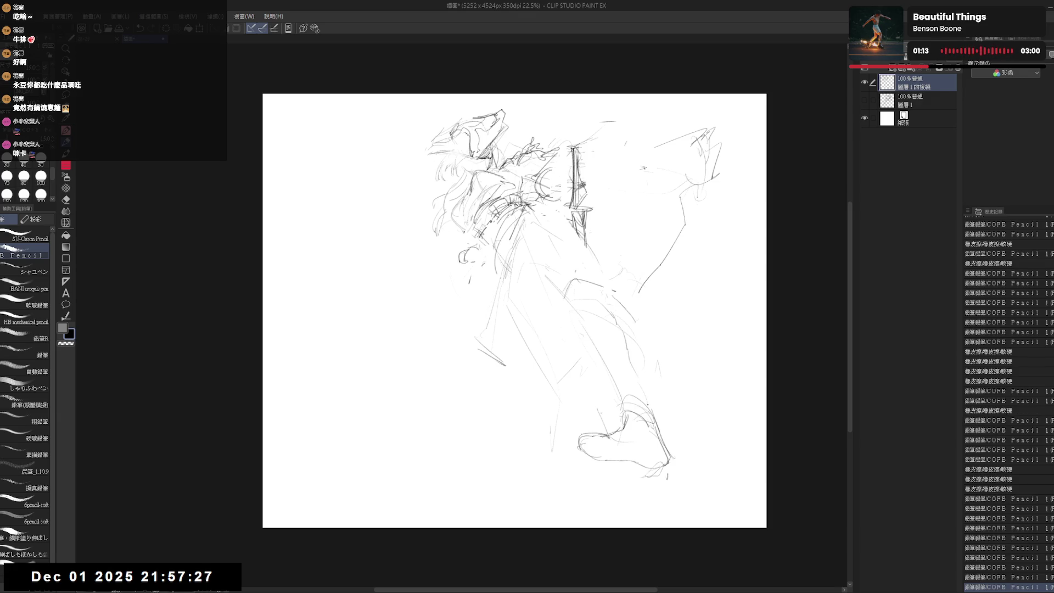
{"action": "key", "text": "h"}
{"action": "key", "text": "h"}
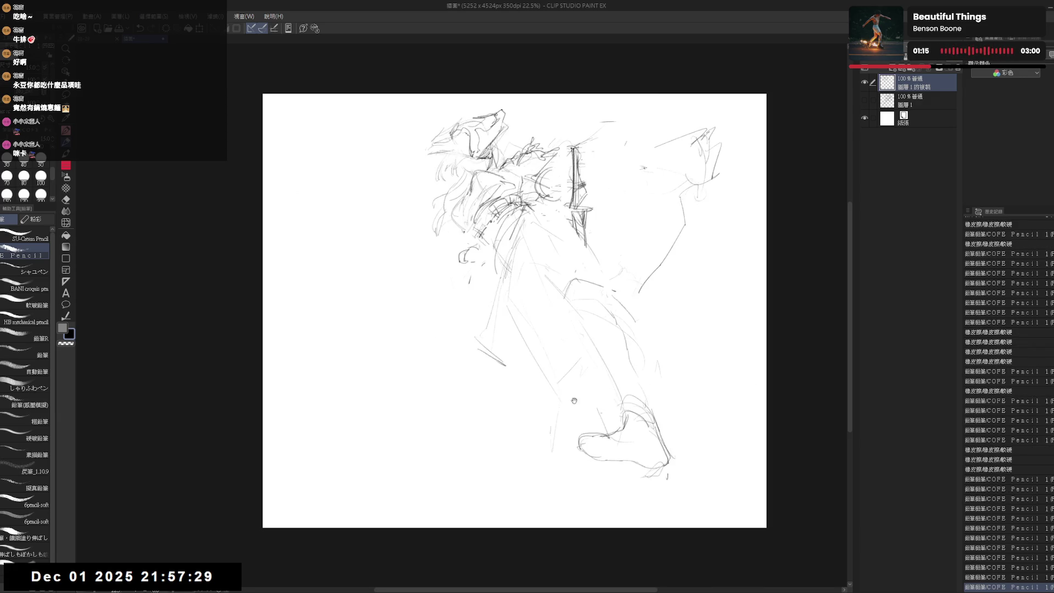
{"action": "key", "text": "e"}
{"action": "key", "text": "p"}
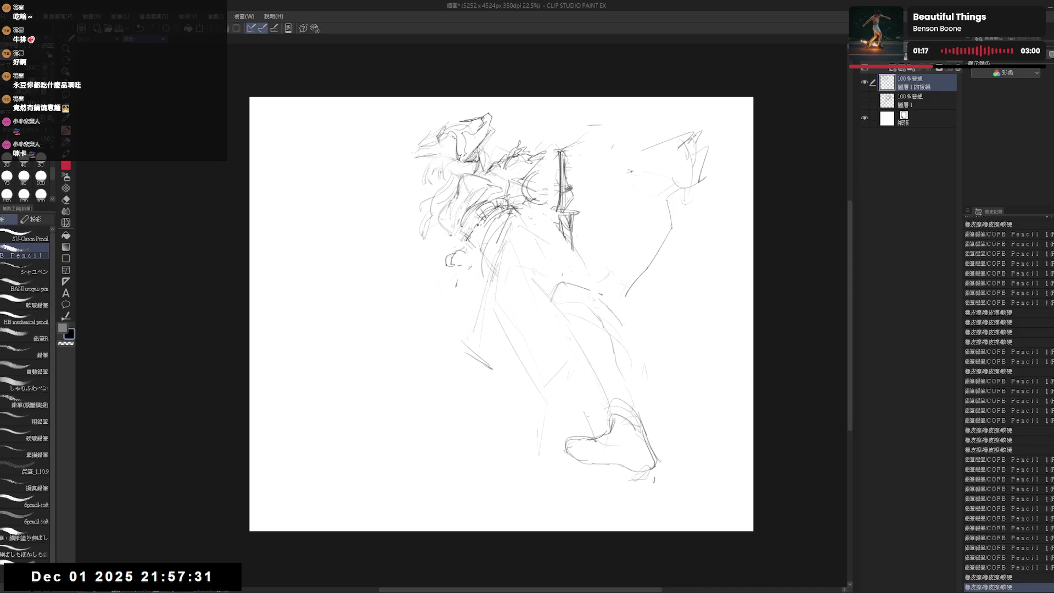
{"action": "left_click_drag", "start_coordinate": [600, 279], "coordinate": [602, 281]}
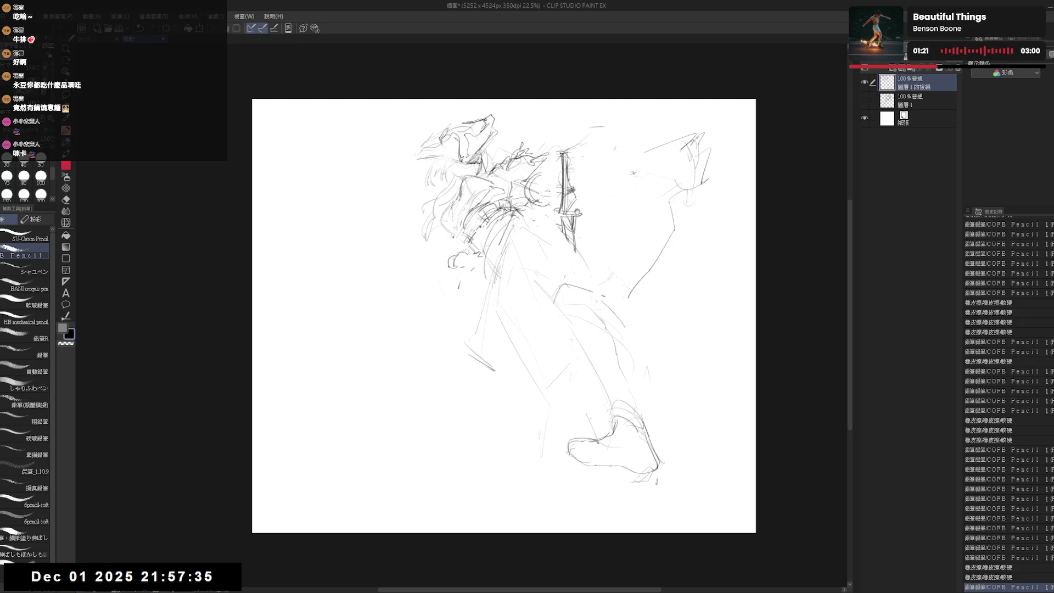
Step: Dab small pencil marks on the lower leg, then erase the old foot sketch at the bottom
{"action": "left_click", "coordinate": [498, 383]}
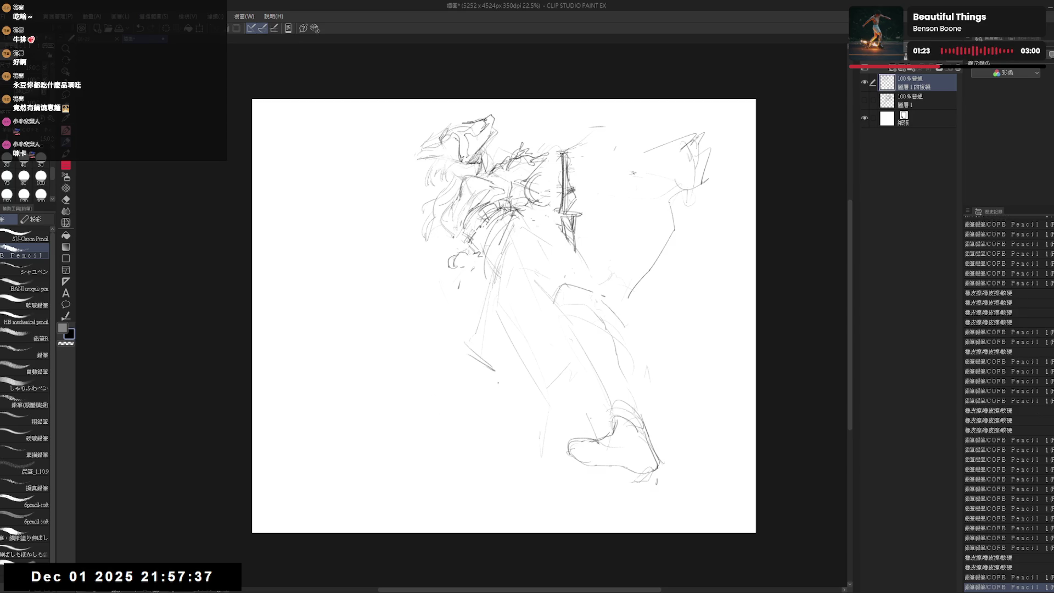
{"action": "left_click", "coordinate": [498, 383]}
{"action": "left_click", "coordinate": [498, 383]}
{"action": "left_click", "coordinate": [498, 383]}
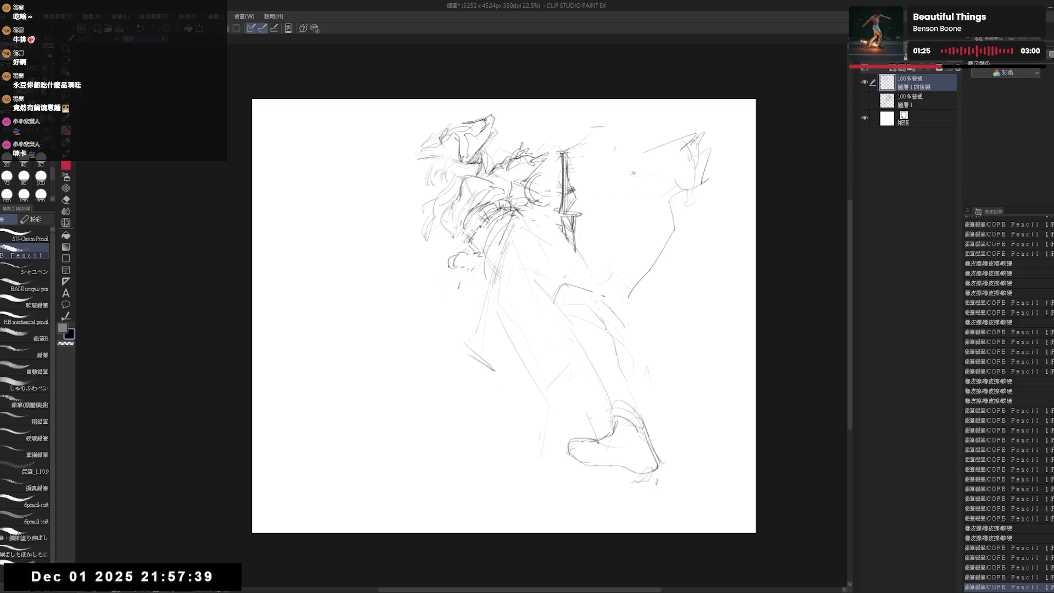
{"action": "left_click", "coordinate": [498, 383]}
{"action": "left_click", "coordinate": [498, 383]}
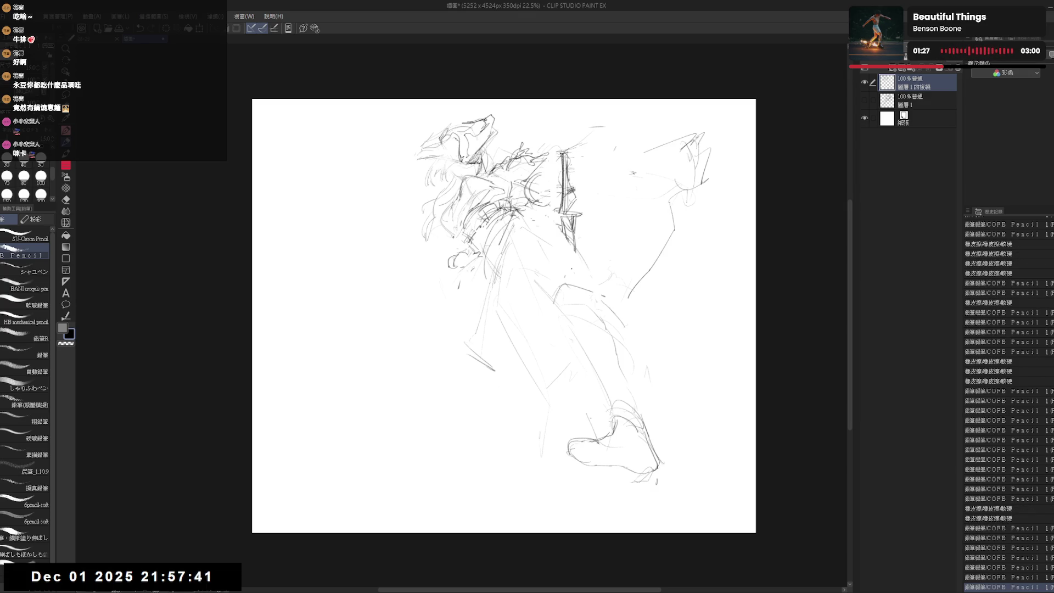
{"action": "key", "text": "e"}
{"action": "mouse_move", "coordinate": [574, 453]}
{"action": "left_mouse_down"}
{"action": "mouse_move", "coordinate": [641, 395]}
{"action": "mouse_move", "coordinate": [634, 429]}
{"action": "mouse_move", "coordinate": [600, 341]}
{"action": "left_mouse_up"}
Step: Draw new curved strokes across the hip and down from the waist
{"action": "key", "text": "p"}
{"action": "left_click_drag", "start_coordinate": [486, 250], "coordinate": [565, 269]}
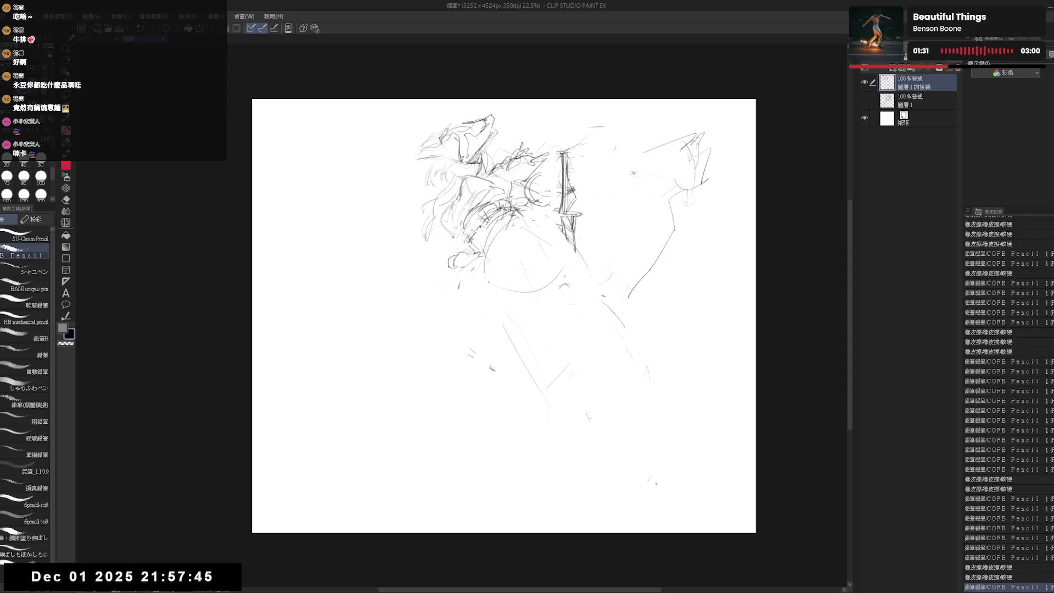
{"action": "mouse_move", "coordinate": [476, 262]}
{"action": "left_mouse_down"}
{"action": "mouse_move", "coordinate": [467, 298]}
{"action": "mouse_move", "coordinate": [426, 314]}
{"action": "mouse_move", "coordinate": [547, 302]}
{"action": "left_mouse_up"}
{"action": "key", "text": "ctrl+z"}
{"action": "key", "text": "ctrl+z"}
{"action": "left_click_drag", "start_coordinate": [444, 275], "coordinate": [559, 299]}
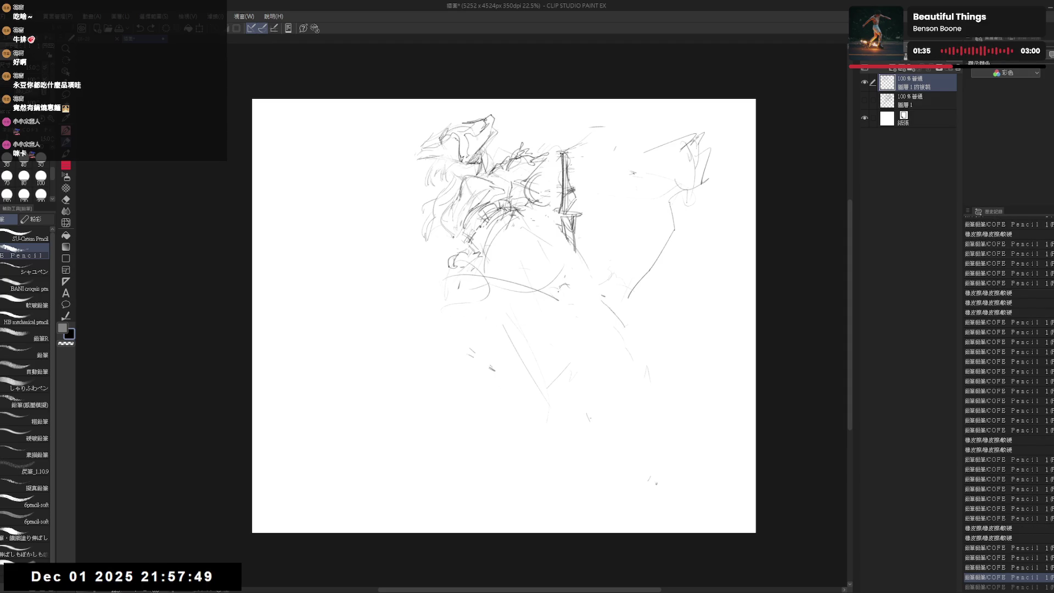
{"action": "key", "text": "ctrl+y"}
{"action": "left_click_drag", "start_coordinate": [532, 239], "coordinate": [556, 300]}
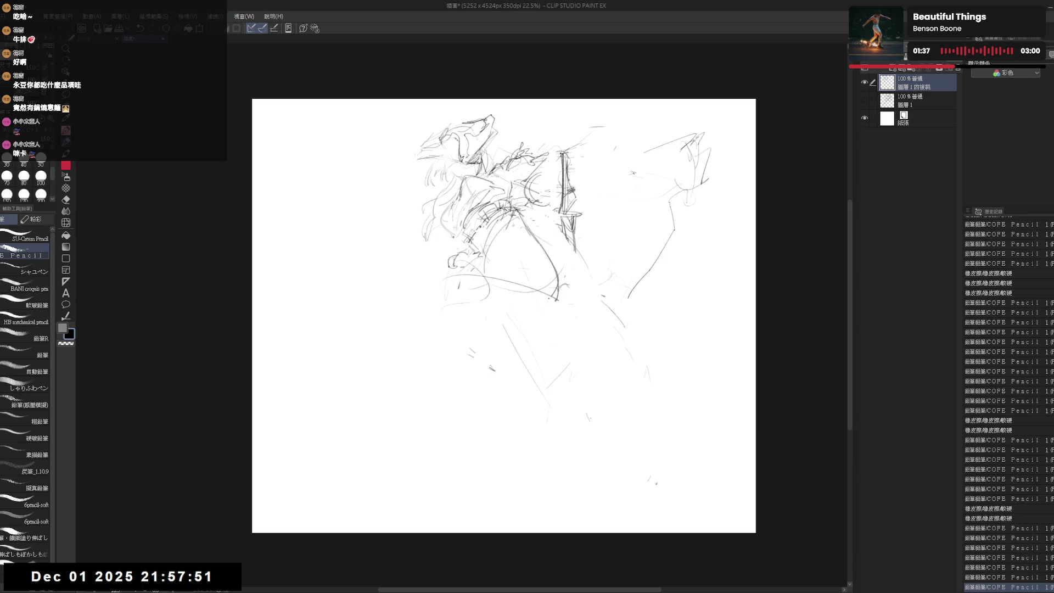
{"action": "left_click", "coordinate": [462, 311]}
Step: Erase part of the hip loop and add short strokes for the thigh
{"action": "key", "text": "e"}
{"action": "left_click_drag", "start_coordinate": [447, 271], "coordinate": [466, 339]}
{"action": "key", "text": "p"}
{"action": "key", "text": "ctrl+z"}
{"action": "mouse_move", "coordinate": [417, 275]}
{"action": "left_mouse_down"}
{"action": "mouse_move", "coordinate": [432, 312]}
{"action": "mouse_move", "coordinate": [456, 303]}
{"action": "left_mouse_up"}
{"action": "left_click", "coordinate": [433, 315]}
Step: Redraw the bent leg's outer curve extending down to a new foot at lower left
{"action": "key", "text": "e"}
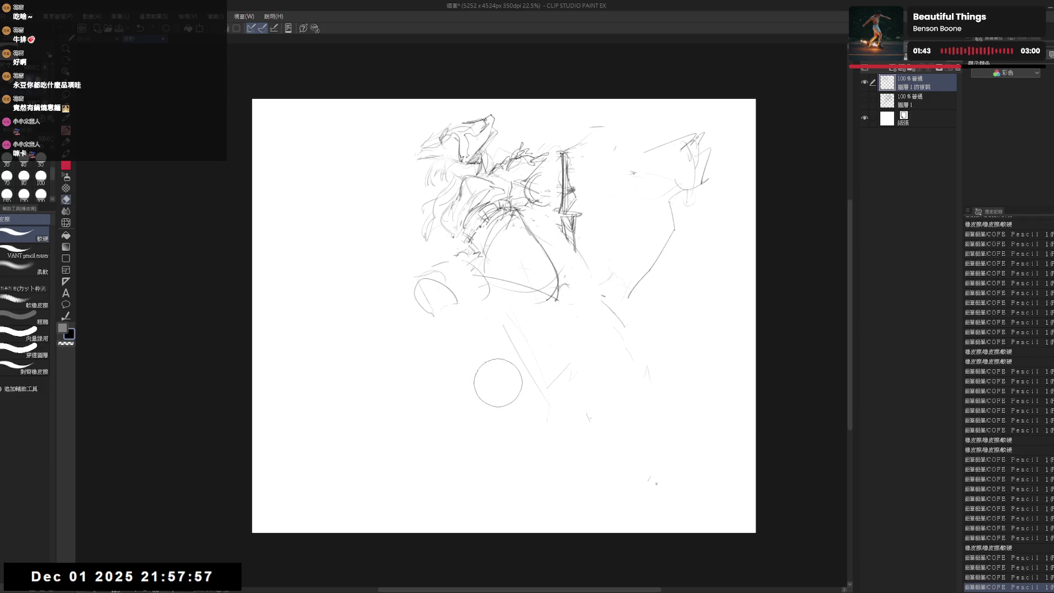
{"action": "left_click_drag", "start_coordinate": [498, 382], "coordinate": [473, 352]}
{"action": "key", "text": "p"}
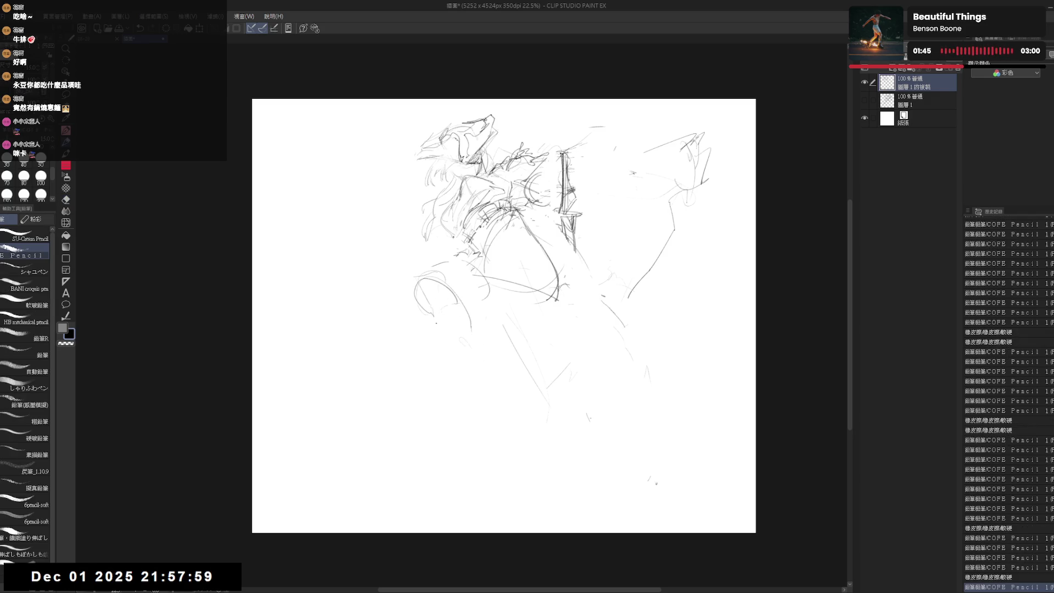
{"action": "left_click_drag", "start_coordinate": [418, 272], "coordinate": [409, 287]}
{"action": "mouse_move", "coordinate": [467, 338]}
{"action": "left_mouse_down"}
{"action": "mouse_move", "coordinate": [479, 386]}
{"action": "mouse_move", "coordinate": [492, 385]}
{"action": "mouse_move", "coordinate": [455, 383]}
{"action": "mouse_move", "coordinate": [491, 396]}
{"action": "left_mouse_up"}
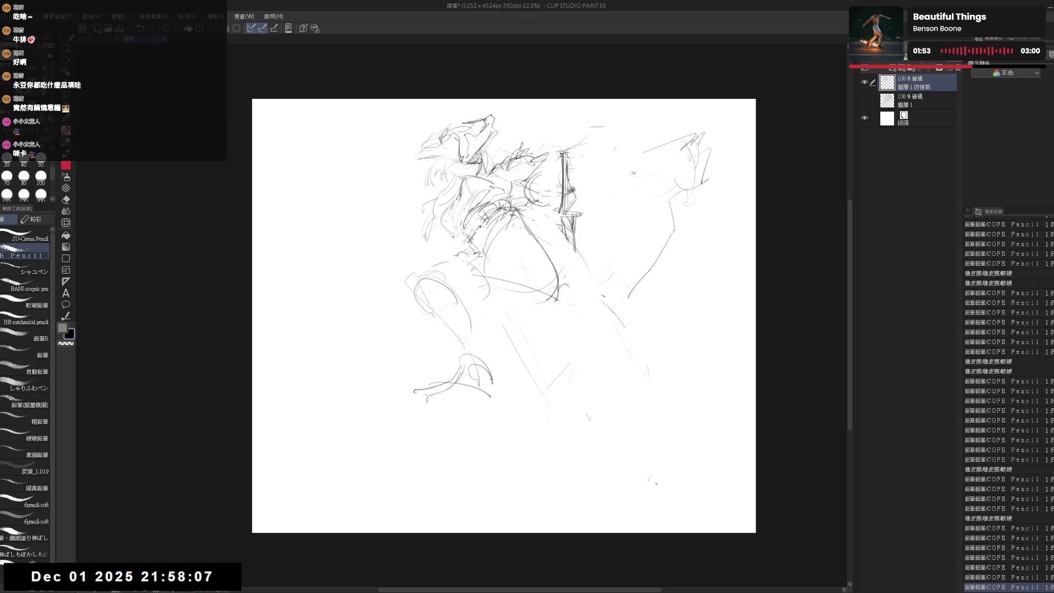
{"action": "key", "text": "e"}
{"action": "mouse_move", "coordinate": [417, 404]}
{"action": "left_mouse_down"}
{"action": "mouse_move", "coordinate": [455, 384]}
{"action": "mouse_move", "coordinate": [431, 403]}
{"action": "mouse_move", "coordinate": [489, 399]}
{"action": "left_mouse_up"}
{"action": "key", "text": "p"}
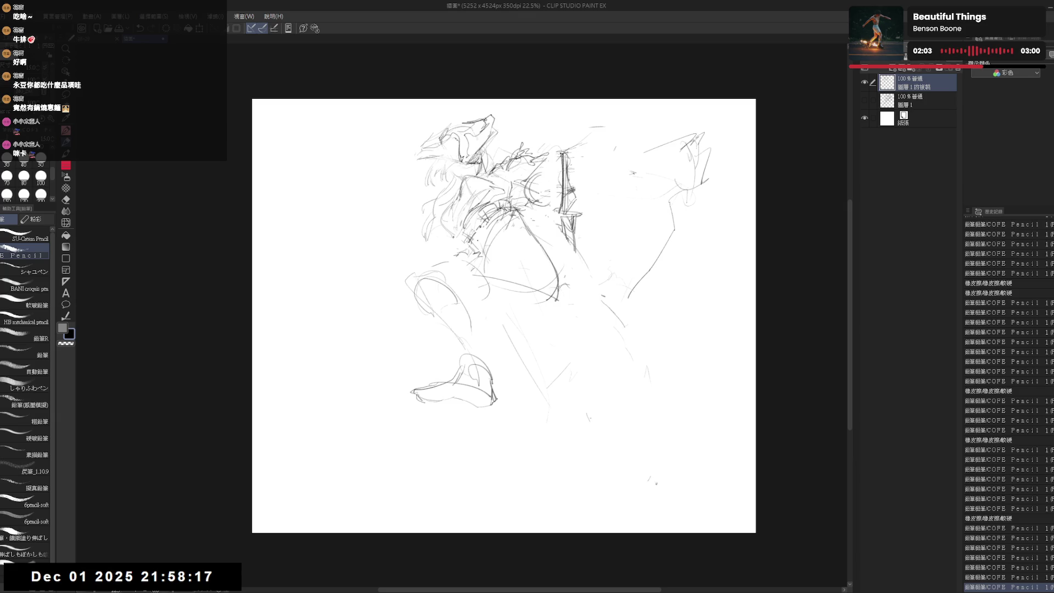
{"action": "left_click_drag", "start_coordinate": [478, 251], "coordinate": [519, 249]}
{"action": "left_click_drag", "start_coordinate": [492, 300], "coordinate": [493, 302]}
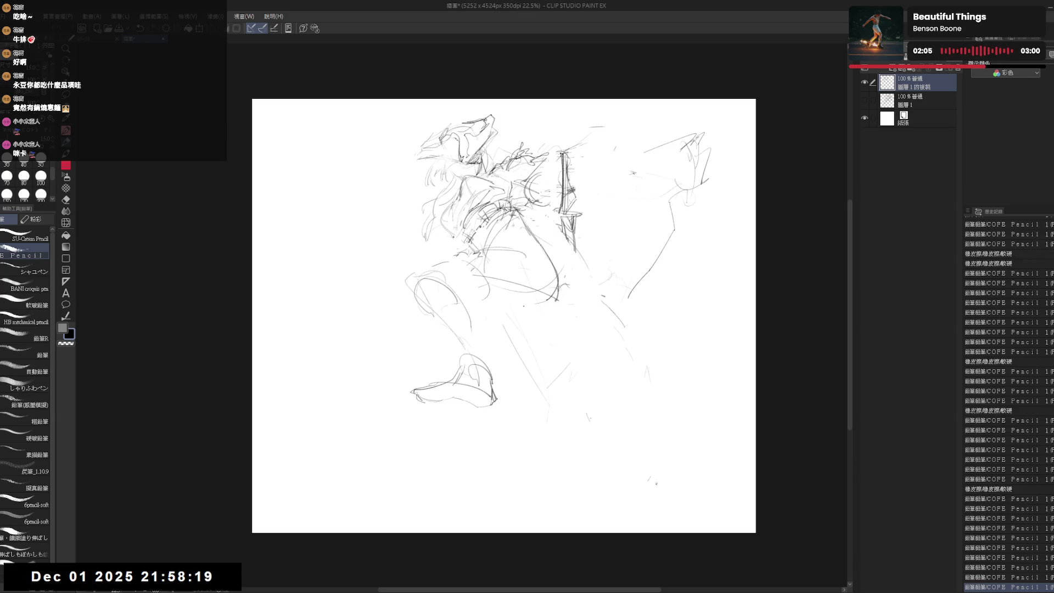
Step: Lasso the lower leg and foot, rotate it slightly with Ctrl+T, then deselect
{"action": "key", "text": "w"}
{"action": "key", "text": "m"}
{"action": "mouse_move", "coordinate": [435, 250]}
{"action": "left_mouse_down"}
{"action": "mouse_move", "coordinate": [470, 447]}
{"action": "mouse_move", "coordinate": [552, 321]}
{"action": "mouse_move", "coordinate": [555, 267]}
{"action": "mouse_move", "coordinate": [527, 231]}
{"action": "mouse_move", "coordinate": [543, 247]}
{"action": "left_mouse_up"}
{"action": "key", "text": "ctrl+t"}
{"action": "key", "text": "Return"}
{"action": "key", "text": "ctrl+d"}
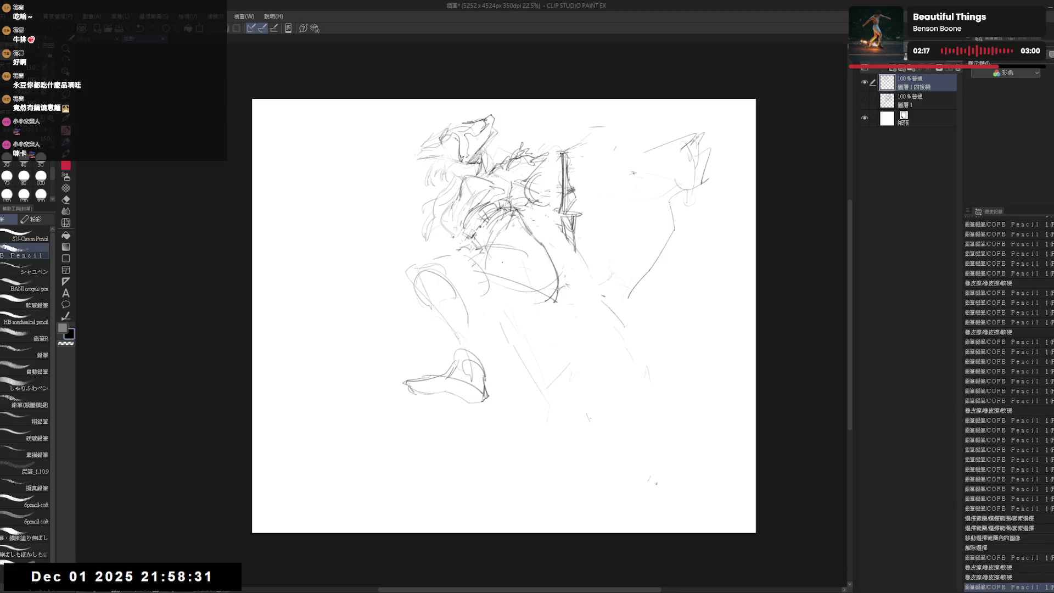
Step: Sketch rough marks along the hip, thigh, knee and lower leg
{"action": "left_click_drag", "start_coordinate": [478, 228], "coordinate": [516, 250]}
{"action": "key", "text": "ctrl+z"}
{"action": "mouse_move", "coordinate": [491, 294]}
{"action": "left_mouse_down"}
{"action": "mouse_move", "coordinate": [532, 310]}
{"action": "mouse_move", "coordinate": [520, 313]}
{"action": "left_mouse_up"}
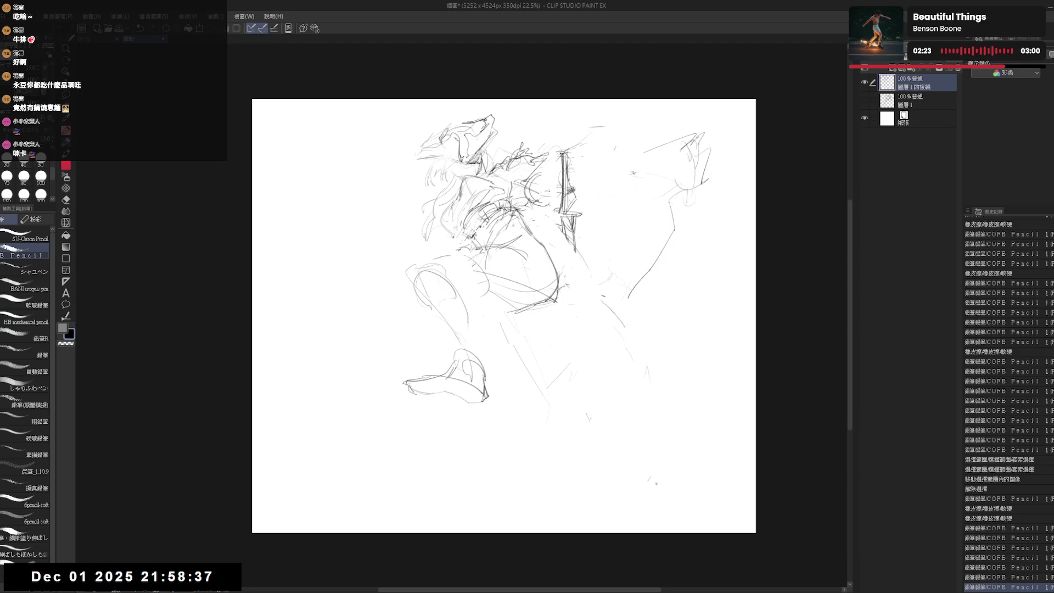
{"action": "left_click", "coordinate": [523, 333]}
{"action": "left_click", "coordinate": [501, 317]}
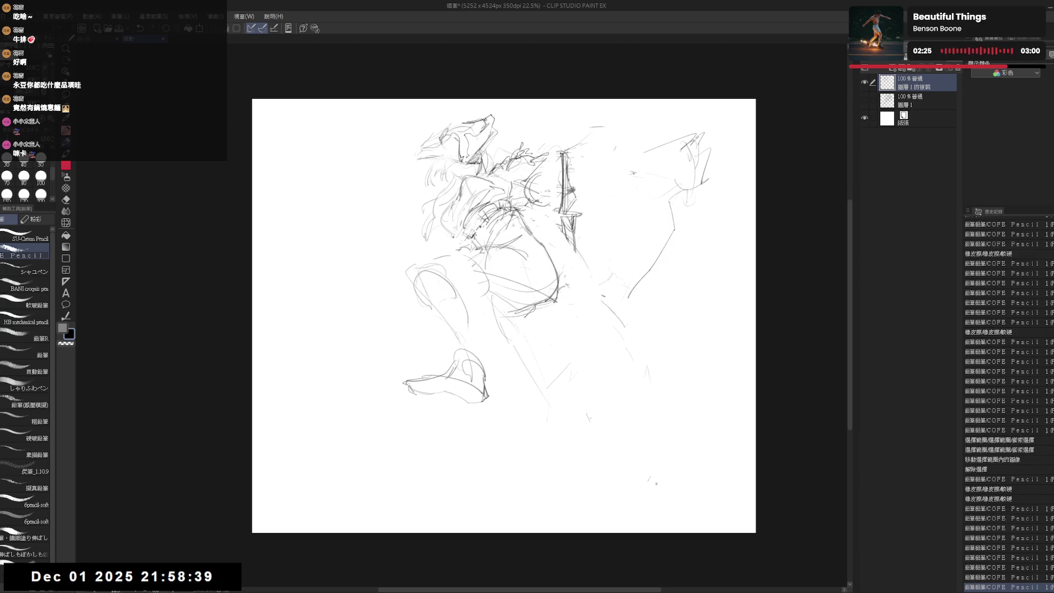
{"action": "left_click_drag", "start_coordinate": [527, 324], "coordinate": [511, 351]}
{"action": "mouse_move", "coordinate": [563, 324]}
{"action": "left_mouse_down"}
{"action": "mouse_move", "coordinate": [494, 369]}
{"action": "mouse_move", "coordinate": [557, 371]}
{"action": "left_mouse_up"}
{"action": "left_click_drag", "start_coordinate": [565, 355], "coordinate": [559, 372]}
{"action": "left_click_drag", "start_coordinate": [566, 357], "coordinate": [549, 376]}
Step: Extend the foot with a leftward curve and trim its lower end
{"action": "key", "text": "e"}
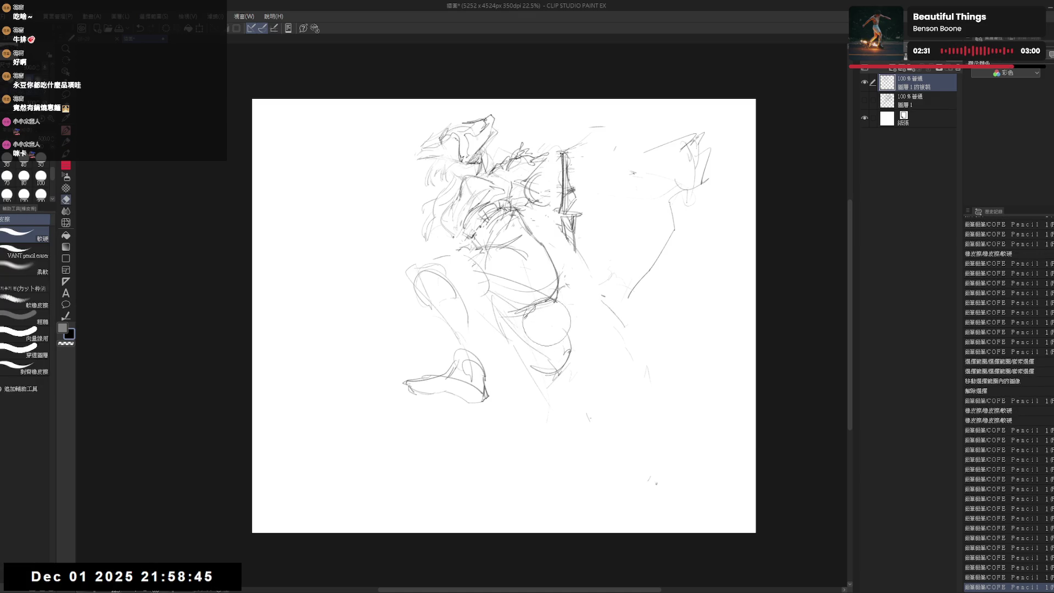
{"action": "key", "text": "p"}
{"action": "mouse_move", "coordinate": [379, 379]}
{"action": "left_mouse_down"}
{"action": "mouse_move", "coordinate": [393, 373]}
{"action": "mouse_move", "coordinate": [352, 409]}
{"action": "left_mouse_up"}
{"action": "left_click_drag", "start_coordinate": [418, 386], "coordinate": [509, 409]}
{"action": "key", "text": "ctrl+z"}
{"action": "key", "text": "e"}
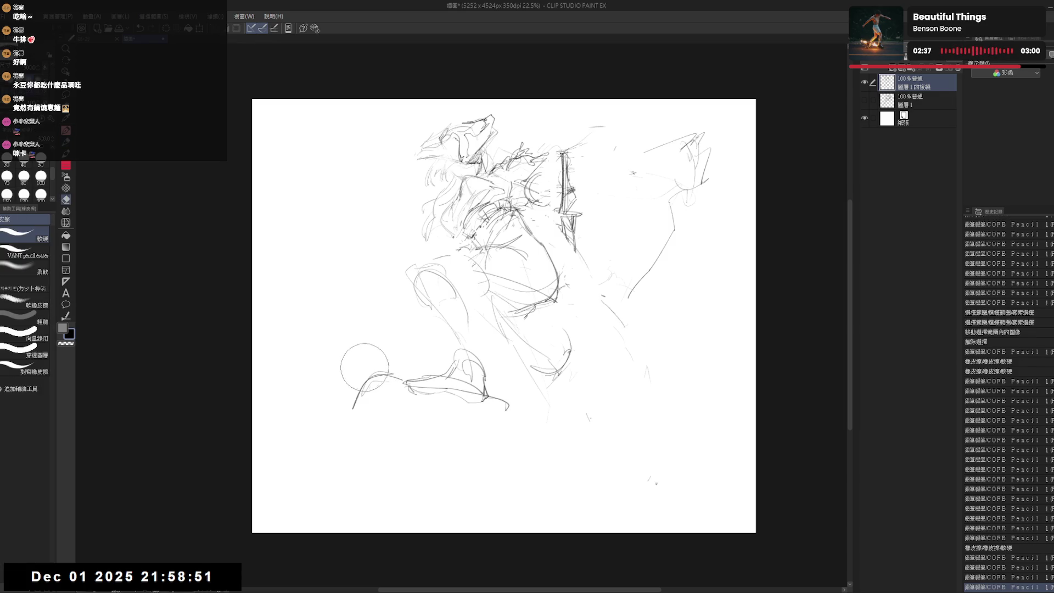
{"action": "mouse_move", "coordinate": [355, 408]}
{"action": "left_mouse_down"}
{"action": "mouse_move", "coordinate": [363, 386]}
{"action": "mouse_move", "coordinate": [358, 428]}
{"action": "left_mouse_up"}
{"action": "key", "text": "p"}
Step: Rough in the boxy chair's side edges below the foot, erasing stray upper-left lines
{"action": "mouse_move", "coordinate": [494, 404]}
{"action": "left_mouse_down"}
{"action": "mouse_move", "coordinate": [436, 466]}
{"action": "mouse_move", "coordinate": [434, 489]}
{"action": "mouse_move", "coordinate": [433, 478]}
{"action": "left_mouse_up"}
{"action": "key", "text": "e"}
{"action": "key", "text": "p"}
{"action": "left_click_drag", "start_coordinate": [439, 429], "coordinate": [434, 489]}
{"action": "left_click_drag", "start_coordinate": [502, 412], "coordinate": [513, 486]}
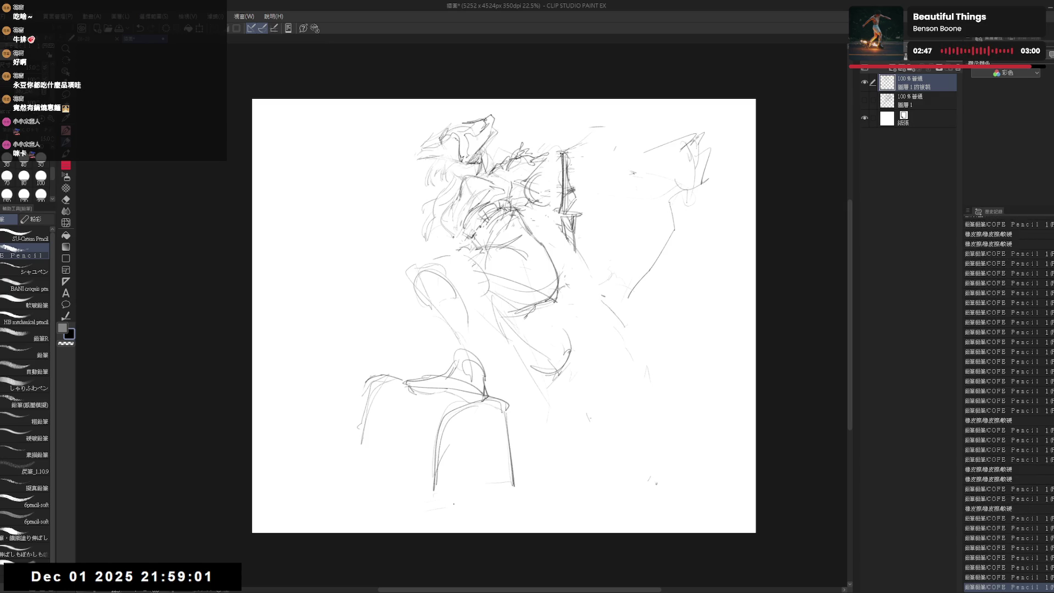
{"action": "key", "text": "e"}
{"action": "mouse_move", "coordinate": [362, 368]}
{"action": "left_mouse_down"}
{"action": "mouse_move", "coordinate": [396, 365]}
{"action": "mouse_move", "coordinate": [373, 384]}
{"action": "left_mouse_up"}
{"action": "key", "text": "p"}
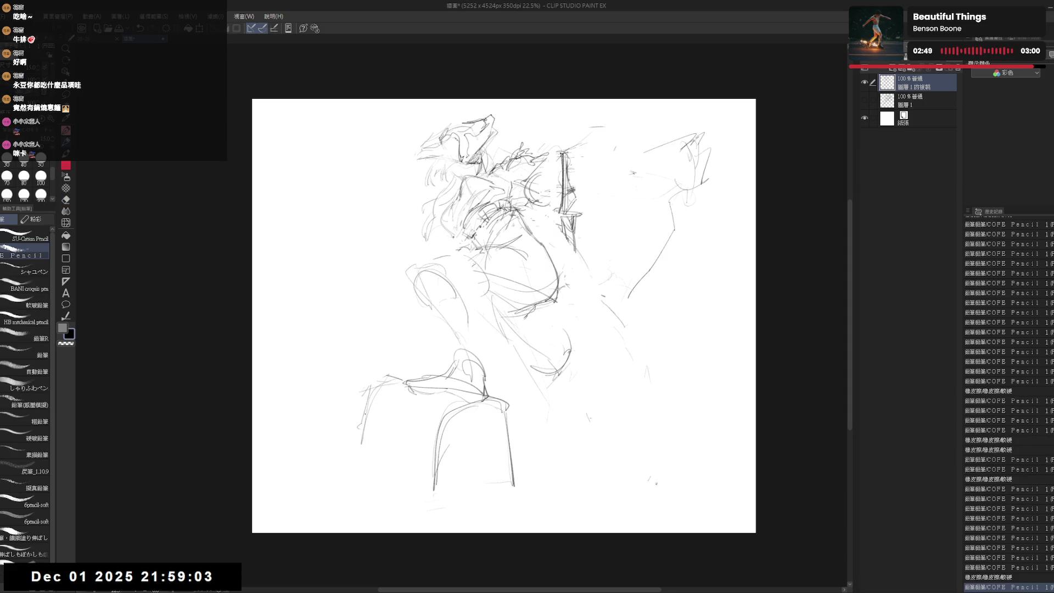
{"action": "left_click", "coordinate": [352, 463]}
{"action": "left_click_drag", "start_coordinate": [364, 455], "coordinate": [366, 502]}
{"action": "left_click", "coordinate": [414, 374]}
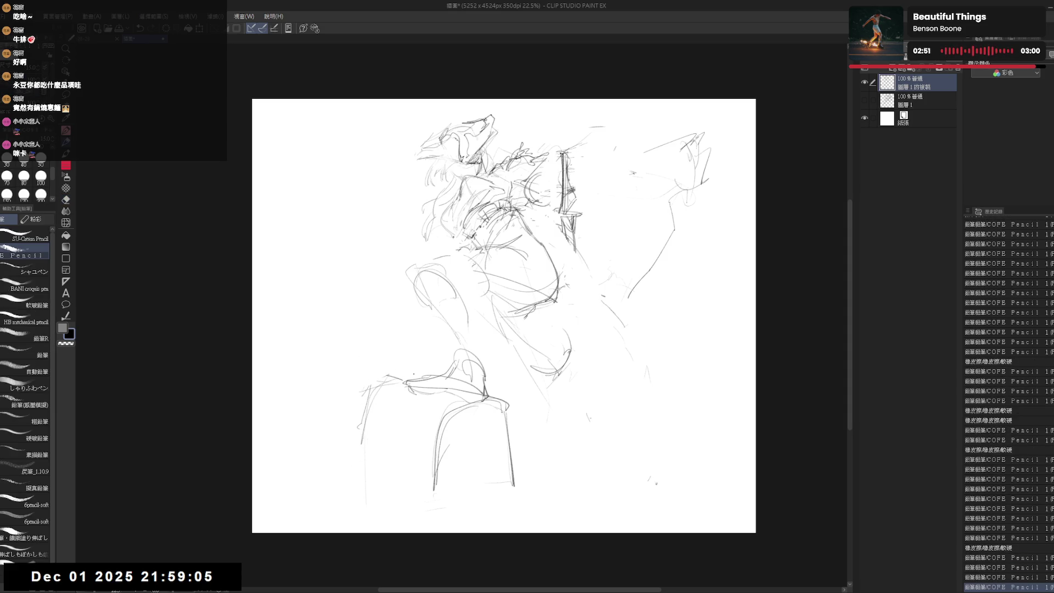
Step: Erase the chair's left lines and redraw seat-top strokes and the lower left corner
{"action": "key", "text": "e"}
{"action": "left_click_drag", "start_coordinate": [440, 505], "coordinate": [437, 423]}
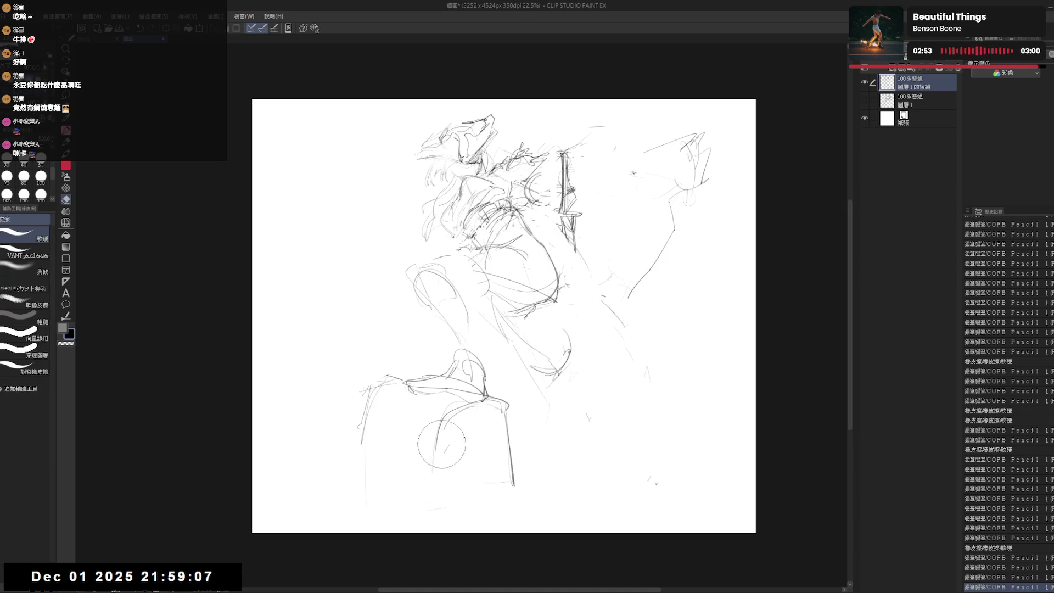
{"action": "left_click_drag", "start_coordinate": [428, 467], "coordinate": [489, 384]}
{"action": "key", "text": "p"}
{"action": "left_click_drag", "start_coordinate": [431, 413], "coordinate": [467, 398]}
{"action": "left_click_drag", "start_coordinate": [458, 401], "coordinate": [491, 393]}
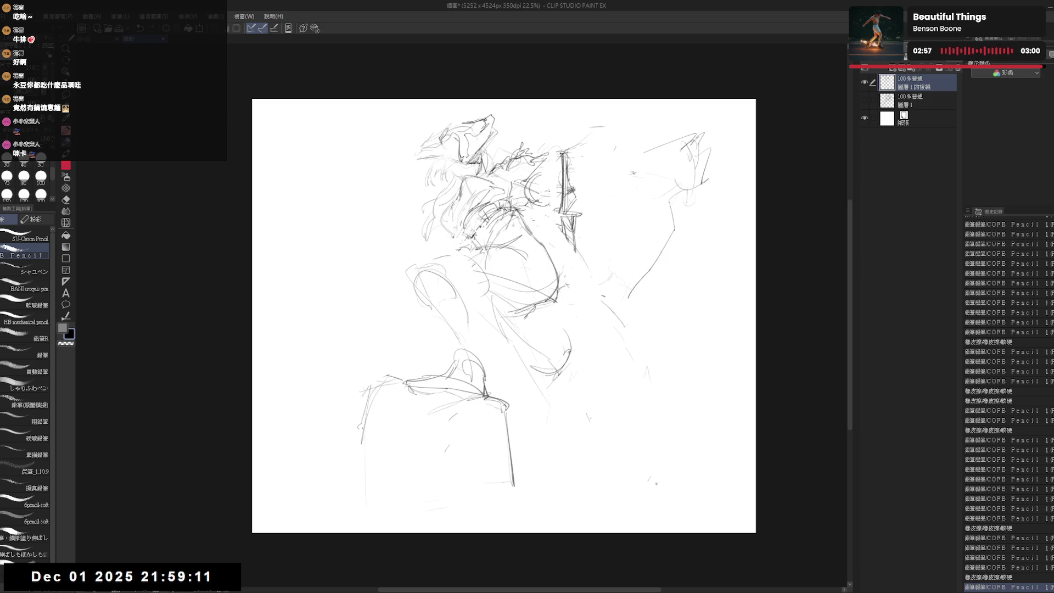
{"action": "key", "text": "e"}
{"action": "mouse_move", "coordinate": [371, 384]}
{"action": "left_mouse_down"}
{"action": "mouse_move", "coordinate": [362, 473]}
{"action": "mouse_move", "coordinate": [404, 379]}
{"action": "left_mouse_up"}
{"action": "key", "text": "p"}
{"action": "mouse_move", "coordinate": [366, 467]}
{"action": "left_mouse_down"}
{"action": "mouse_move", "coordinate": [403, 513]}
{"action": "mouse_move", "coordinate": [440, 506]}
{"action": "left_mouse_up"}
Step: Clear the seat lines and redraw the chair's bottom, left side and right edges
{"action": "key", "text": "e"}
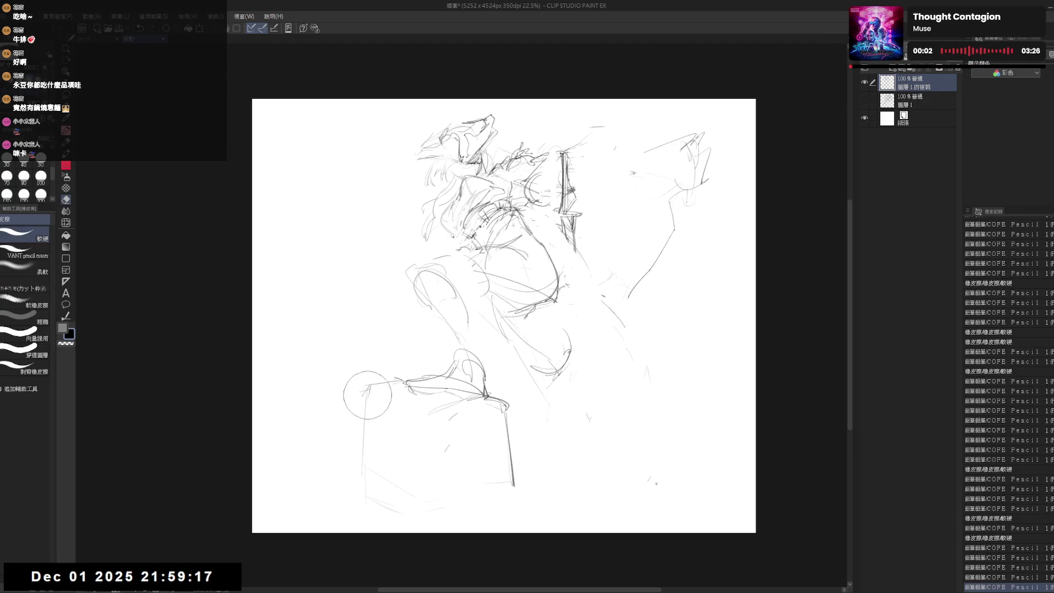
{"action": "mouse_move", "coordinate": [352, 384]}
{"action": "left_mouse_down"}
{"action": "mouse_move", "coordinate": [428, 415]}
{"action": "mouse_move", "coordinate": [505, 400]}
{"action": "left_mouse_up"}
{"action": "key", "text": "p"}
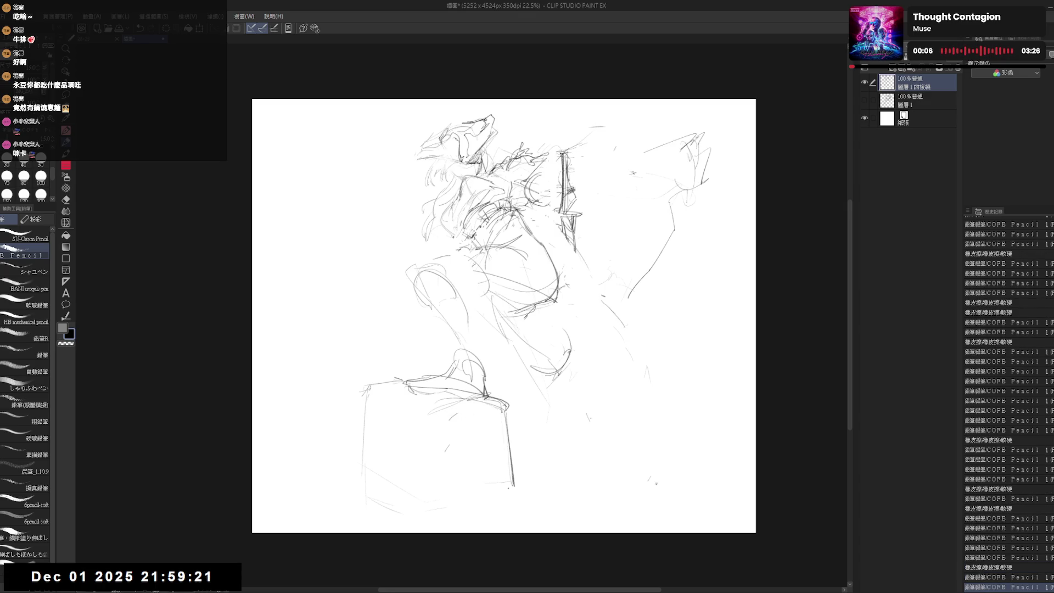
{"action": "left_click_drag", "start_coordinate": [437, 485], "coordinate": [507, 493]}
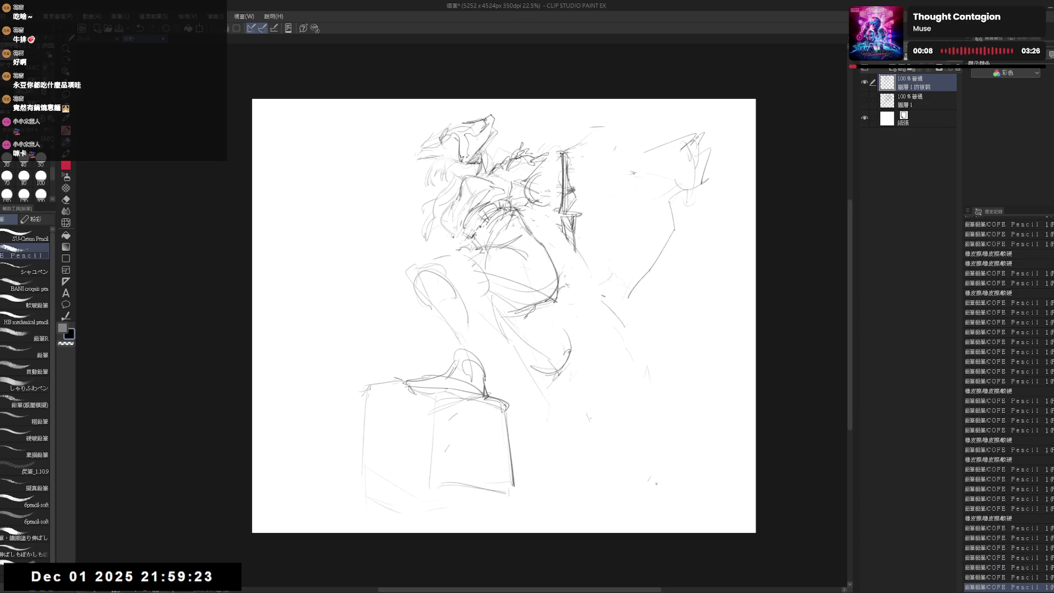
{"action": "mouse_move", "coordinate": [363, 389]}
{"action": "left_mouse_down"}
{"action": "mouse_move", "coordinate": [425, 395]}
{"action": "mouse_move", "coordinate": [346, 467]}
{"action": "mouse_move", "coordinate": [438, 490]}
{"action": "left_mouse_up"}
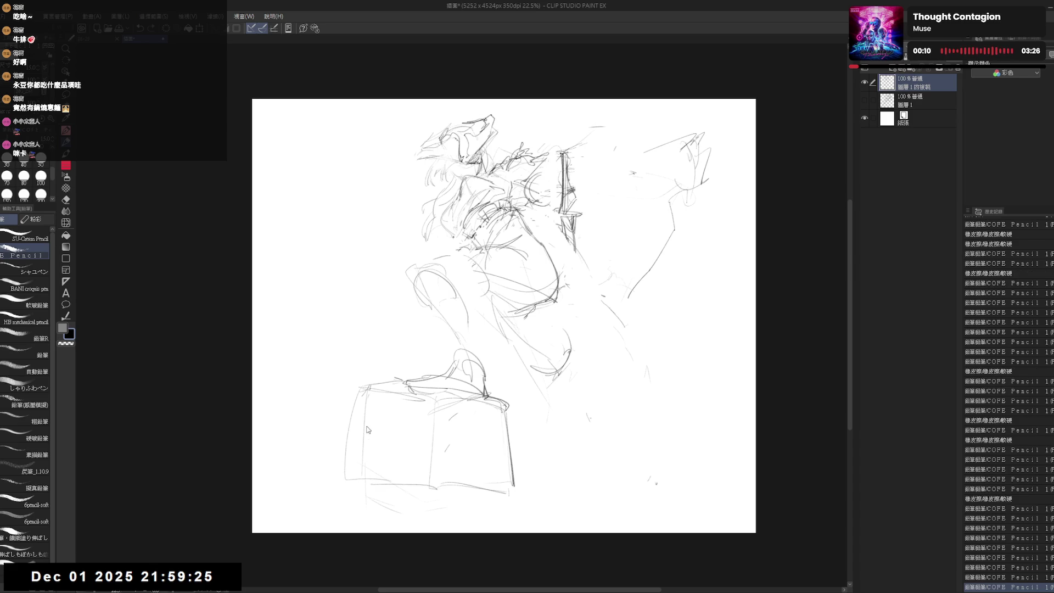
{"action": "key", "text": "ctrl+z"}
{"action": "mouse_move", "coordinate": [364, 384]}
{"action": "left_mouse_down"}
{"action": "mouse_move", "coordinate": [360, 469]}
{"action": "mouse_move", "coordinate": [504, 496]}
{"action": "mouse_move", "coordinate": [484, 491]}
{"action": "mouse_move", "coordinate": [497, 489]}
{"action": "mouse_move", "coordinate": [506, 440]}
{"action": "mouse_move", "coordinate": [501, 460]}
{"action": "left_mouse_up"}
{"action": "key", "text": "ctrl+z"}
{"action": "key", "text": "e"}
{"action": "key", "text": "p"}
{"action": "left_click_drag", "start_coordinate": [512, 424], "coordinate": [505, 486]}
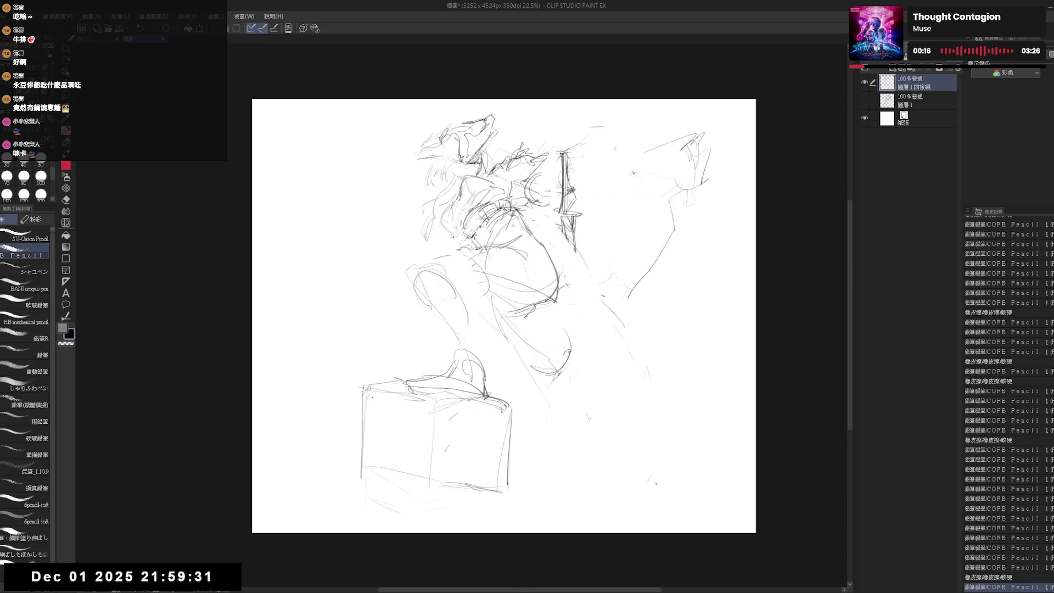
{"action": "left_click", "coordinate": [370, 432]}
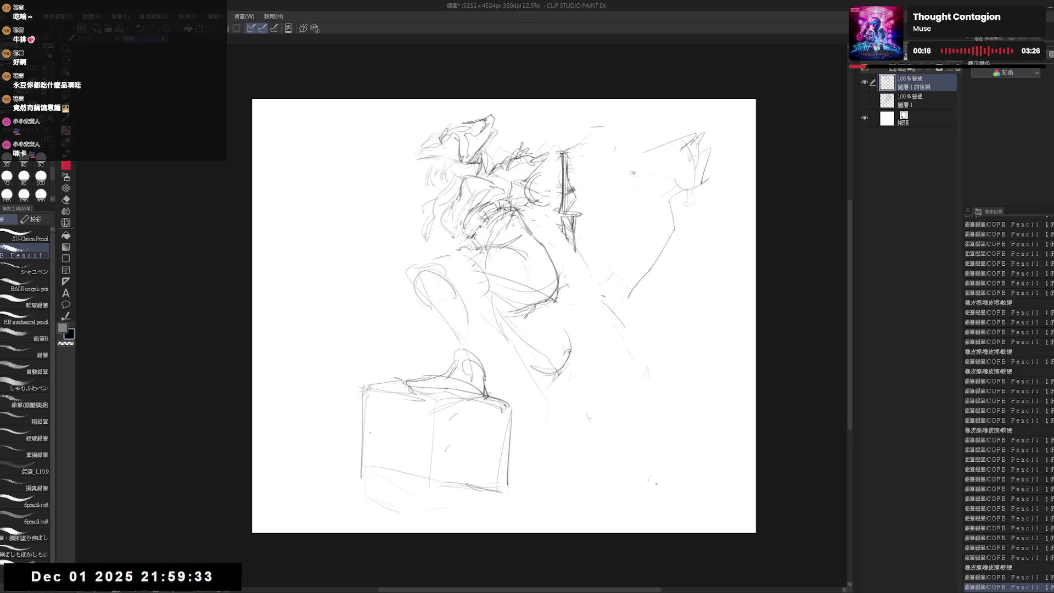
Step: Erase the old box sides and redraw a flat seat edge across the top
{"action": "key", "text": "e"}
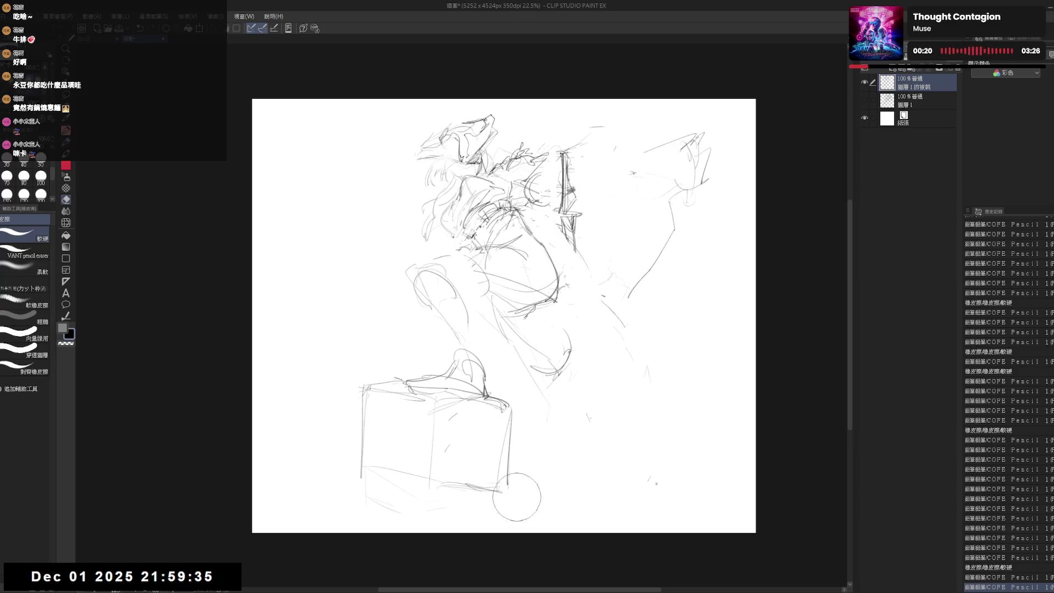
{"action": "mouse_move", "coordinate": [497, 461]}
{"action": "left_mouse_down"}
{"action": "mouse_move", "coordinate": [484, 495]}
{"action": "mouse_move", "coordinate": [381, 480]}
{"action": "mouse_move", "coordinate": [384, 430]}
{"action": "mouse_move", "coordinate": [489, 396]}
{"action": "left_mouse_up"}
{"action": "mouse_move", "coordinate": [509, 447]}
{"action": "left_mouse_down"}
{"action": "mouse_move", "coordinate": [353, 419]}
{"action": "mouse_move", "coordinate": [364, 429]}
{"action": "mouse_move", "coordinate": [416, 386]}
{"action": "left_mouse_up"}
{"action": "key", "text": "p"}
{"action": "key", "text": "e"}
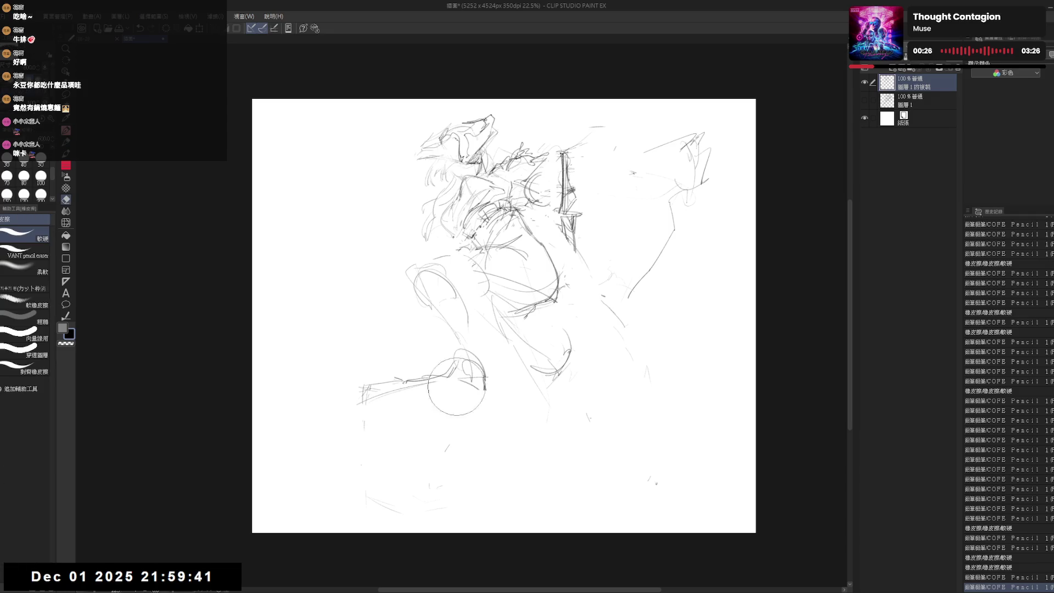
{"action": "left_click_drag", "start_coordinate": [486, 385], "coordinate": [466, 403]}
{"action": "key", "text": "p"}
{"action": "mouse_move", "coordinate": [367, 406]}
{"action": "left_mouse_down"}
{"action": "mouse_move", "coordinate": [468, 373]}
{"action": "mouse_move", "coordinate": [518, 399]}
{"action": "left_mouse_up"}
{"action": "mouse_move", "coordinate": [493, 375]}
{"action": "left_mouse_down"}
{"action": "mouse_move", "coordinate": [519, 406]}
{"action": "mouse_move", "coordinate": [447, 365]}
{"action": "mouse_move", "coordinate": [515, 391]}
{"action": "left_mouse_up"}
Step: Draw a vertical leg below the seat and redraw the seat's left end
{"action": "key", "text": "e"}
{"action": "key", "text": "p"}
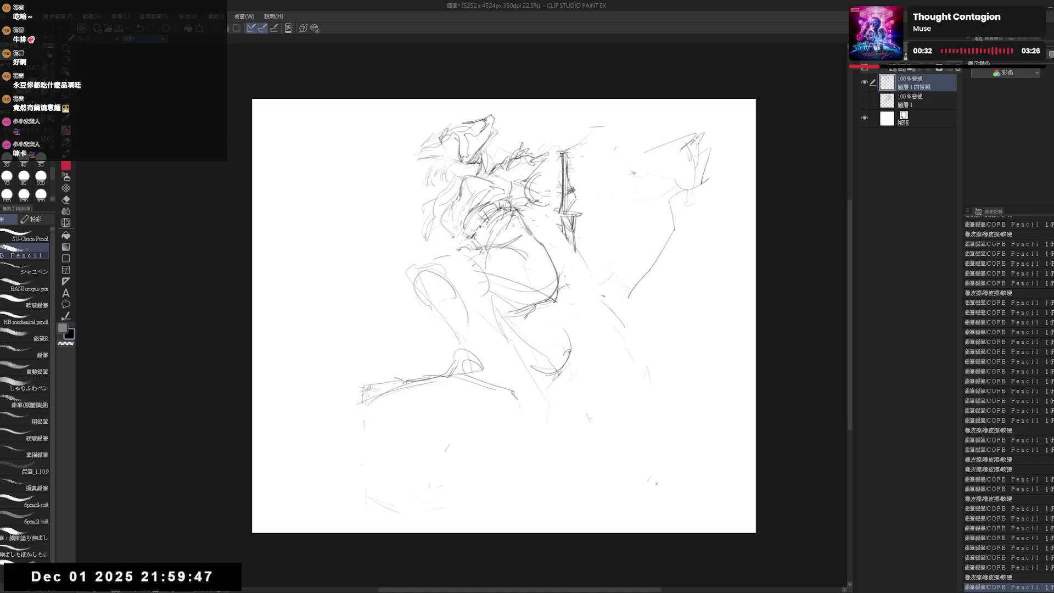
{"action": "mouse_move", "coordinate": [456, 376]}
{"action": "left_mouse_down"}
{"action": "mouse_move", "coordinate": [458, 485]}
{"action": "mouse_move", "coordinate": [456, 452]}
{"action": "left_mouse_up"}
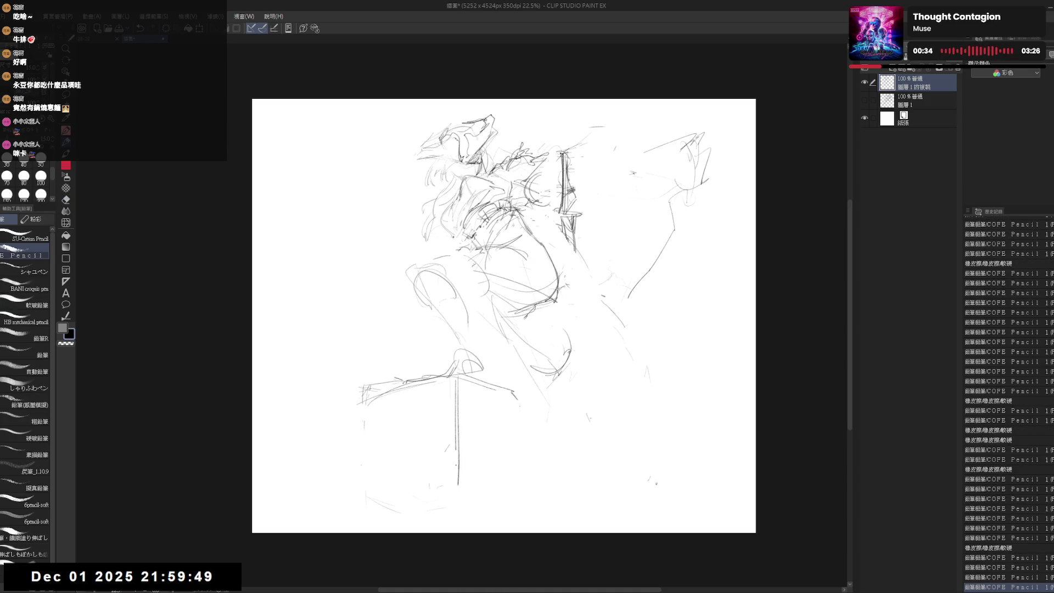
{"action": "key", "text": "e"}
{"action": "key", "text": "p"}
{"action": "mouse_move", "coordinate": [395, 384]}
{"action": "left_mouse_down"}
{"action": "mouse_move", "coordinate": [360, 403]}
{"action": "mouse_move", "coordinate": [356, 418]}
{"action": "mouse_move", "coordinate": [450, 374]}
{"action": "mouse_move", "coordinate": [516, 390]}
{"action": "left_mouse_up"}
Step: Redraw the box's right vertical edge and bottom edge beneath the foot
{"action": "left_click_drag", "start_coordinate": [516, 480], "coordinate": [517, 482]}
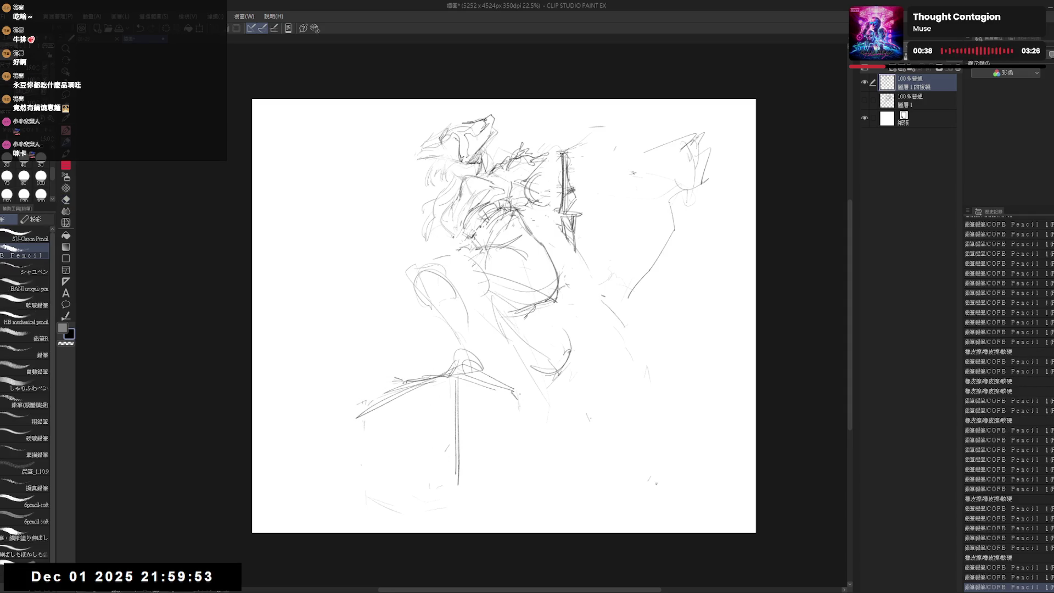
{"action": "mouse_move", "coordinate": [519, 393]}
{"action": "left_mouse_down"}
{"action": "mouse_move", "coordinate": [517, 472]}
{"action": "mouse_move", "coordinate": [457, 501]}
{"action": "left_mouse_up"}
{"action": "mouse_move", "coordinate": [361, 415]}
{"action": "left_mouse_down"}
{"action": "mouse_move", "coordinate": [369, 508]}
{"action": "mouse_move", "coordinate": [470, 460]}
{"action": "left_mouse_up"}
{"action": "left_click_drag", "start_coordinate": [520, 484], "coordinate": [463, 474]}
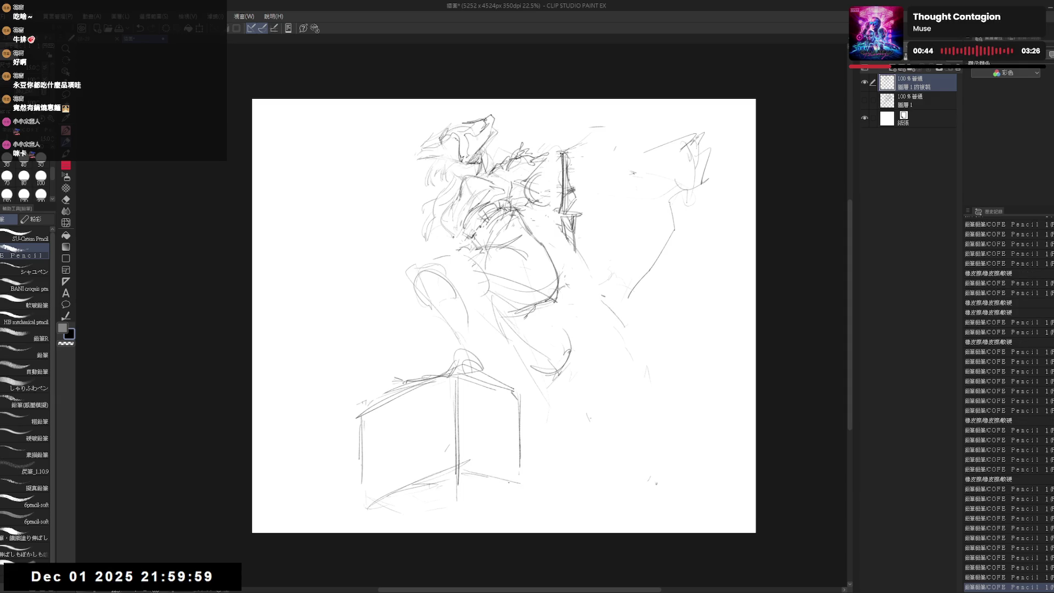
{"action": "left_click_drag", "start_coordinate": [521, 403], "coordinate": [524, 487]}
Step: Erase the lower left strokes and redraw a long bottom edge for the box
{"action": "key", "text": "e"}
{"action": "mouse_move", "coordinate": [457, 500]}
{"action": "left_mouse_down"}
{"action": "mouse_move", "coordinate": [450, 483]}
{"action": "mouse_move", "coordinate": [397, 500]}
{"action": "left_mouse_up"}
{"action": "left_click_drag", "start_coordinate": [509, 487], "coordinate": [411, 516]}
{"action": "key", "text": "ctrl+z"}
{"action": "key", "text": "ctrl+z"}
{"action": "mouse_move", "coordinate": [524, 485]}
{"action": "left_mouse_down"}
{"action": "mouse_move", "coordinate": [413, 516]}
{"action": "mouse_move", "coordinate": [420, 507]}
{"action": "left_mouse_up"}
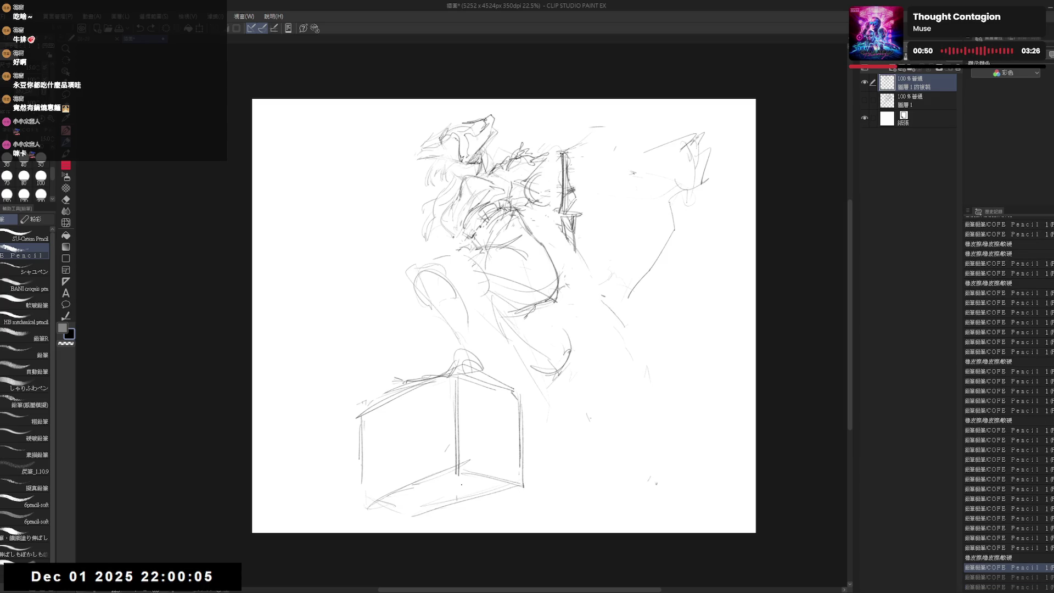
{"action": "left_click_drag", "start_coordinate": [503, 315], "coordinate": [485, 321]}
Step: Clean stray strokes right of the figure and around the torso, adding a few touch-up lines
{"action": "left_click_drag", "start_coordinate": [591, 354], "coordinate": [571, 384]}
{"action": "left_click_drag", "start_coordinate": [468, 295], "coordinate": [438, 305]}
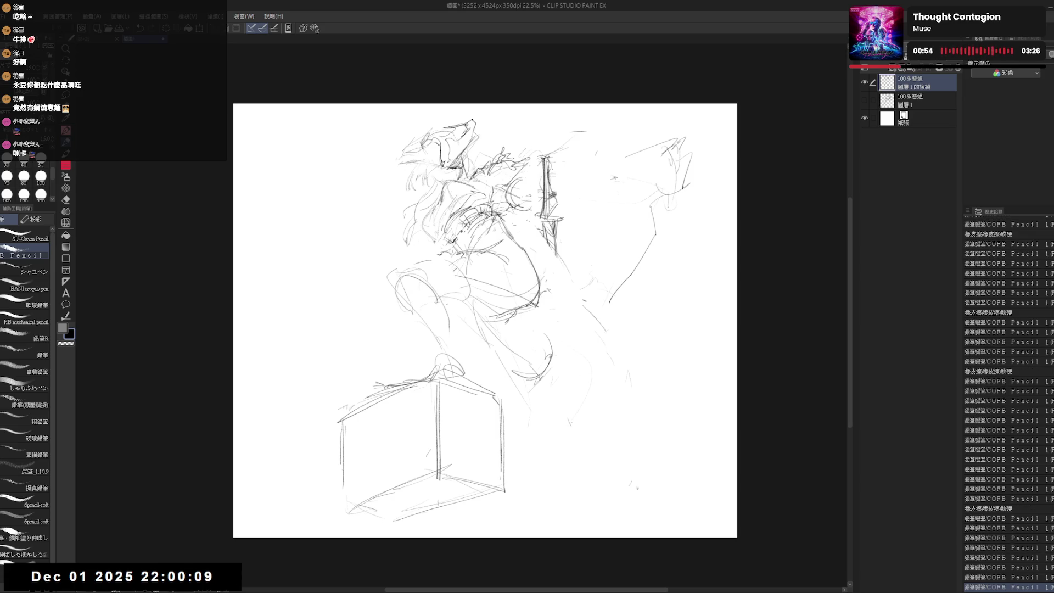
{"action": "key", "text": "e"}
{"action": "left_click_drag", "start_coordinate": [497, 281], "coordinate": [444, 346]}
{"action": "key", "text": "p"}
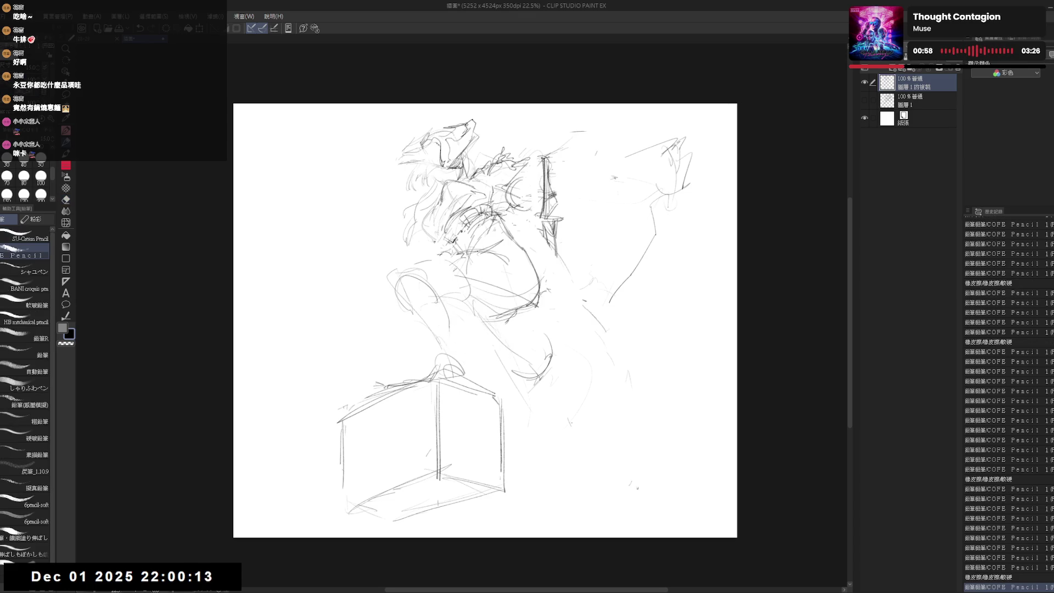
{"action": "key", "text": "e"}
{"action": "left_click_drag", "start_coordinate": [462, 165], "coordinate": [423, 242]}
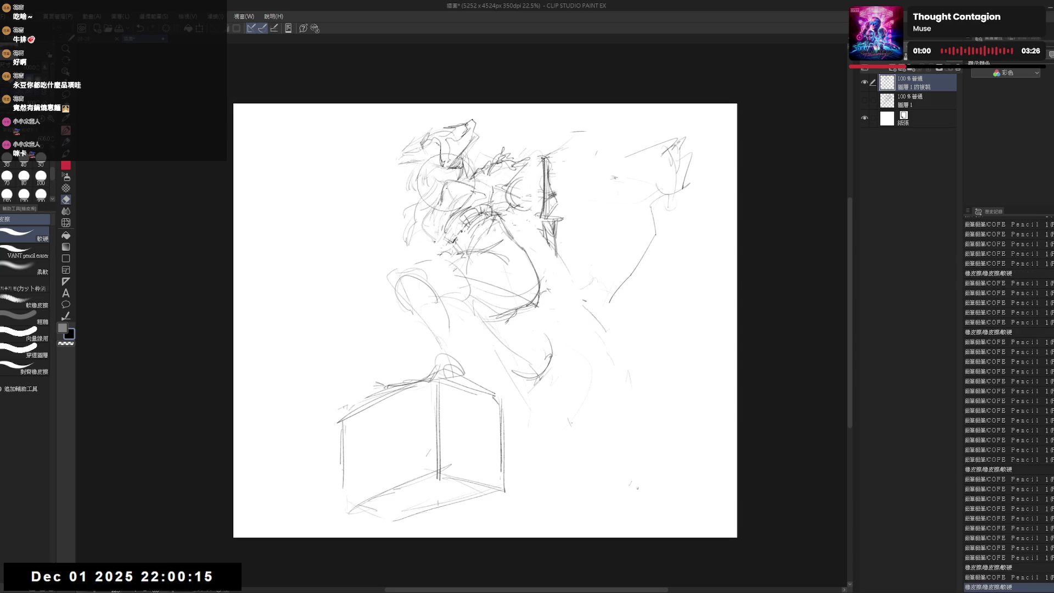
{"action": "key", "text": "p"}
{"action": "left_click_drag", "start_coordinate": [494, 285], "coordinate": [480, 316]}
{"action": "left_click_drag", "start_coordinate": [500, 289], "coordinate": [482, 318]}
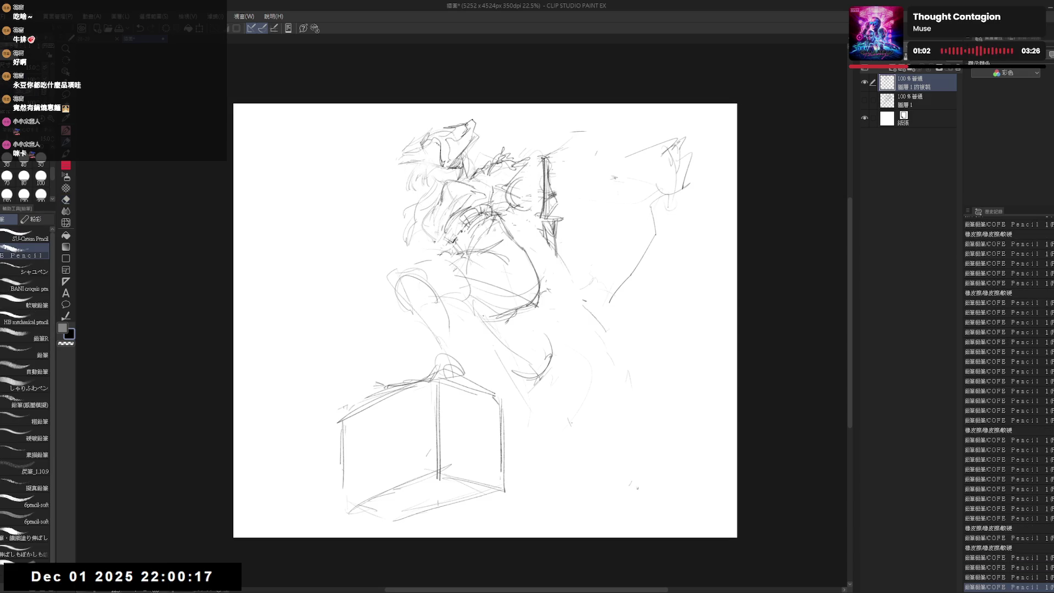
{"action": "key", "text": "m"}
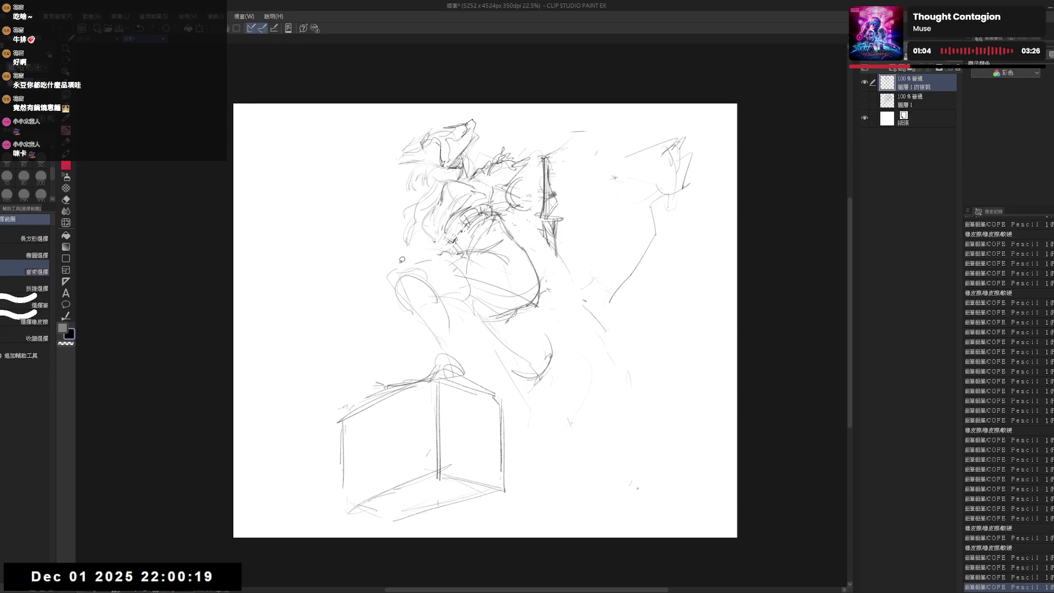
Step: Erase strokes around the figure's middle and chest, then redraw the chest lines
{"action": "key", "text": "e"}
{"action": "mouse_move", "coordinate": [417, 275]}
{"action": "left_mouse_down"}
{"action": "mouse_move", "coordinate": [395, 259]}
{"action": "mouse_move", "coordinate": [447, 287]}
{"action": "mouse_move", "coordinate": [423, 321]}
{"action": "mouse_move", "coordinate": [447, 362]}
{"action": "mouse_move", "coordinate": [447, 352]}
{"action": "left_mouse_up"}
{"action": "key", "text": "p"}
{"action": "key", "text": "e"}
{"action": "mouse_move", "coordinate": [494, 318]}
{"action": "left_mouse_down"}
{"action": "mouse_move", "coordinate": [459, 236]}
{"action": "mouse_move", "coordinate": [436, 259]}
{"action": "mouse_move", "coordinate": [476, 244]}
{"action": "mouse_move", "coordinate": [412, 286]}
{"action": "left_mouse_up"}
{"action": "key", "text": "p"}
{"action": "key", "text": "e"}
{"action": "key", "text": "p"}
{"action": "mouse_move", "coordinate": [433, 238]}
{"action": "left_mouse_down"}
{"action": "mouse_move", "coordinate": [458, 236]}
{"action": "mouse_move", "coordinate": [434, 275]}
{"action": "left_mouse_up"}
{"action": "key", "text": "e"}
{"action": "key", "text": "p"}
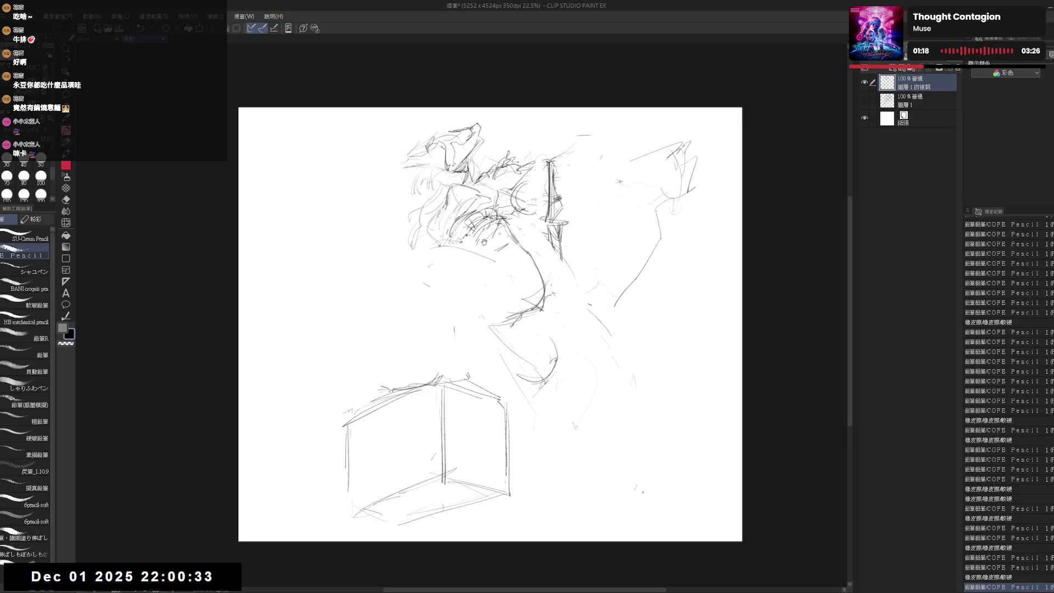
Step: Redraw head and shoulder strokes and erase the vertical sword lines beside the figure
{"action": "mouse_move", "coordinate": [494, 315]}
{"action": "left_mouse_down"}
{"action": "mouse_move", "coordinate": [447, 318]}
{"action": "mouse_move", "coordinate": [511, 308]}
{"action": "left_mouse_up"}
{"action": "key", "text": "e"}
{"action": "key", "text": "p"}
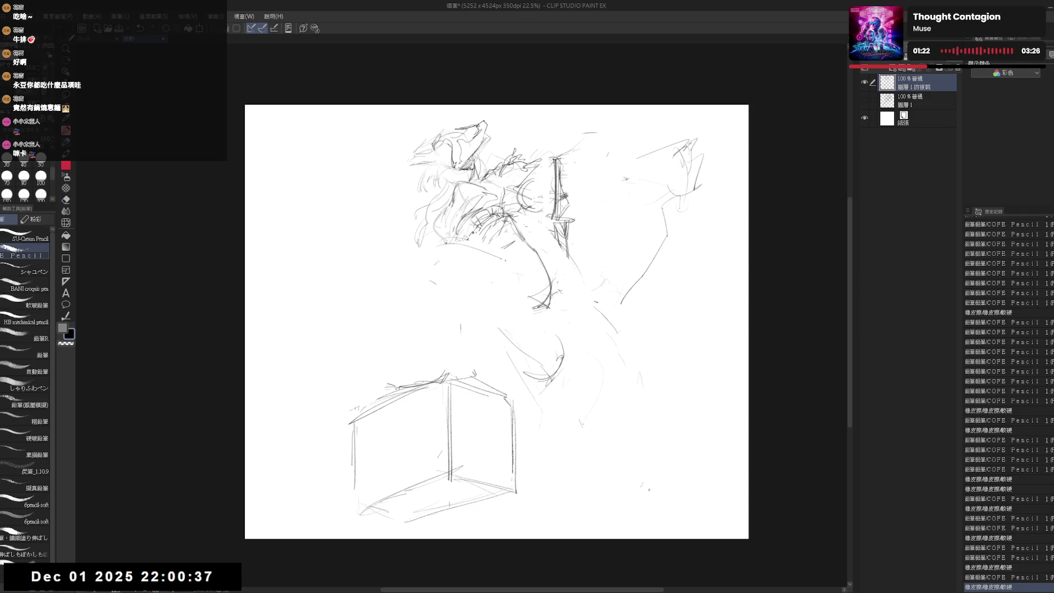
{"action": "mouse_move", "coordinate": [461, 242]}
{"action": "left_mouse_down"}
{"action": "mouse_move", "coordinate": [499, 223]}
{"action": "mouse_move", "coordinate": [456, 258]}
{"action": "left_mouse_up"}
{"action": "key", "text": "e"}
{"action": "key", "text": "p"}
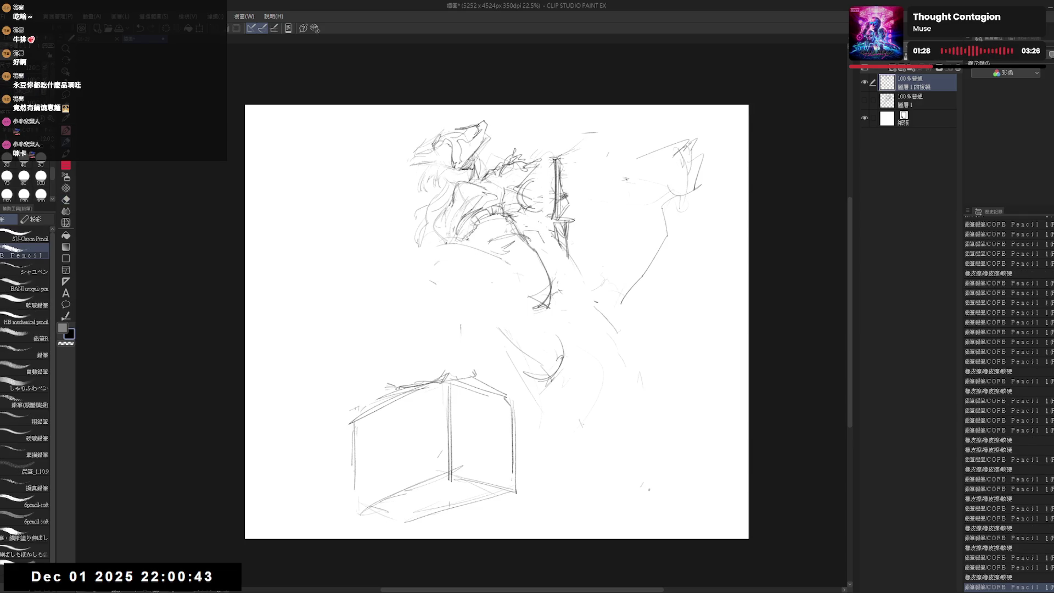
{"action": "key", "text": "e"}
{"action": "mouse_move", "coordinate": [558, 143]}
{"action": "left_mouse_down"}
{"action": "mouse_move", "coordinate": [569, 258]}
{"action": "mouse_move", "coordinate": [551, 258]}
{"action": "mouse_move", "coordinate": [565, 247]}
{"action": "left_mouse_up"}
{"action": "key", "text": "p"}
Step: Redraw the strokes to the right of the figure's chest
{"action": "key", "text": "e"}
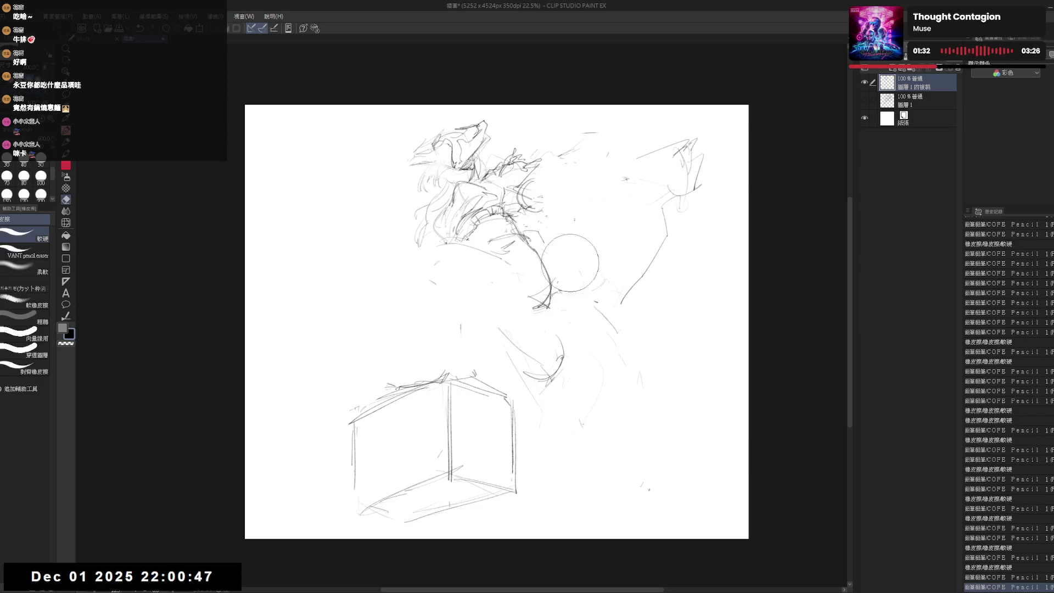
{"action": "key", "text": "p"}
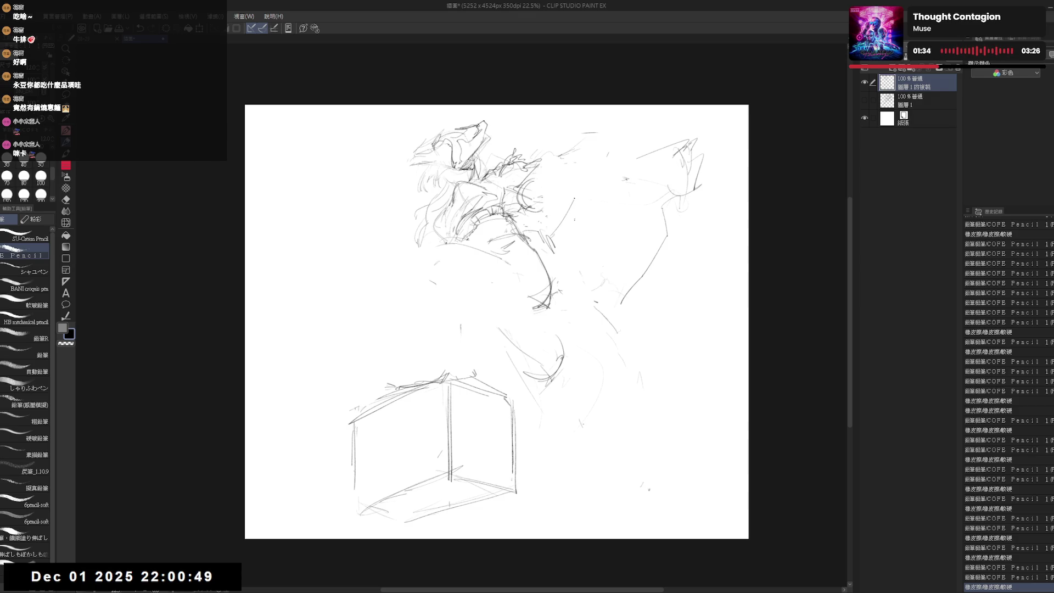
{"action": "key", "text": "e"}
{"action": "key", "text": "p"}
{"action": "left_click_drag", "start_coordinate": [576, 189], "coordinate": [543, 266]}
{"action": "key", "text": "e"}
{"action": "key", "text": "p"}
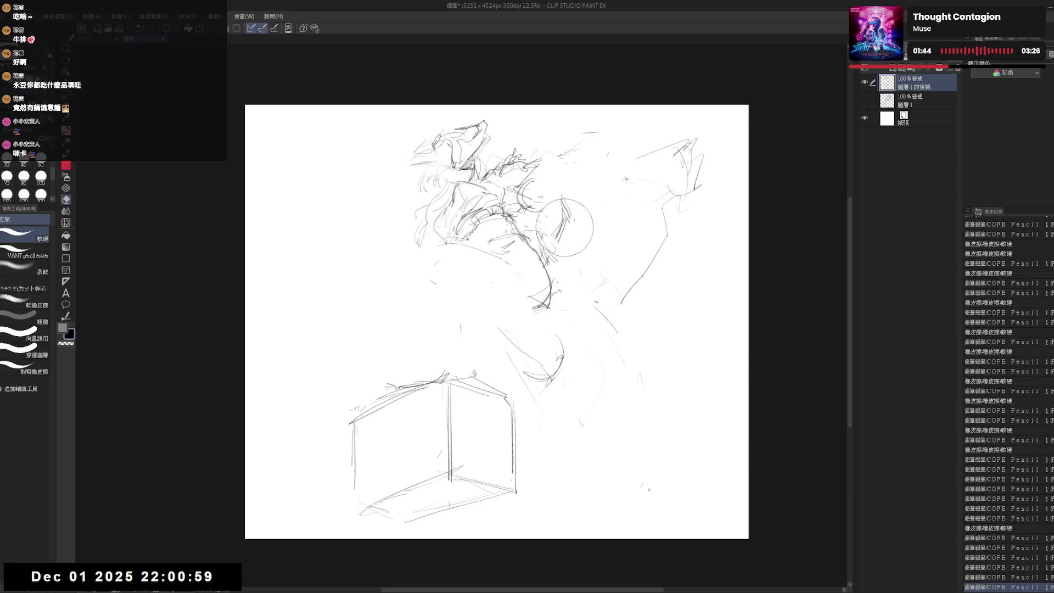
Step: Add short strokes beside the chest, then lasso the whole box sketch
{"action": "key", "text": "e"}
{"action": "key", "text": "p"}
{"action": "left_click_drag", "start_coordinate": [563, 208], "coordinate": [556, 243]}
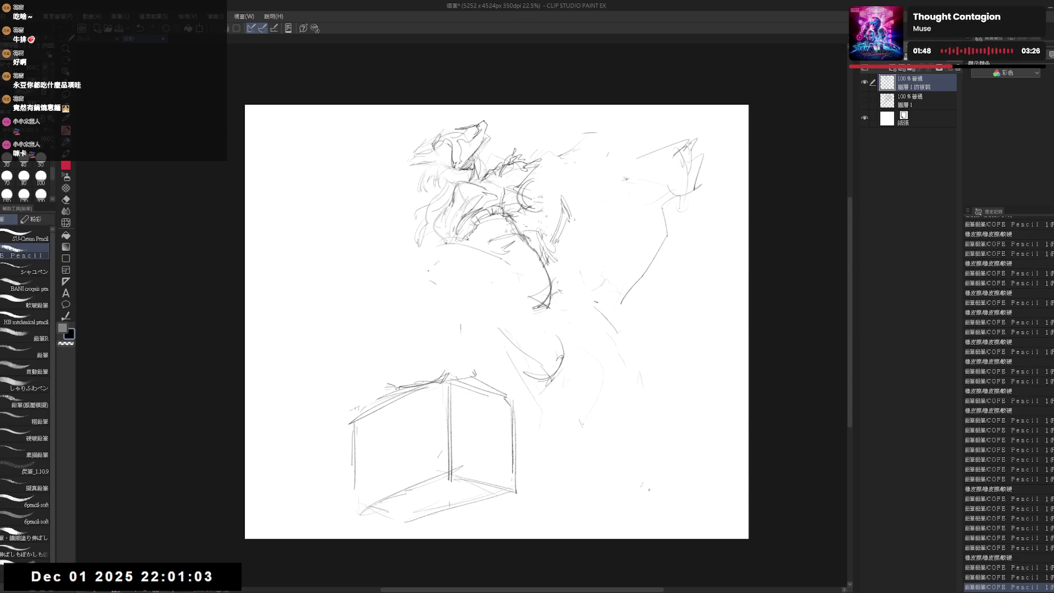
{"action": "left_click_drag", "start_coordinate": [428, 270], "coordinate": [422, 287]}
{"action": "left_click", "coordinate": [380, 373]}
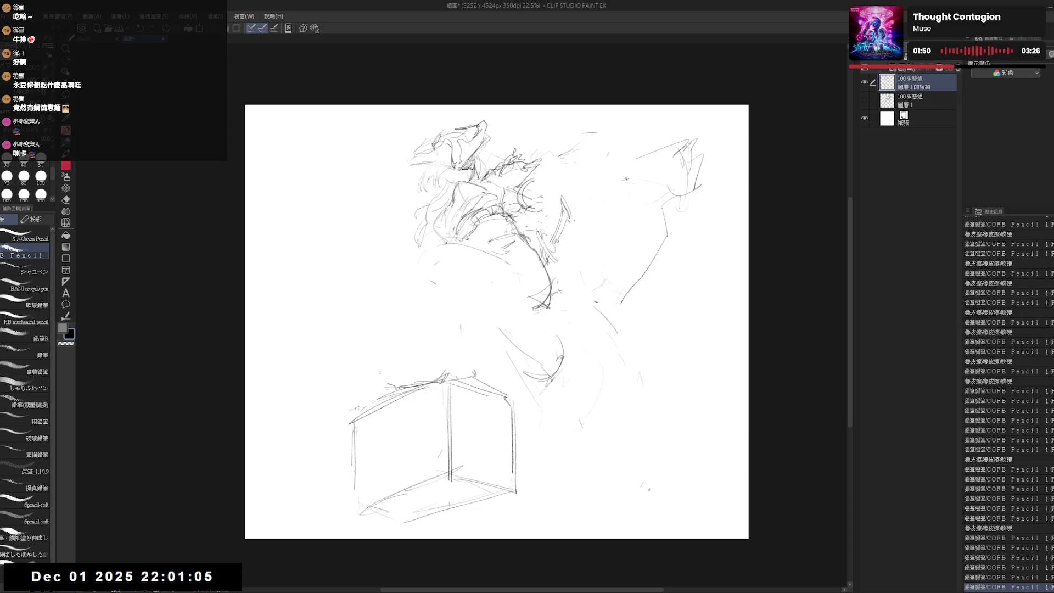
{"action": "key", "text": "m"}
{"action": "mouse_move", "coordinate": [406, 312]}
{"action": "left_mouse_down"}
{"action": "mouse_move", "coordinate": [437, 543]}
{"action": "mouse_move", "coordinate": [478, 332]}
{"action": "mouse_move", "coordinate": [485, 347]}
{"action": "left_mouse_up"}
Step: Deselect the box and dot small pencil marks onto the figure's torso
{"action": "key", "text": "ctrl+d"}
{"action": "key", "text": "p"}
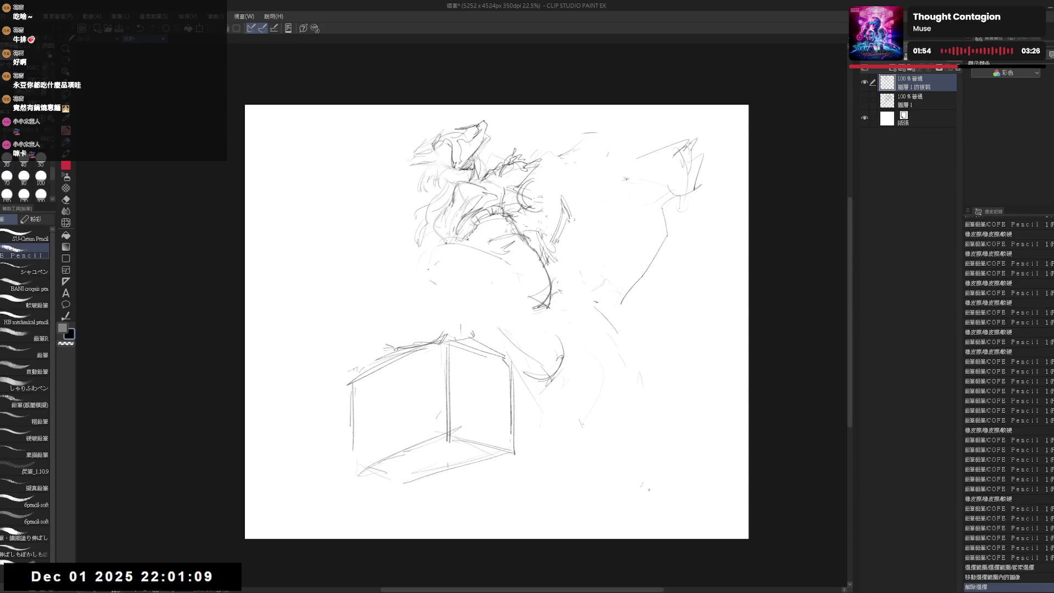
{"action": "left_click", "coordinate": [384, 363]}
{"action": "left_click", "coordinate": [385, 362]}
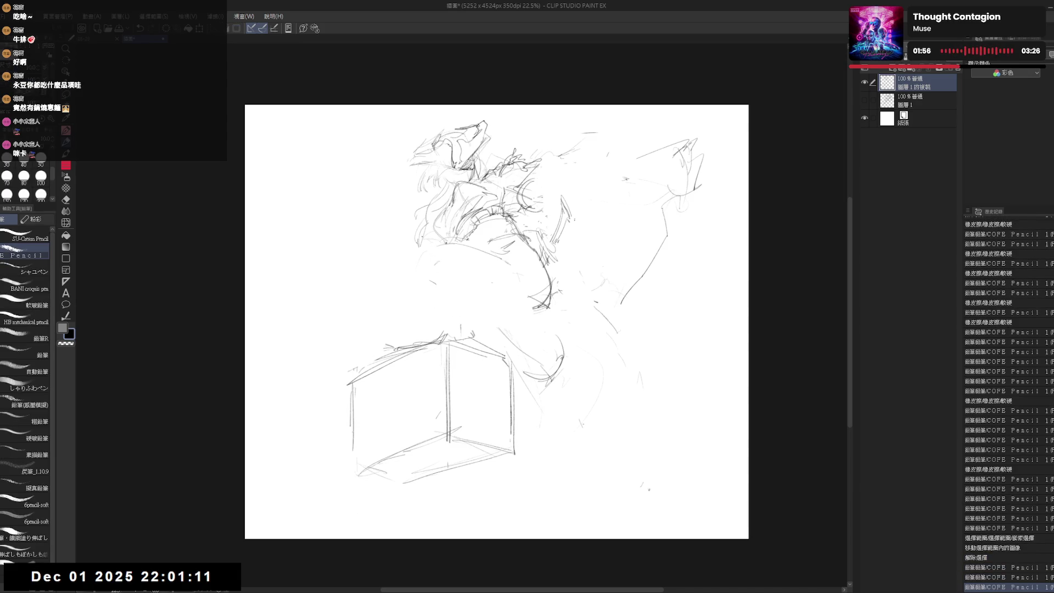
{"action": "left_click", "coordinate": [384, 362]}
{"action": "left_click", "coordinate": [423, 319]}
{"action": "left_click", "coordinate": [445, 255]}
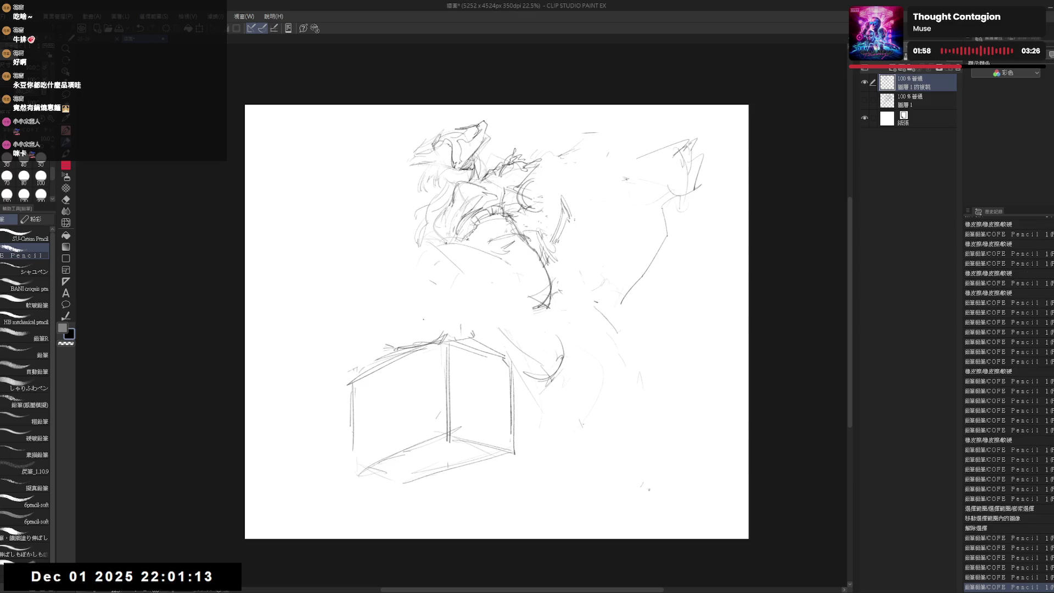
{"action": "left_click", "coordinate": [431, 264]}
{"action": "left_click", "coordinate": [431, 264]}
{"action": "left_click", "coordinate": [431, 264]}
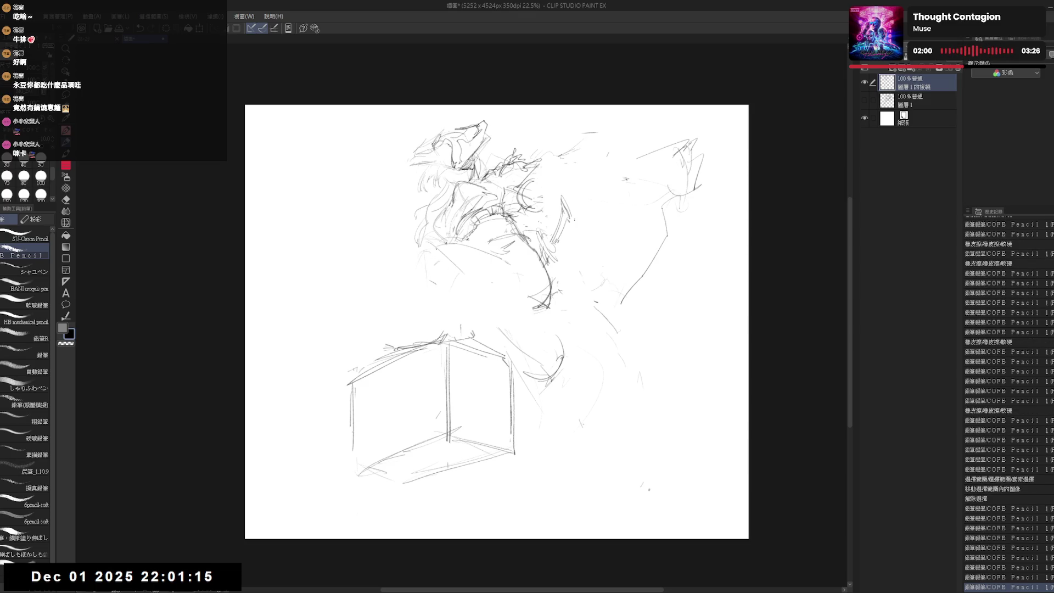
Step: Draw body strokes down the torso and erase stray marks right of the box top
{"action": "mouse_move", "coordinate": [466, 271]}
{"action": "left_mouse_down"}
{"action": "mouse_move", "coordinate": [470, 289]}
{"action": "mouse_move", "coordinate": [500, 302]}
{"action": "left_mouse_up"}
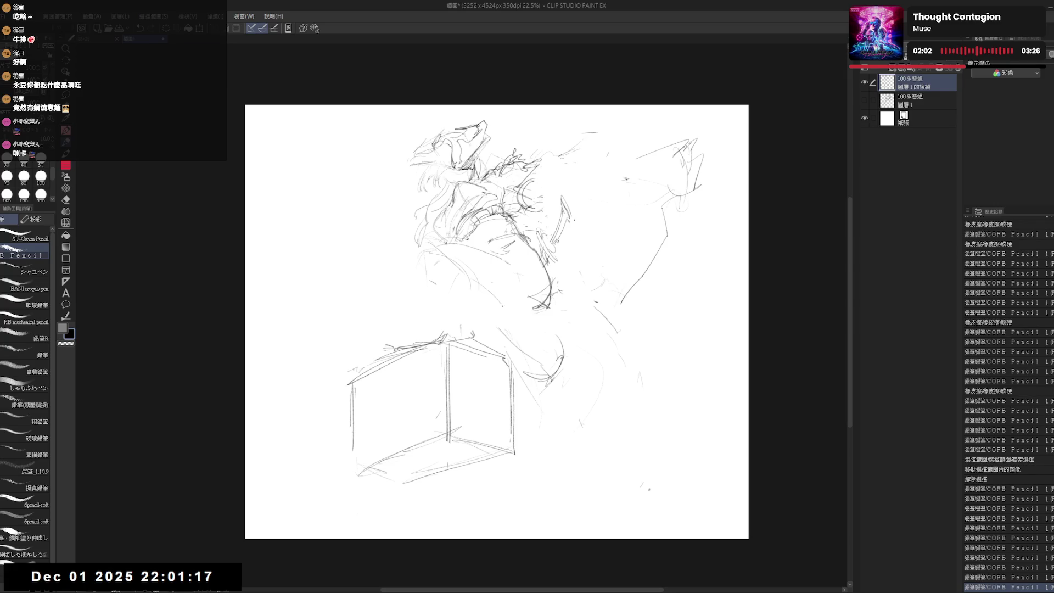
{"action": "mouse_move", "coordinate": [450, 247]}
{"action": "left_mouse_down"}
{"action": "mouse_move", "coordinate": [471, 275]}
{"action": "mouse_move", "coordinate": [538, 307]}
{"action": "left_mouse_up"}
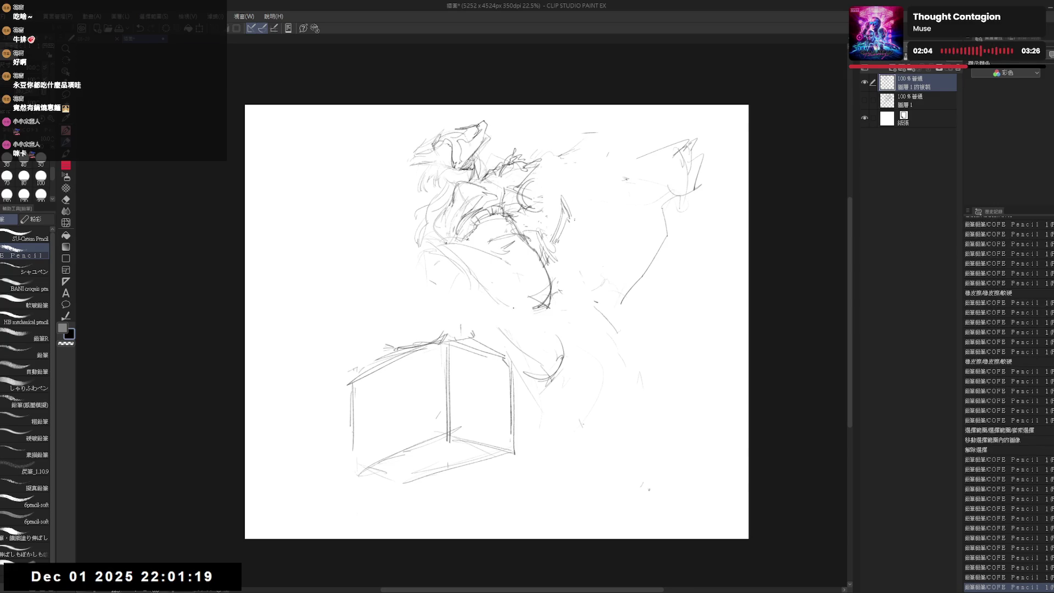
{"action": "left_click_drag", "start_coordinate": [496, 265], "coordinate": [524, 253]}
{"action": "left_click_drag", "start_coordinate": [433, 246], "coordinate": [406, 343]}
{"action": "key", "text": "e"}
{"action": "left_click_drag", "start_coordinate": [497, 329], "coordinate": [549, 392]}
{"action": "key", "text": "p"}
Step: Add small pencil marks at the waist, the figure's left side and the lower body
{"action": "left_click_drag", "start_coordinate": [550, 330], "coordinate": [504, 332]}
{"action": "scroll", "coordinate": [454, 277], "scroll_direction": "up", "scroll_amount": 2}
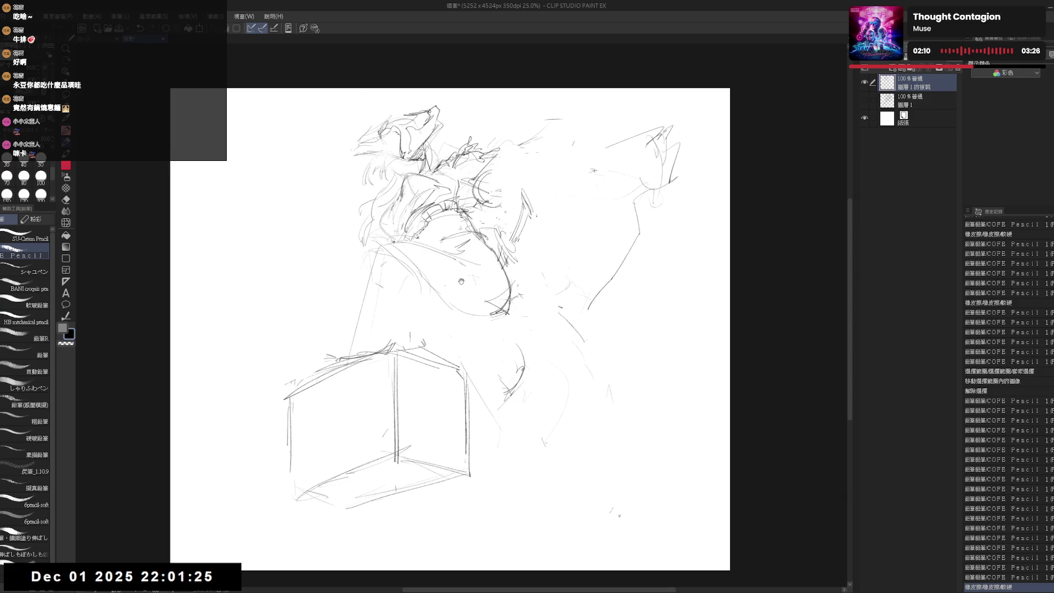
{"action": "left_click", "coordinate": [431, 242]}
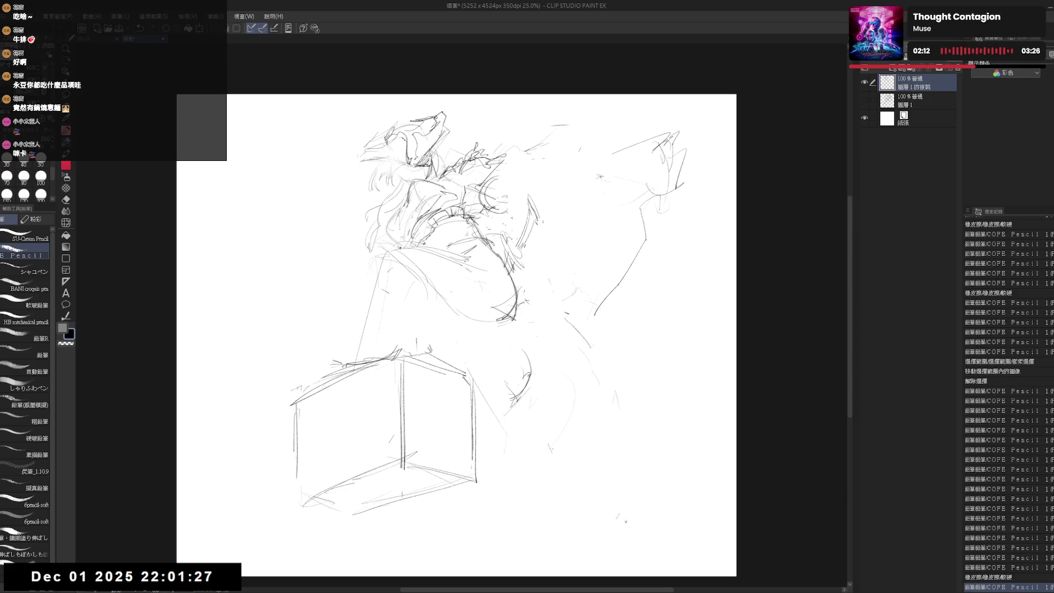
{"action": "left_click", "coordinate": [380, 250]}
{"action": "left_click", "coordinate": [384, 247]}
{"action": "left_click", "coordinate": [390, 246]}
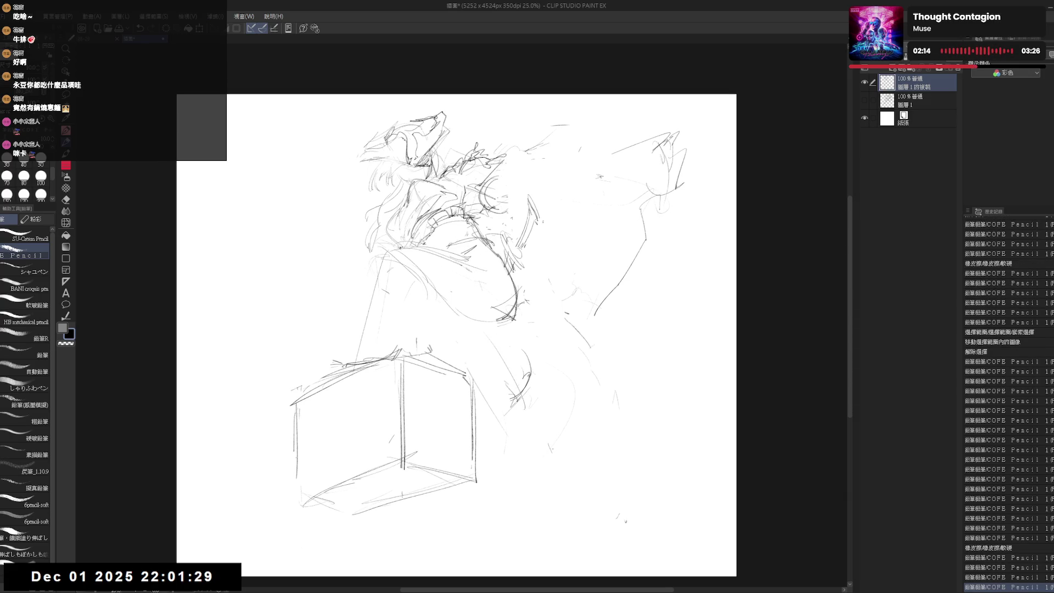
{"action": "left_click", "coordinate": [380, 252]}
{"action": "left_click", "coordinate": [386, 244]}
{"action": "left_click", "coordinate": [481, 336]}
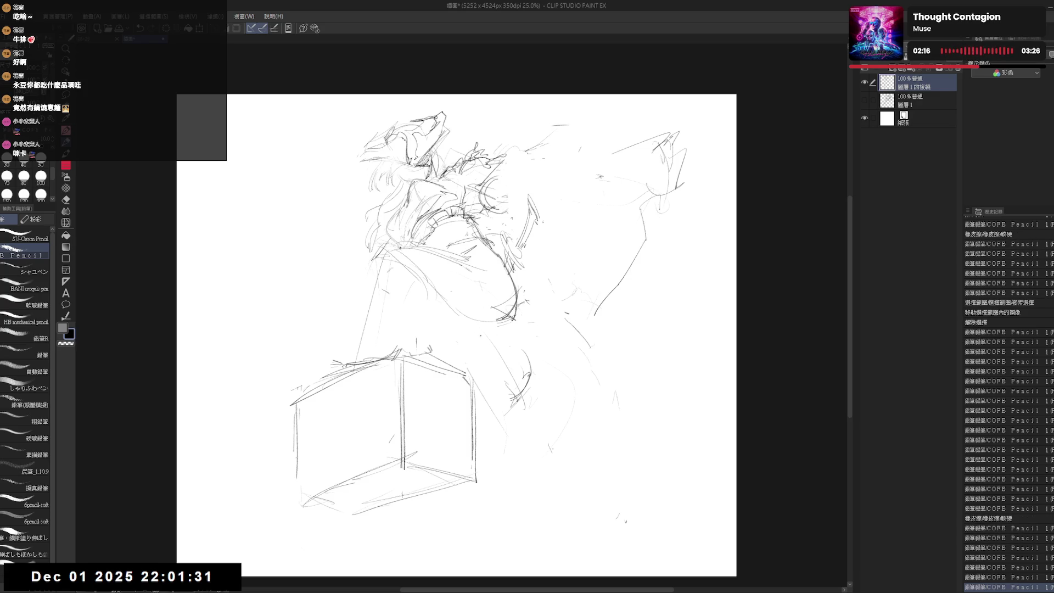
Step: Erase a stroke on the lower body and the scribbled circle near the knee
{"action": "key", "text": "e"}
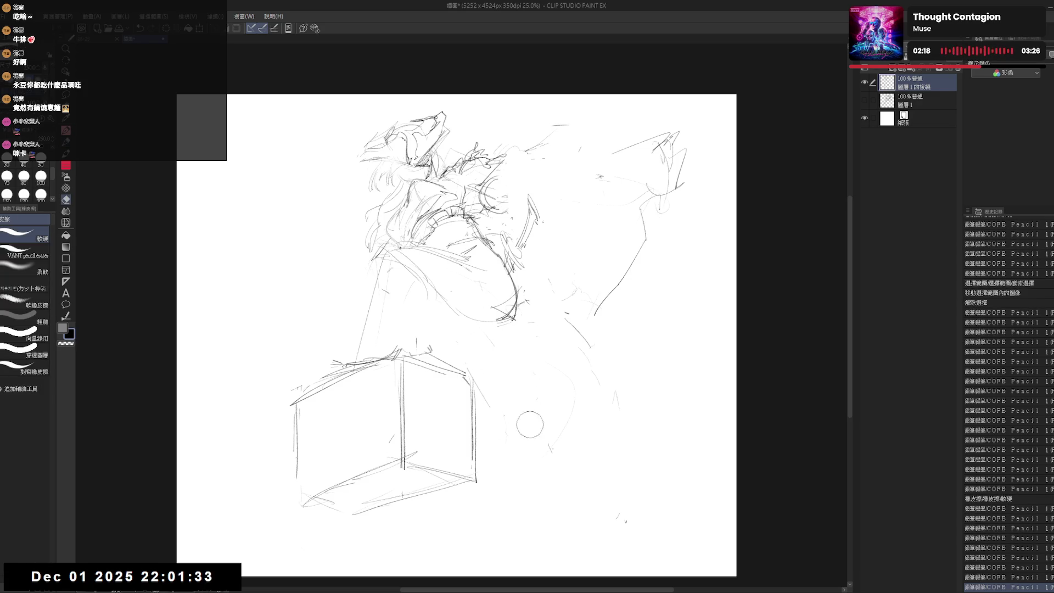
{"action": "left_click_drag", "start_coordinate": [527, 423], "coordinate": [483, 385]}
{"action": "key", "text": "p"}
{"action": "key", "text": "e"}
{"action": "left_click_drag", "start_coordinate": [494, 315], "coordinate": [514, 313]}
{"action": "left_click_drag", "start_coordinate": [497, 318], "coordinate": [519, 308]}
{"action": "key", "text": "p"}
{"action": "key", "text": "e"}
{"action": "key", "text": "p"}
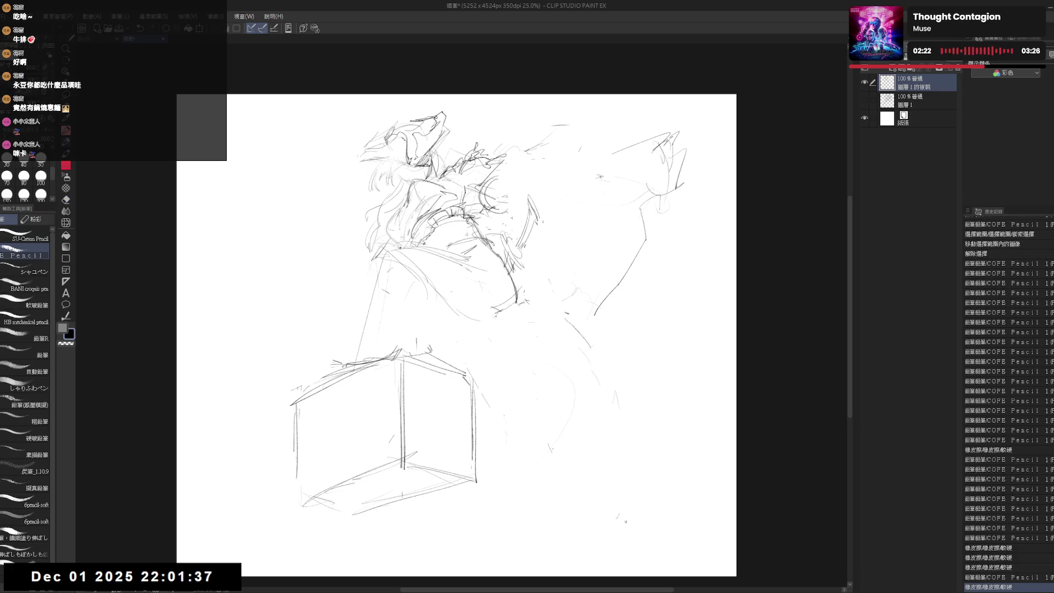
Step: Draw long strokes along the cape and down the right leg, correcting part of it
{"action": "mouse_move", "coordinate": [468, 331]}
{"action": "left_mouse_down"}
{"action": "mouse_move", "coordinate": [486, 324]}
{"action": "mouse_move", "coordinate": [520, 369]}
{"action": "left_mouse_up"}
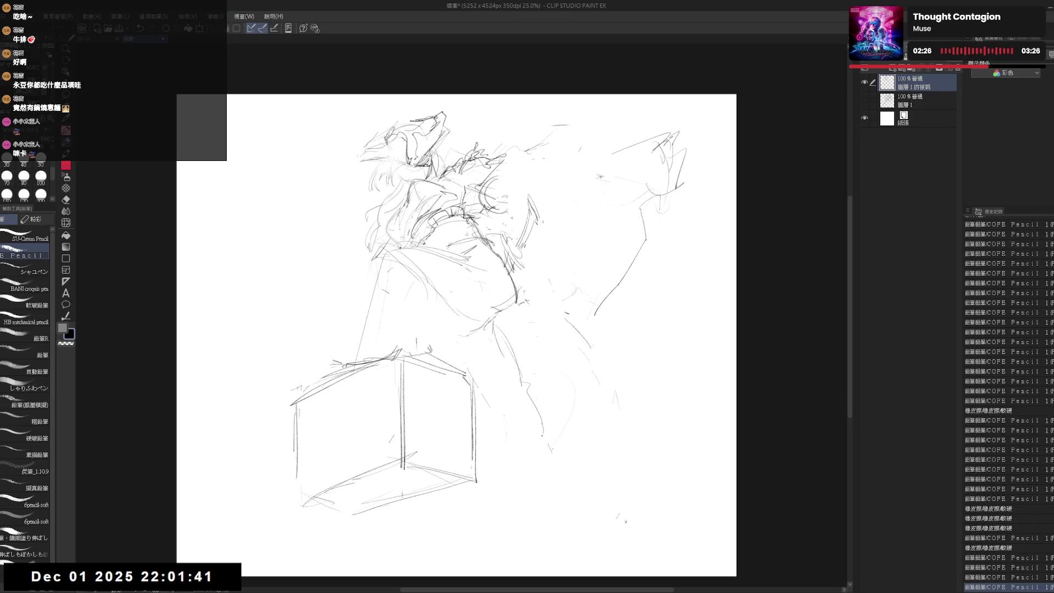
{"action": "left_click_drag", "start_coordinate": [547, 516], "coordinate": [550, 544]}
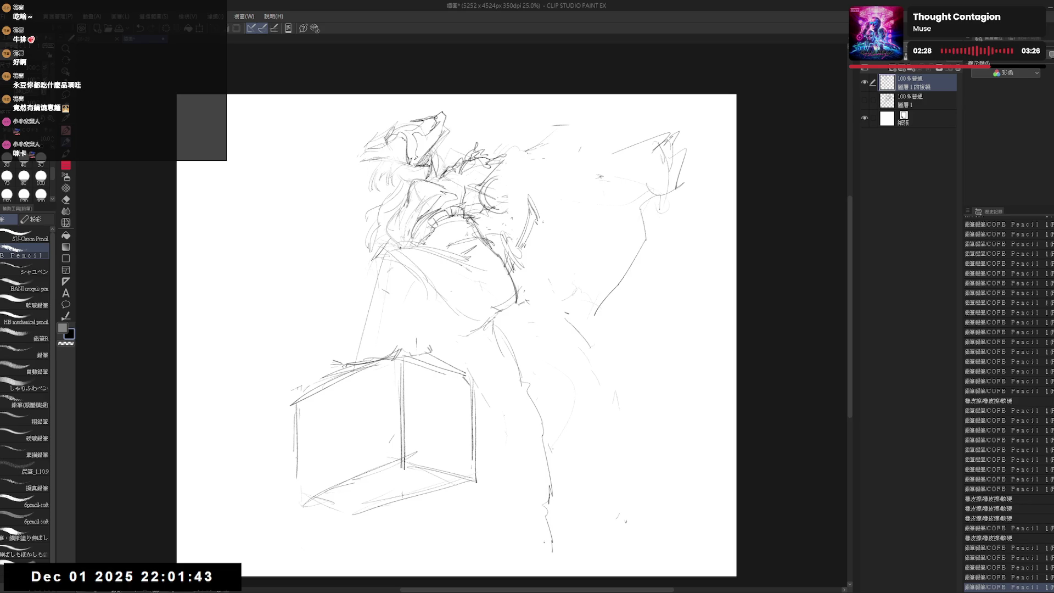
{"action": "left_click_drag", "start_coordinate": [467, 453], "coordinate": [510, 466]}
{"action": "left_click_drag", "start_coordinate": [508, 356], "coordinate": [565, 451]}
{"action": "mouse_move", "coordinate": [544, 325]}
{"action": "left_mouse_down"}
{"action": "mouse_move", "coordinate": [545, 343]}
{"action": "mouse_move", "coordinate": [481, 316]}
{"action": "left_mouse_up"}
{"action": "left_click_drag", "start_coordinate": [560, 450], "coordinate": [566, 458]}
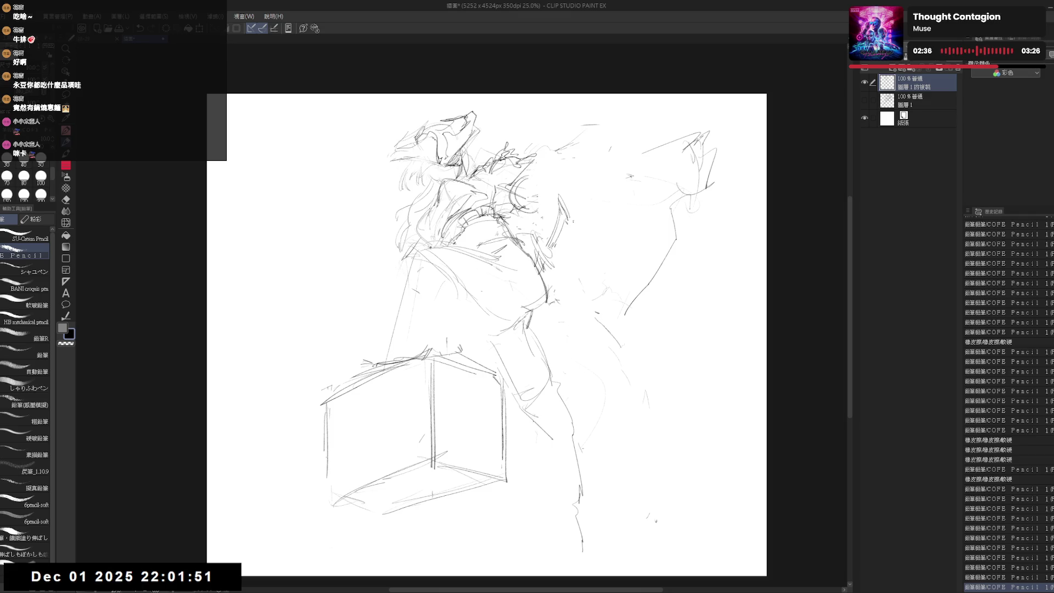
{"action": "left_click_drag", "start_coordinate": [508, 393], "coordinate": [551, 448]}
{"action": "mouse_move", "coordinate": [551, 409]}
{"action": "left_mouse_down"}
{"action": "mouse_move", "coordinate": [529, 479]}
{"action": "mouse_move", "coordinate": [559, 510]}
{"action": "mouse_move", "coordinate": [566, 535]}
{"action": "left_mouse_up"}
{"action": "scroll", "coordinate": [499, 288], "scroll_direction": "up", "scroll_amount": 3}
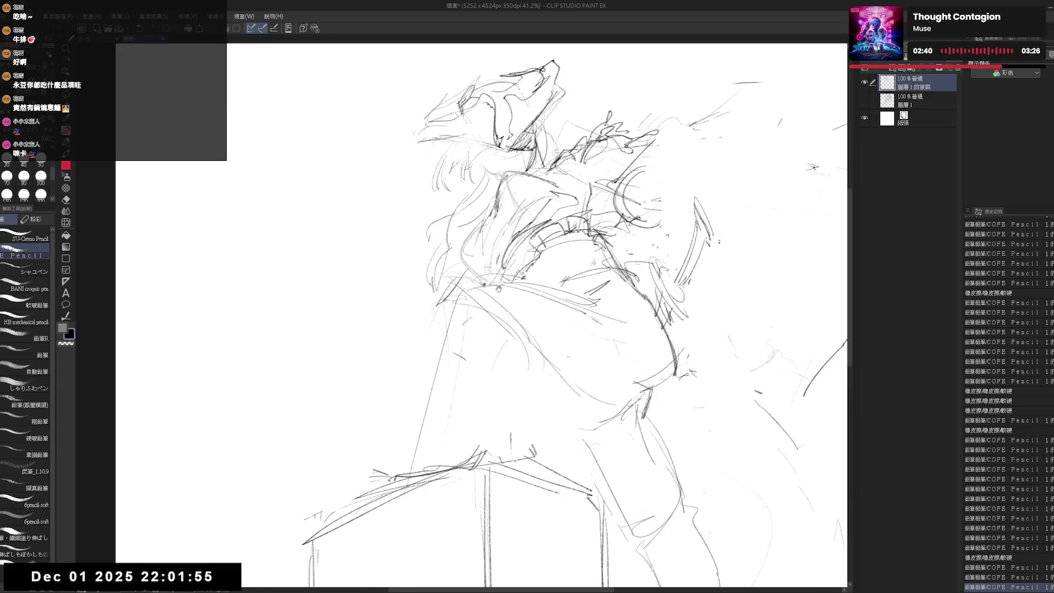
Step: Clean marks near the shoulder and draw the cape's upper edge rising right
{"action": "left_click_drag", "start_coordinate": [499, 217], "coordinate": [427, 291]}
{"action": "key", "text": "e"}
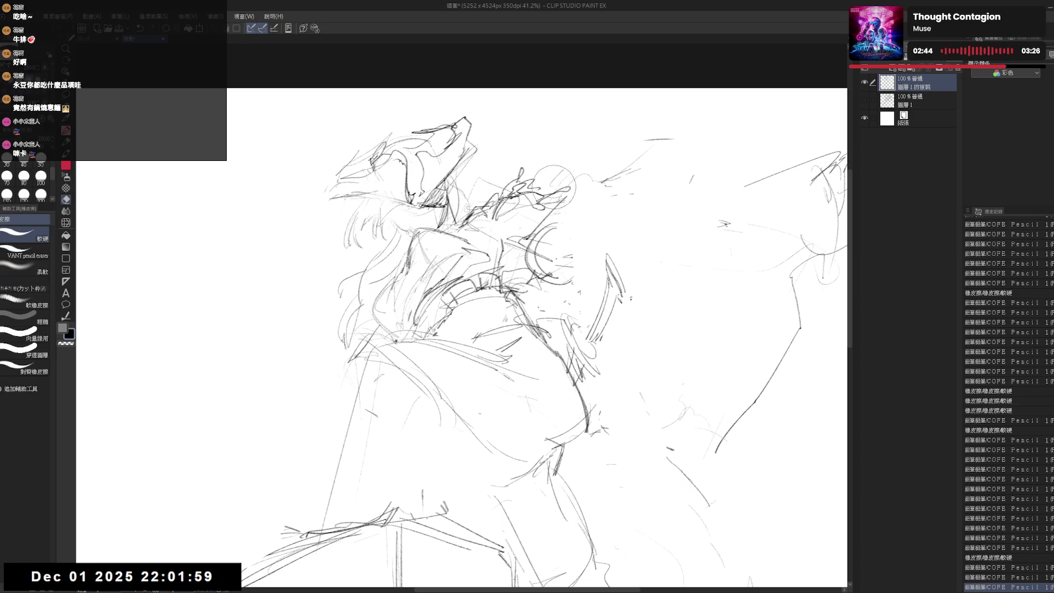
{"action": "mouse_move", "coordinate": [554, 181]}
{"action": "left_mouse_down"}
{"action": "mouse_move", "coordinate": [545, 151]}
{"action": "mouse_move", "coordinate": [548, 187]}
{"action": "left_mouse_up"}
{"action": "key", "text": "p"}
{"action": "mouse_move", "coordinate": [462, 330]}
{"action": "left_mouse_down"}
{"action": "mouse_move", "coordinate": [480, 326]}
{"action": "mouse_move", "coordinate": [427, 344]}
{"action": "left_mouse_up"}
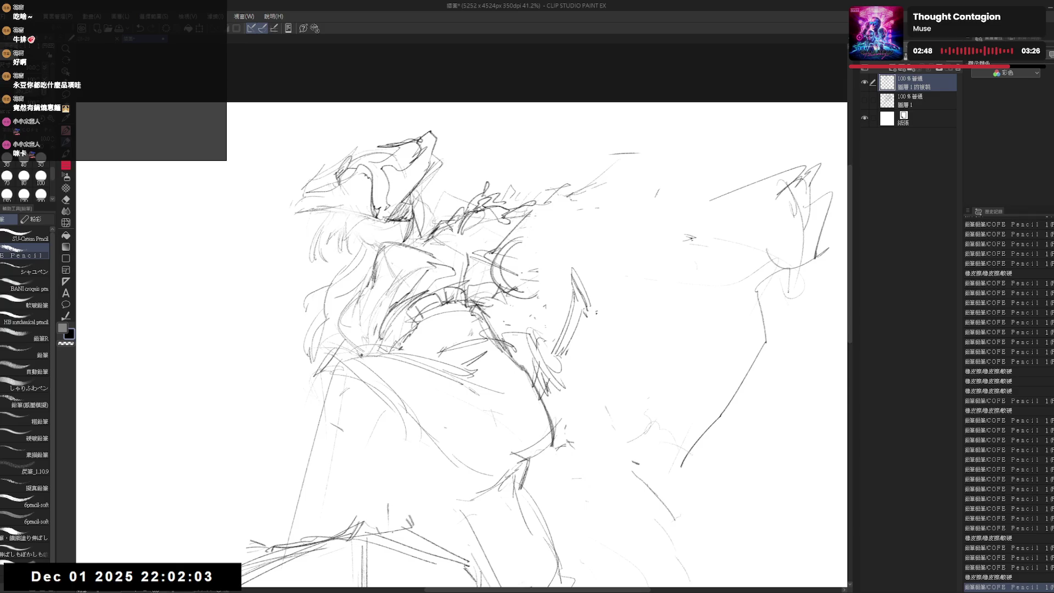
{"action": "mouse_move", "coordinate": [549, 190]}
{"action": "left_mouse_down"}
{"action": "mouse_move", "coordinate": [585, 184]}
{"action": "mouse_move", "coordinate": [640, 149]}
{"action": "left_mouse_up"}
Step: Sketch the cape's outer edge, a long fold line and its flaring tip
{"action": "key", "text": "e"}
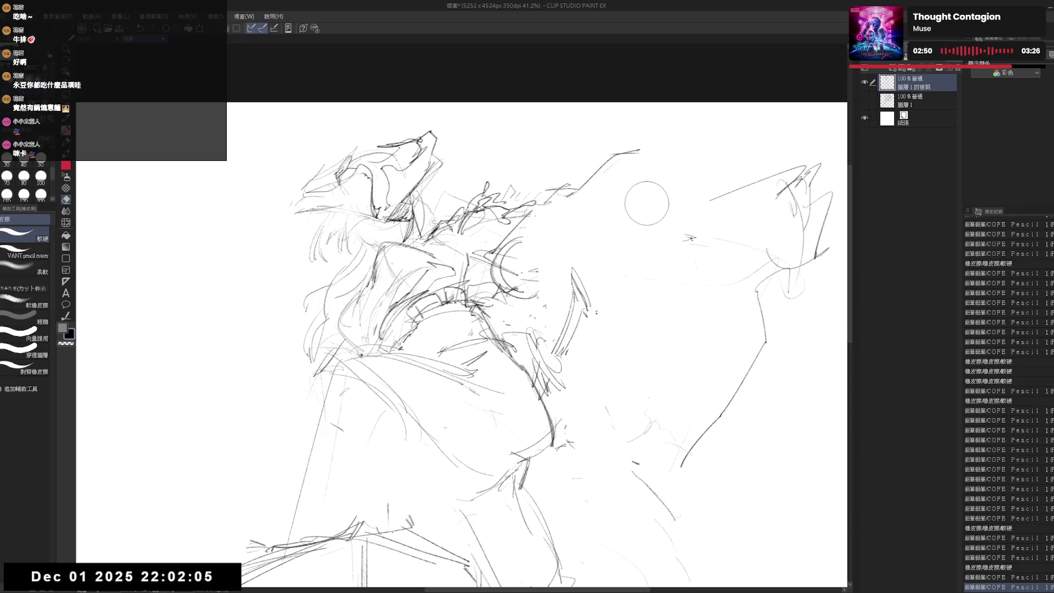
{"action": "left_click", "coordinate": [644, 200]}
{"action": "key", "text": "p"}
{"action": "scroll", "coordinate": [642, 202], "scroll_direction": "down", "scroll_amount": 1}
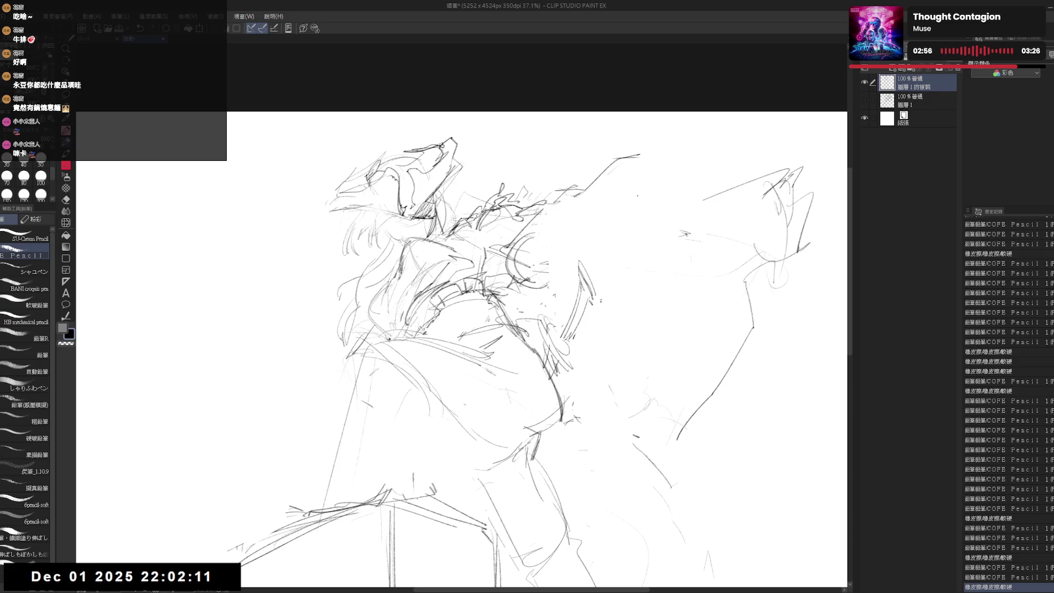
{"action": "left_click_drag", "start_coordinate": [690, 227], "coordinate": [684, 237]}
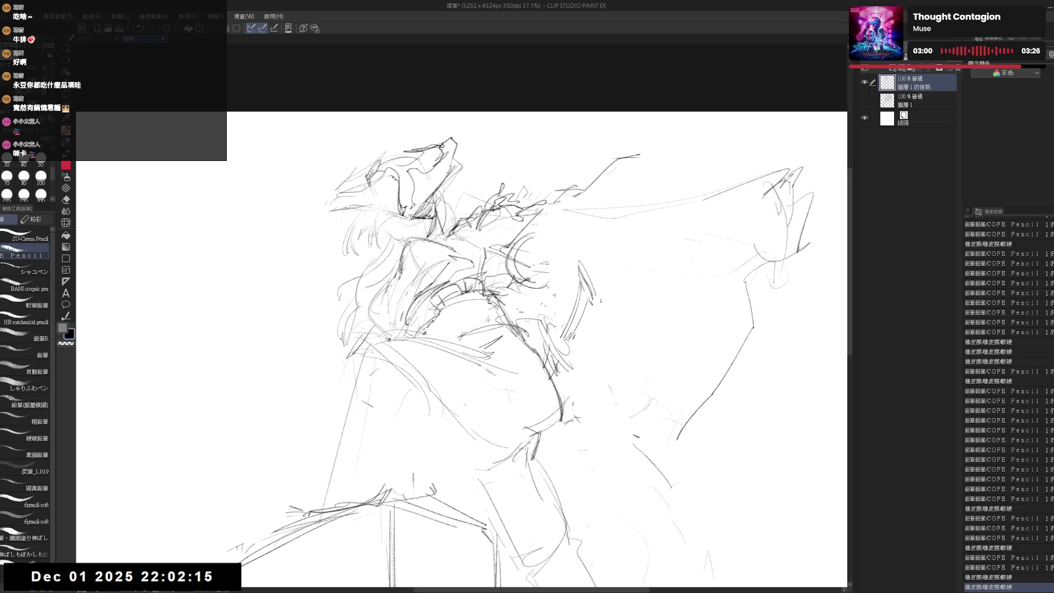
{"action": "left_click_drag", "start_coordinate": [769, 190], "coordinate": [718, 275]}
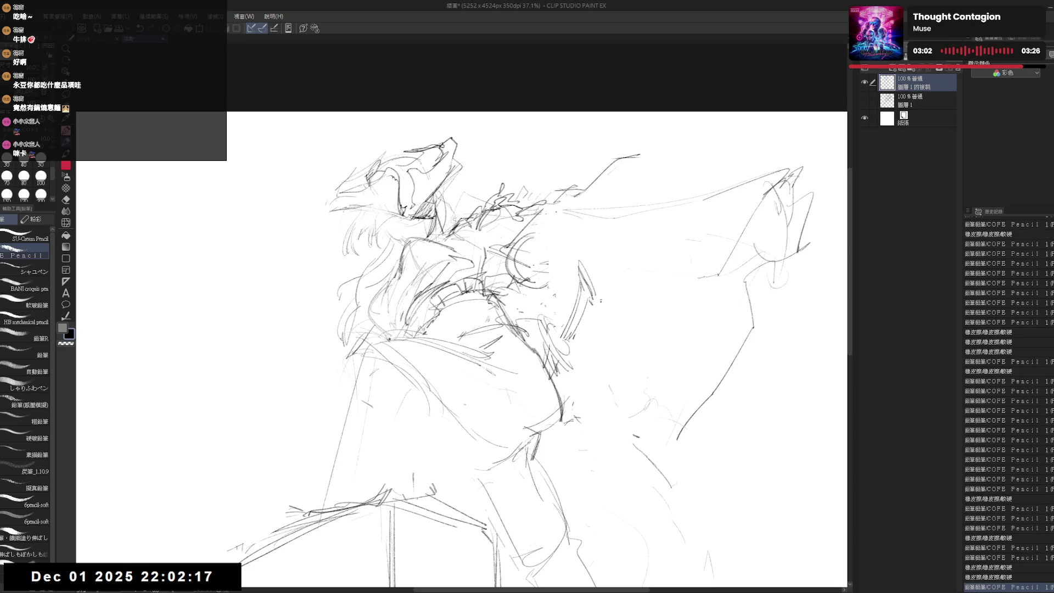
{"action": "mouse_move", "coordinate": [544, 213]}
{"action": "left_mouse_down"}
{"action": "mouse_move", "coordinate": [684, 297]}
{"action": "mouse_move", "coordinate": [708, 286]}
{"action": "left_mouse_up"}
{"action": "left_click_drag", "start_coordinate": [770, 191], "coordinate": [734, 242]}
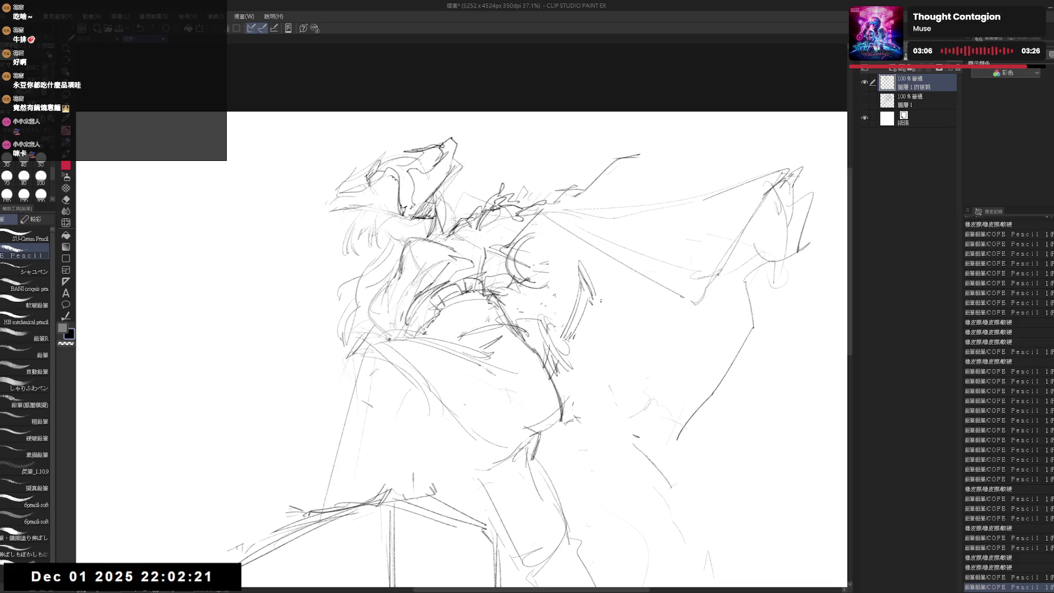
{"action": "mouse_move", "coordinate": [799, 171]}
{"action": "left_mouse_down"}
{"action": "mouse_move", "coordinate": [769, 211]}
{"action": "mouse_move", "coordinate": [771, 201]}
{"action": "mouse_move", "coordinate": [797, 256]}
{"action": "left_mouse_up"}
Step: Check the sketch with a horizontal flip, adding a short lower-body stroke
{"action": "key", "text": "h"}
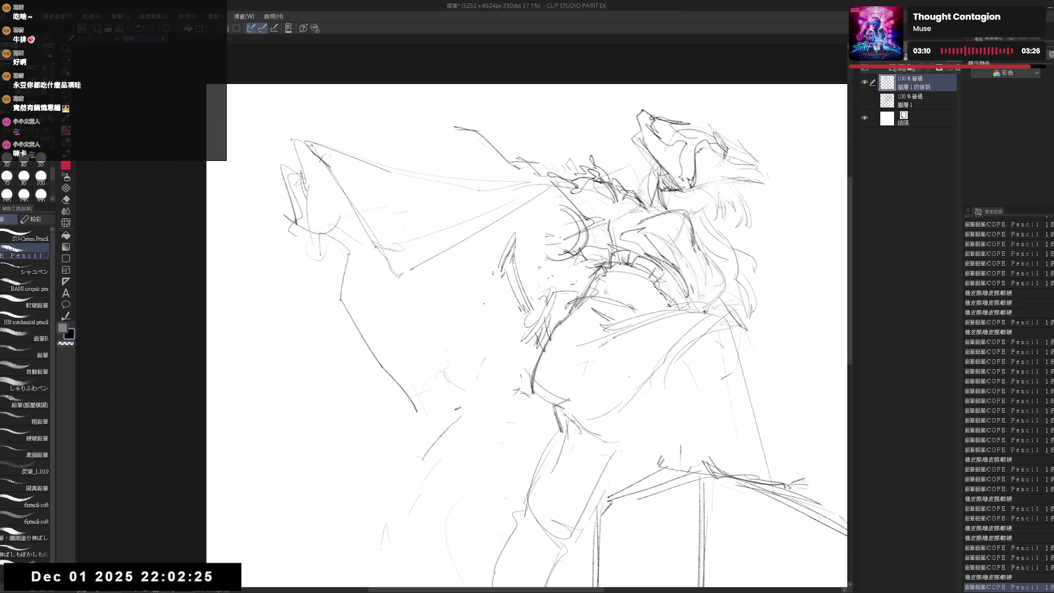
{"action": "mouse_move", "coordinate": [412, 409]}
{"action": "left_mouse_down"}
{"action": "mouse_move", "coordinate": [431, 442]}
{"action": "mouse_move", "coordinate": [501, 455]}
{"action": "left_mouse_up"}
{"action": "key", "text": "h"}
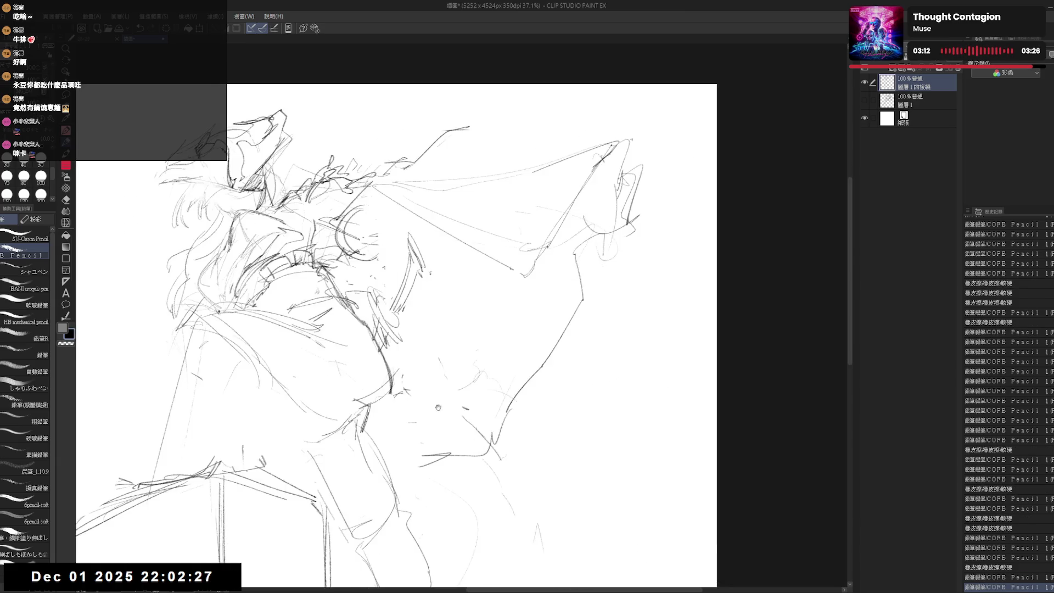
{"action": "left_click_drag", "start_coordinate": [577, 339], "coordinate": [615, 367]}
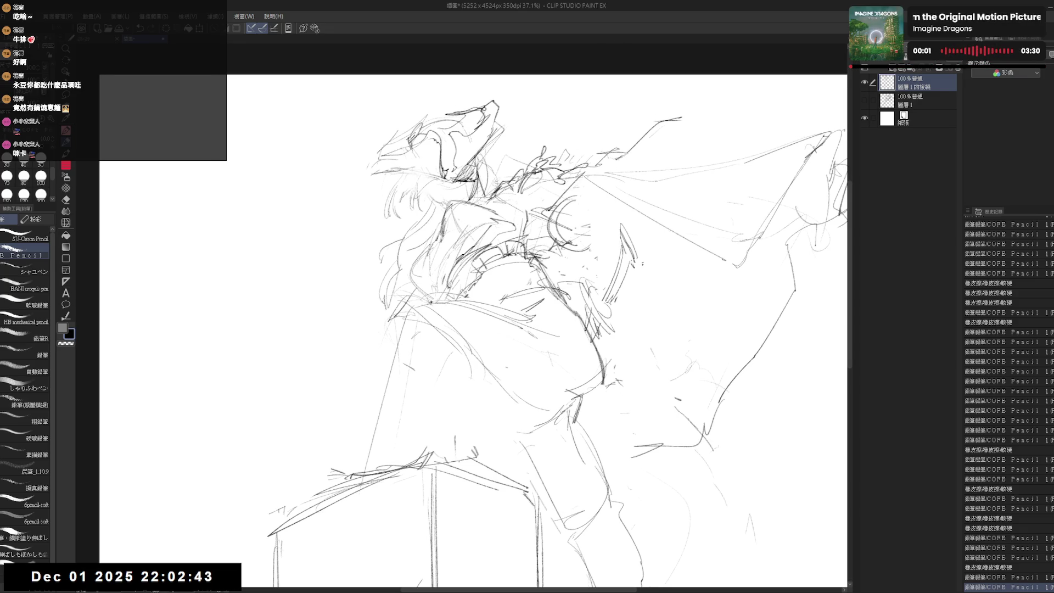
Step: Erase strokes around the neck and check the result with a horizontal flip
{"action": "left_click_drag", "start_coordinate": [500, 192], "coordinate": [560, 233]}
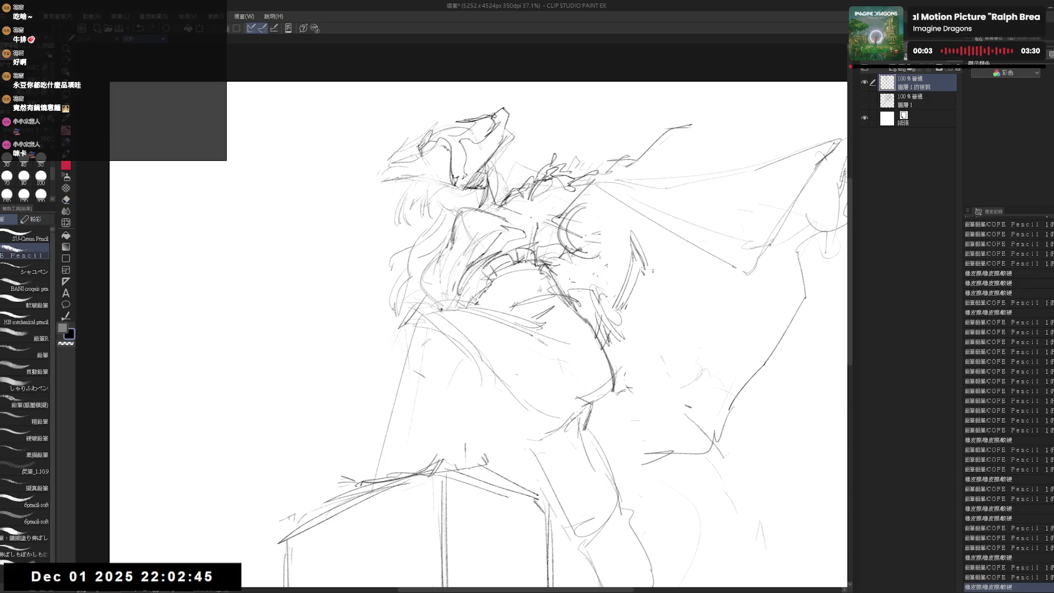
{"action": "mouse_move", "coordinate": [494, 206]}
{"action": "left_mouse_down"}
{"action": "mouse_move", "coordinate": [540, 228]}
{"action": "mouse_move", "coordinate": [525, 222]}
{"action": "mouse_move", "coordinate": [564, 218]}
{"action": "left_mouse_up"}
{"action": "key", "text": "h"}
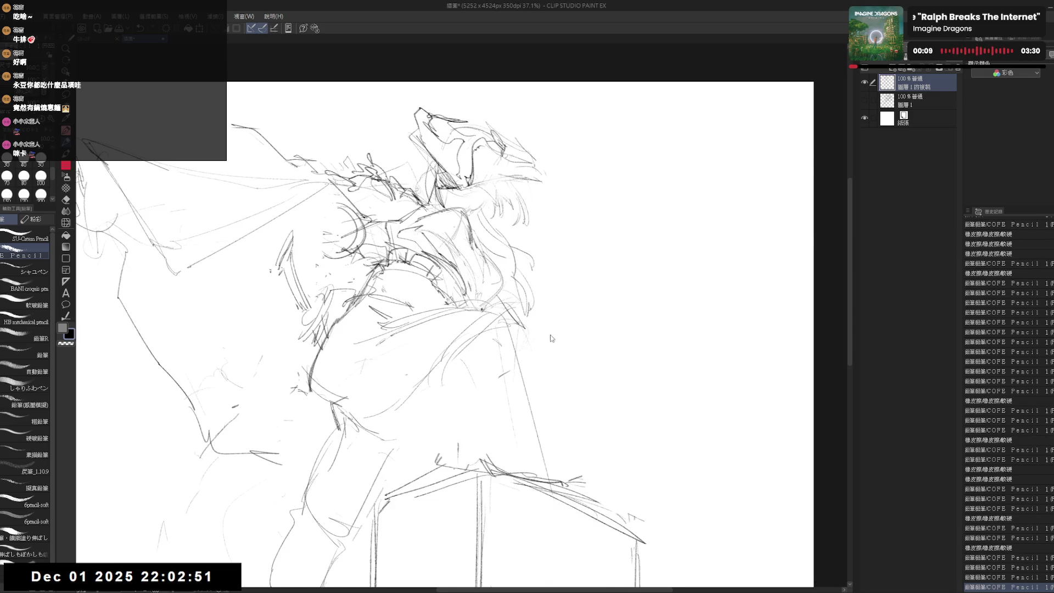
{"action": "key", "text": "h"}
Step: Lighten the lines near the neck with a soft eraser
{"action": "key", "text": "e"}
{"action": "left_click", "coordinate": [33, 267]}
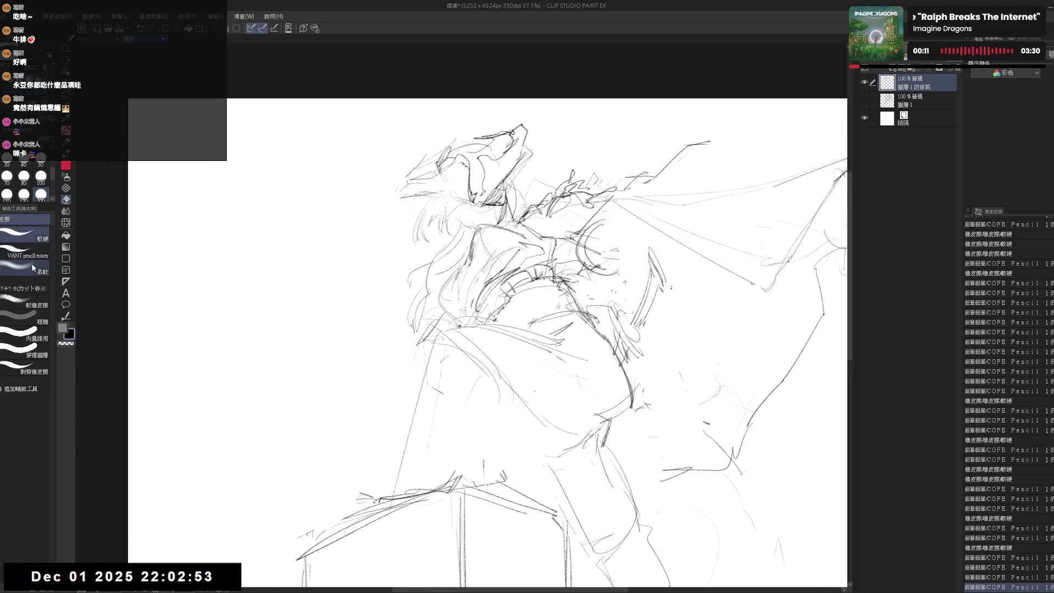
{"action": "key", "text": "p"}
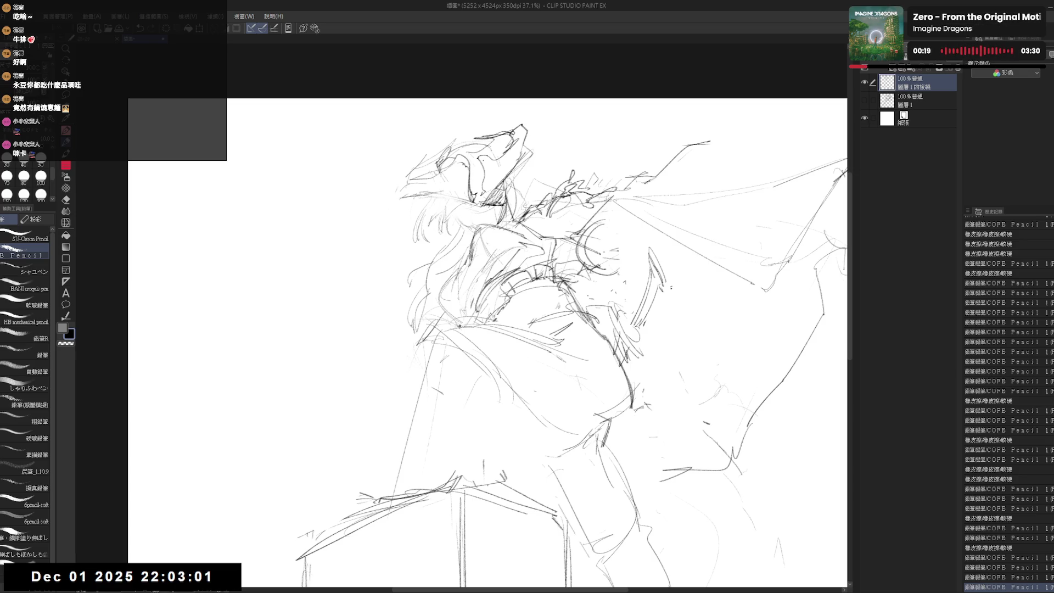
{"action": "key", "text": "e"}
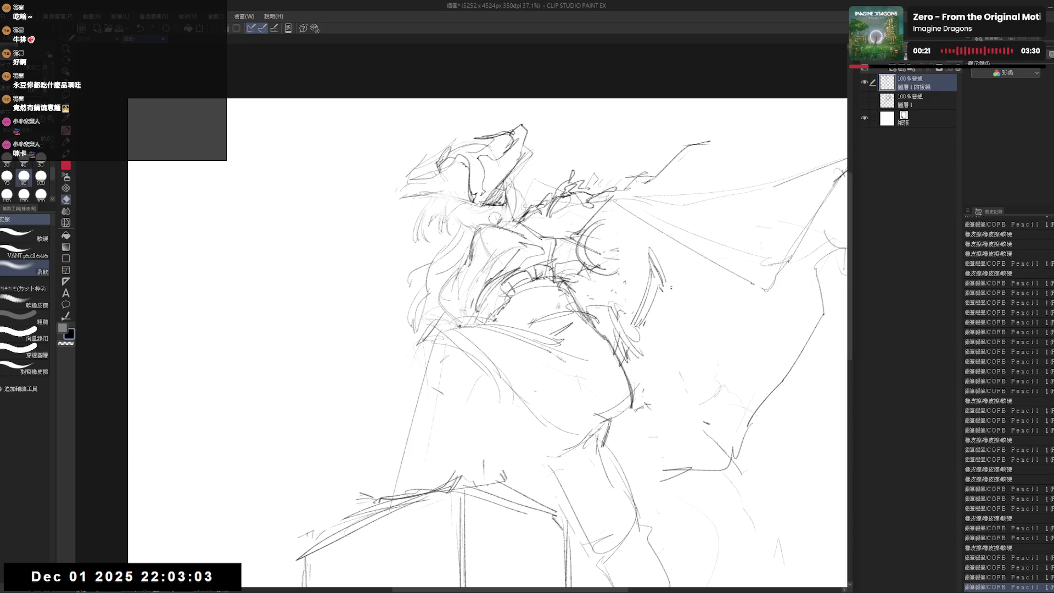
{"action": "left_click_drag", "start_coordinate": [495, 218], "coordinate": [504, 231]}
{"action": "key", "text": "p"}
{"action": "key", "text": "ctrl+z"}
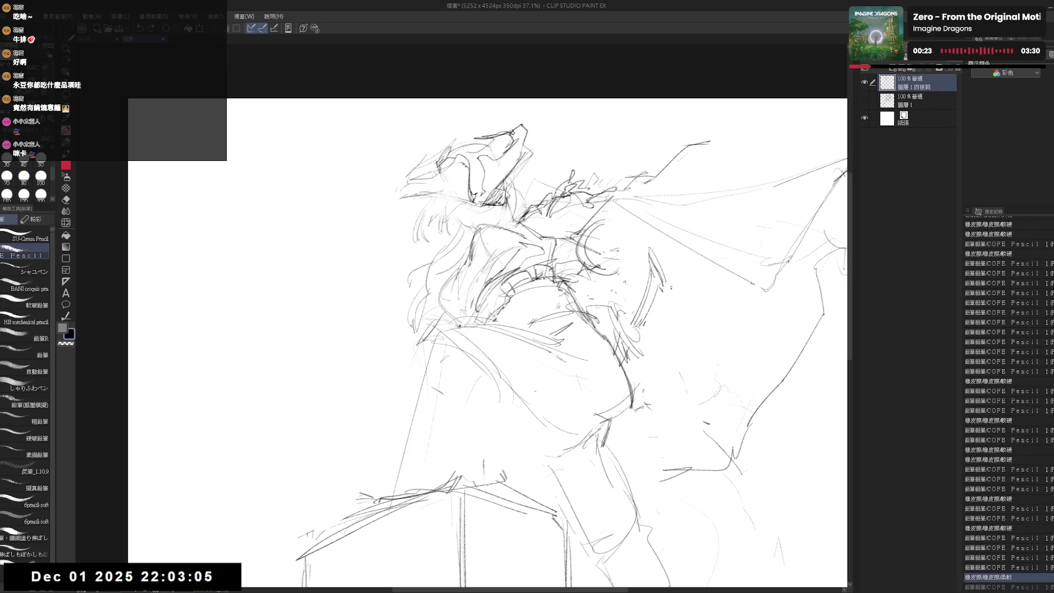
{"action": "key", "text": "ctrl+y"}
Step: Lighten the lines around the neck further with a different eraser preset
{"action": "key", "text": "e"}
{"action": "left_click", "coordinate": [40, 232]}
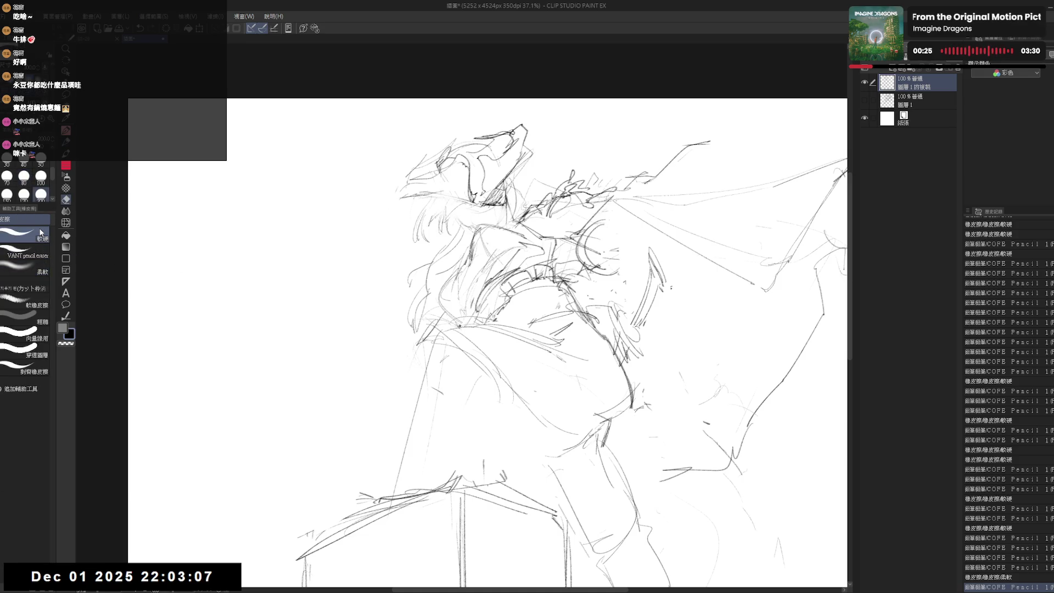
{"action": "scroll", "coordinate": [500, 208], "scroll_direction": "up", "scroll_amount": 1}
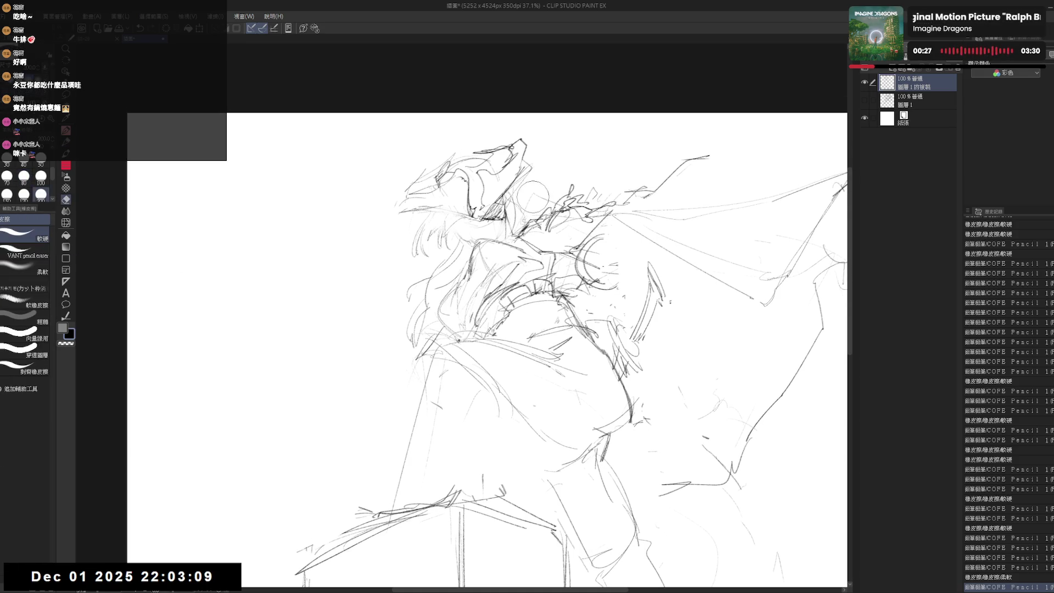
{"action": "mouse_move", "coordinate": [496, 187]}
{"action": "left_mouse_down"}
{"action": "mouse_move", "coordinate": [516, 222]}
{"action": "mouse_move", "coordinate": [472, 247]}
{"action": "left_mouse_up"}
{"action": "key", "text": "p"}
{"action": "key", "text": "e"}
{"action": "key", "text": "p"}
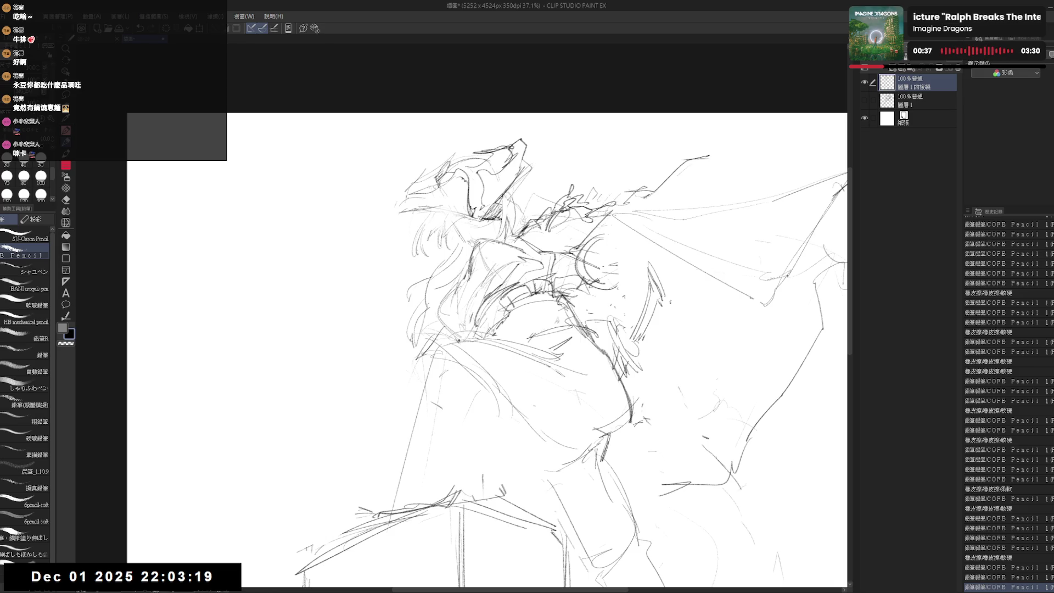
Step: Redraw the collar and torso stroke, then clean marks around the neck and shoulder
{"action": "key", "text": "e"}
{"action": "left_click_drag", "start_coordinate": [440, 291], "coordinate": [456, 330]}
{"action": "key", "text": "p"}
{"action": "left_click_drag", "start_coordinate": [439, 291], "coordinate": [453, 335]}
{"action": "key", "text": "e"}
{"action": "key", "text": "p"}
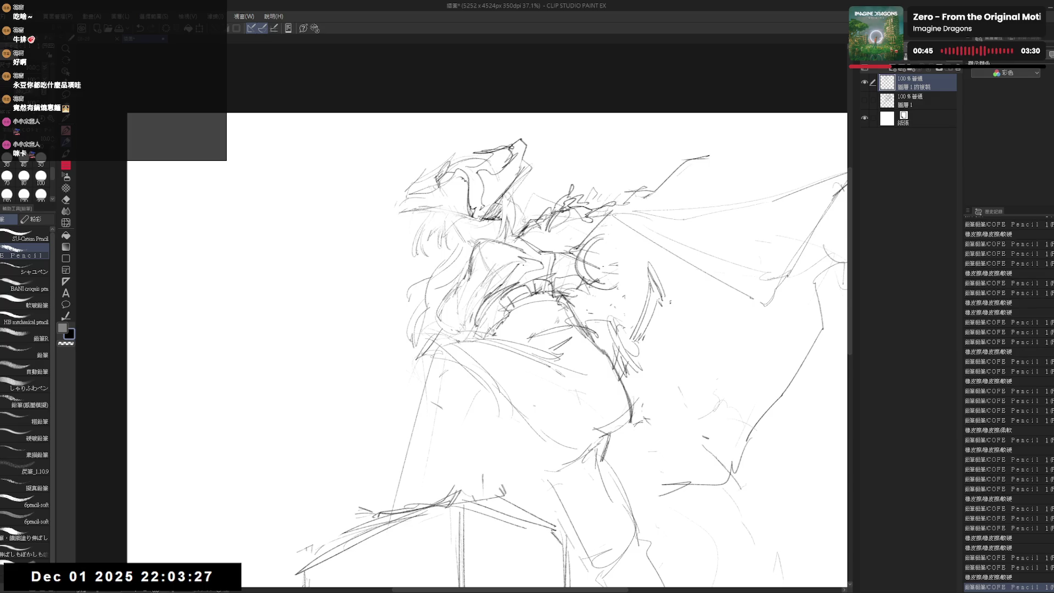
{"action": "key", "text": "e"}
{"action": "mouse_move", "coordinate": [458, 237]}
{"action": "left_mouse_down"}
{"action": "mouse_move", "coordinate": [489, 263]}
{"action": "mouse_move", "coordinate": [516, 253]}
{"action": "left_mouse_up"}
{"action": "key", "text": "p"}
{"action": "scroll", "coordinate": [507, 222], "scroll_direction": "down", "scroll_amount": 2}
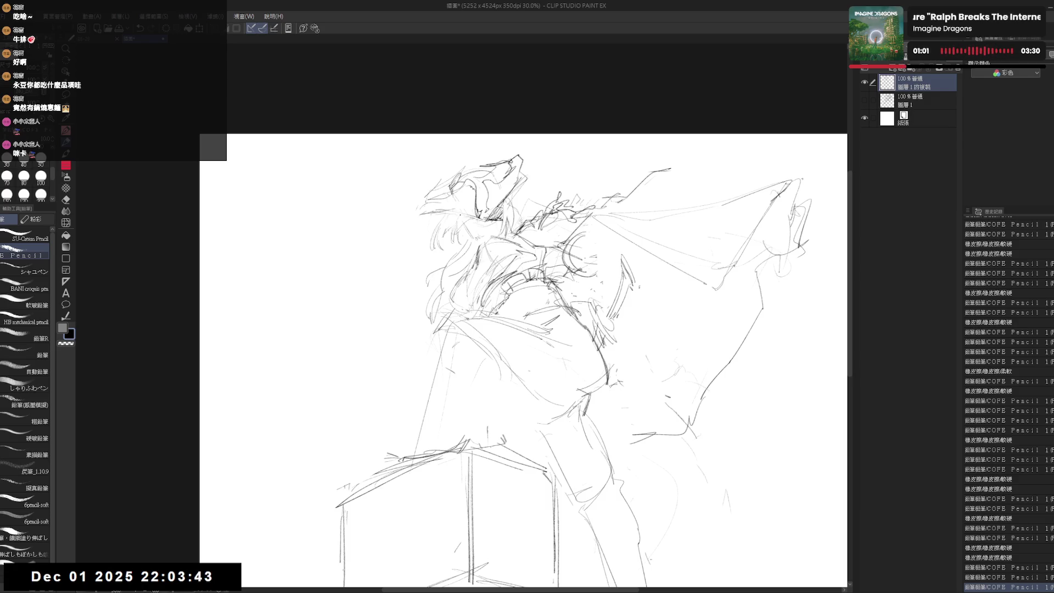
Step: Sketch face details with several small pencil strokes
{"action": "left_click_drag", "start_coordinate": [536, 204], "coordinate": [537, 209]}
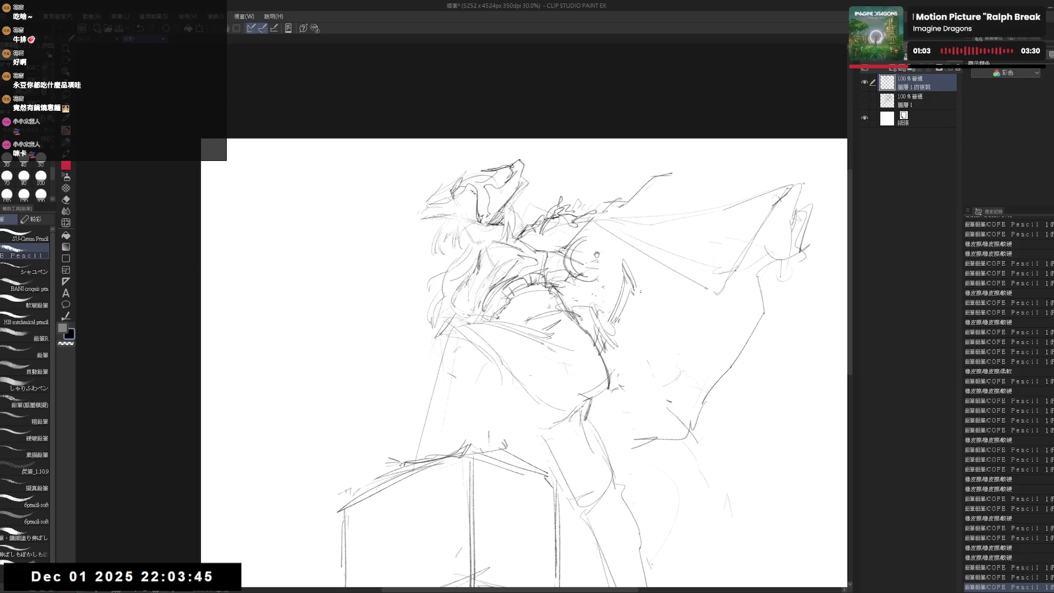
{"action": "left_click_drag", "start_coordinate": [597, 254], "coordinate": [597, 252]}
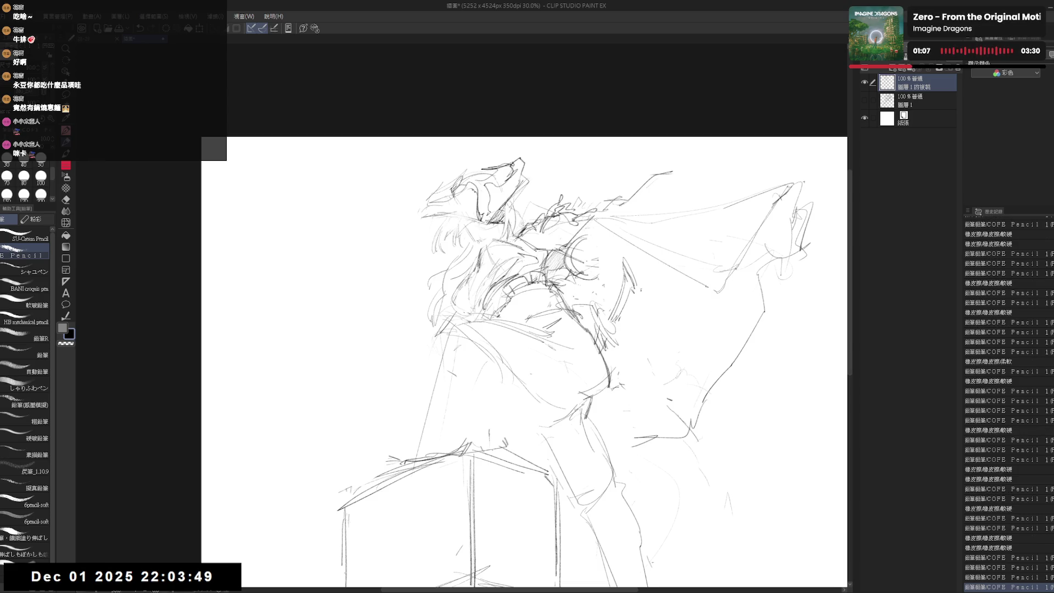
{"action": "scroll", "coordinate": [407, 173], "scroll_direction": "up", "scroll_amount": 2}
{"action": "left_click_drag", "start_coordinate": [487, 243], "coordinate": [510, 267]}
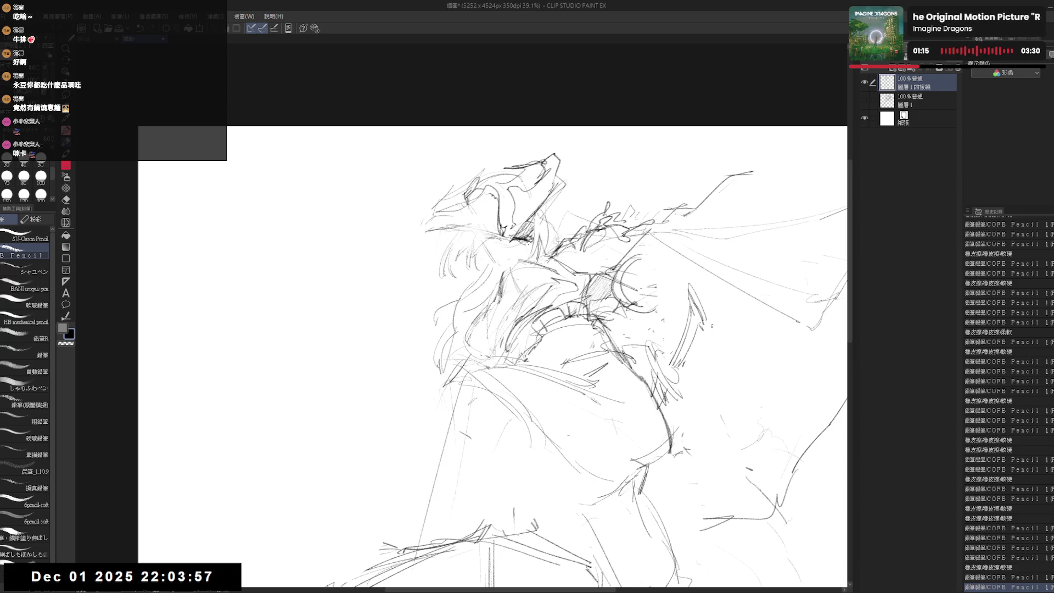
{"action": "mouse_move", "coordinate": [519, 240]}
{"action": "left_mouse_down"}
{"action": "mouse_move", "coordinate": [532, 243]}
{"action": "mouse_move", "coordinate": [541, 220]}
{"action": "left_mouse_up"}
{"action": "left_click_drag", "start_coordinate": [536, 216], "coordinate": [551, 244]}
{"action": "left_click_drag", "start_coordinate": [546, 227], "coordinate": [551, 245]}
Step: Erase stray marks on the face and rework its lines
{"action": "key", "text": "e"}
{"action": "left_click_drag", "start_coordinate": [489, 236], "coordinate": [509, 254]}
{"action": "key", "text": "p"}
{"action": "key", "text": "e"}
{"action": "key", "text": "p"}
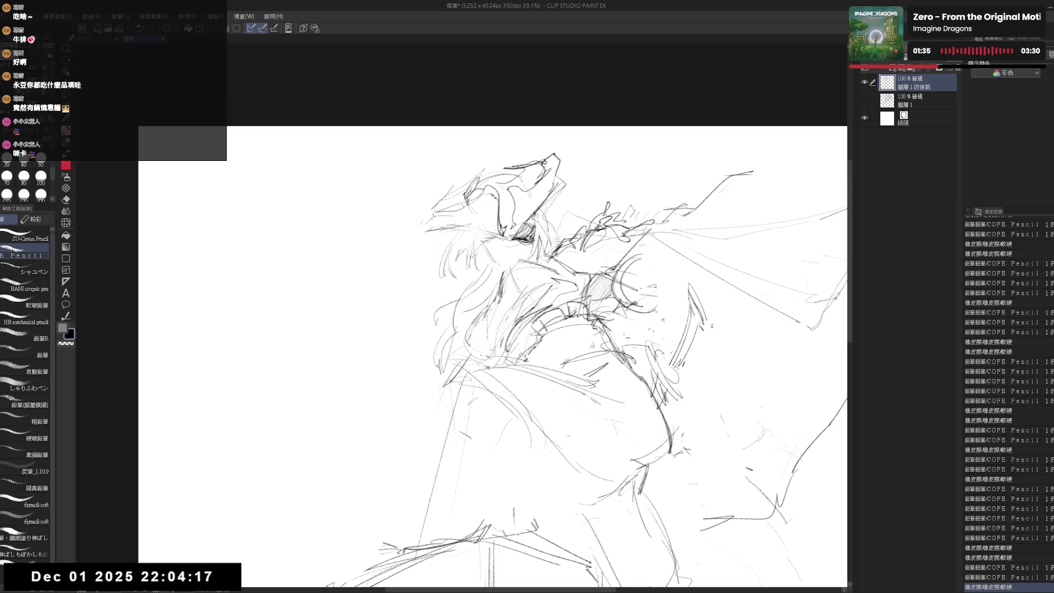
{"action": "key", "text": "e"}
{"action": "mouse_move", "coordinate": [498, 216]}
{"action": "left_mouse_down"}
{"action": "mouse_move", "coordinate": [522, 243]}
{"action": "mouse_move", "coordinate": [510, 247]}
{"action": "mouse_move", "coordinate": [508, 234]}
{"action": "mouse_move", "coordinate": [514, 244]}
{"action": "mouse_move", "coordinate": [490, 255]}
{"action": "left_mouse_up"}
{"action": "key", "text": "p"}
{"action": "key", "text": "e"}
{"action": "key", "text": "p"}
{"action": "key", "text": "e"}
{"action": "key", "text": "p"}
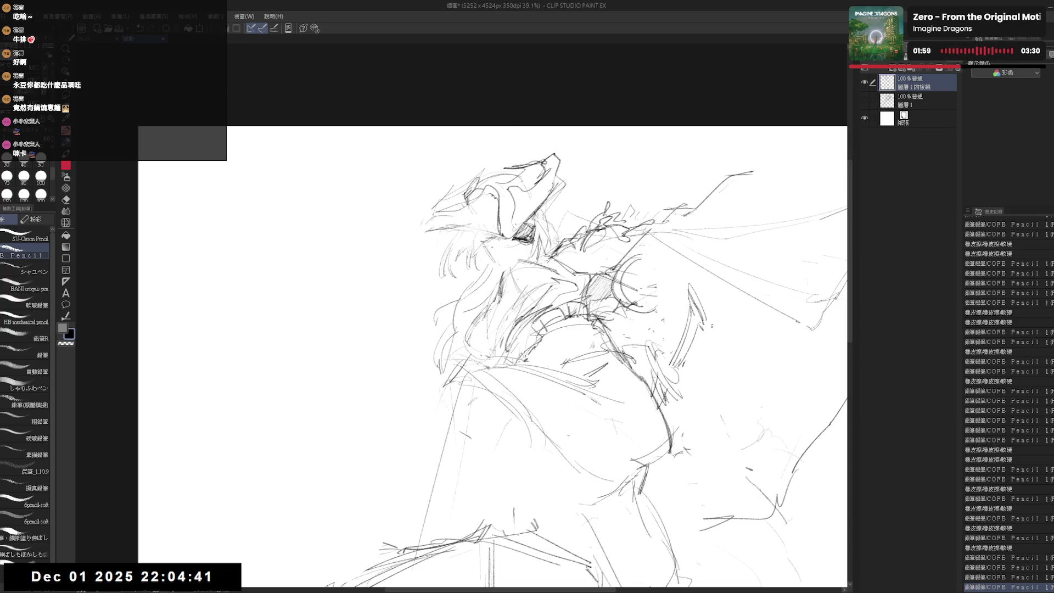
Step: Erase two small marks on the face and add a mark near the cape's lower edge
{"action": "key", "text": "e"}
{"action": "left_click_drag", "start_coordinate": [485, 250], "coordinate": [514, 247]}
{"action": "key", "text": "p"}
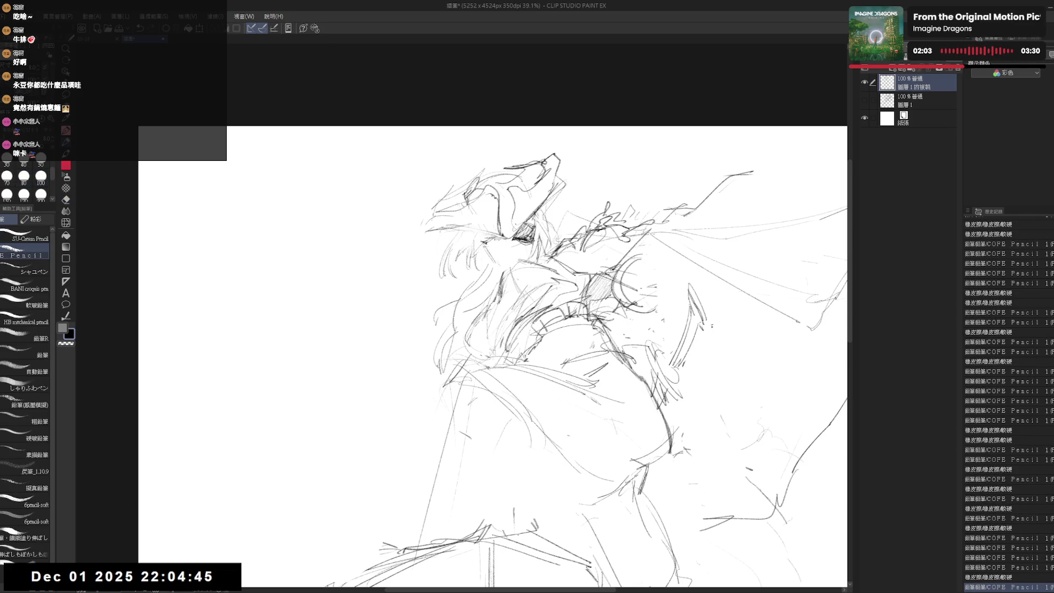
{"action": "key", "text": "e"}
{"action": "key", "text": "p"}
{"action": "left_click_drag", "start_coordinate": [493, 247], "coordinate": [497, 239]}
{"action": "key", "text": "e"}
{"action": "key", "text": "p"}
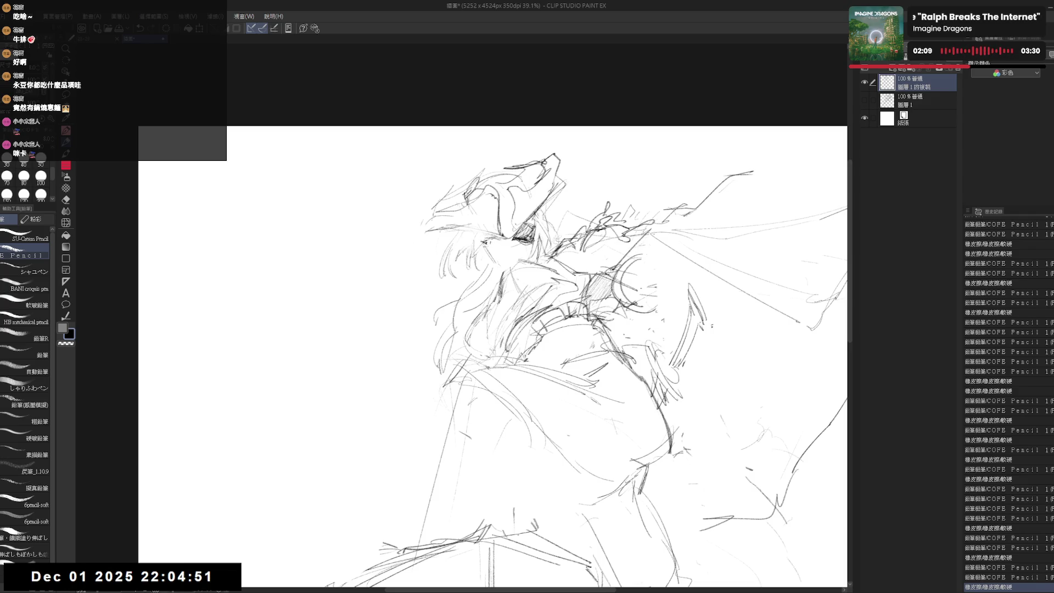
{"action": "left_click_drag", "start_coordinate": [771, 491], "coordinate": [779, 503]}
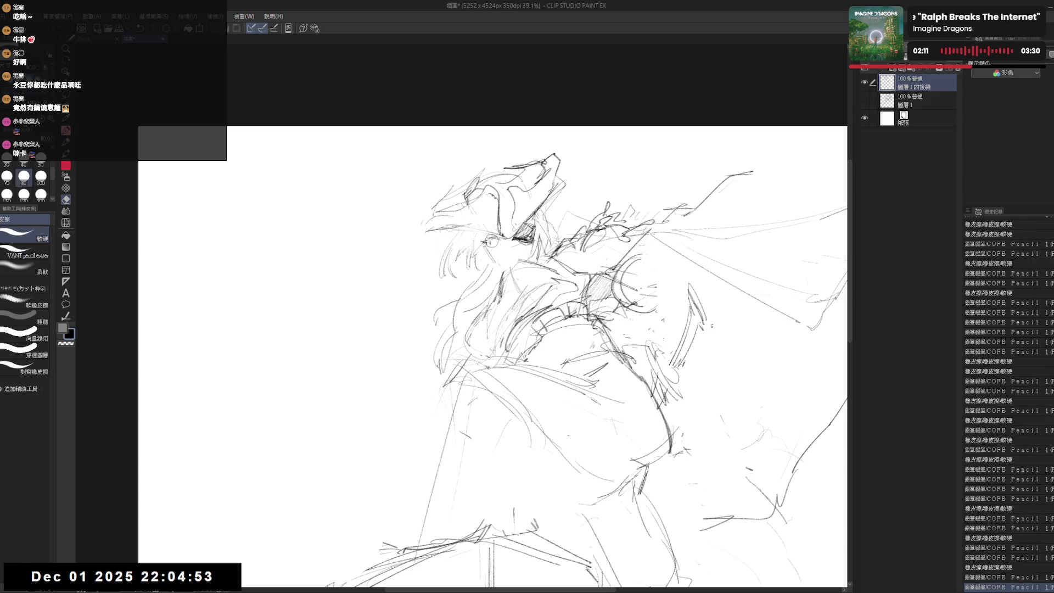
Step: Erase three small stray marks on the chest and torso
{"action": "key", "text": "e"}
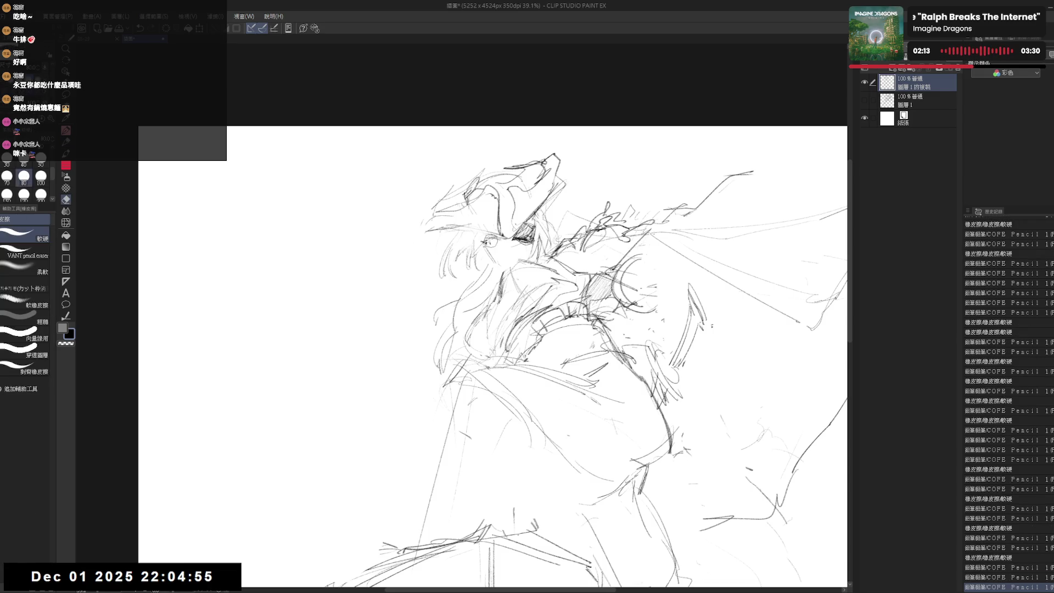
{"action": "left_click_drag", "start_coordinate": [487, 242], "coordinate": [504, 244]}
{"action": "key", "text": "p"}
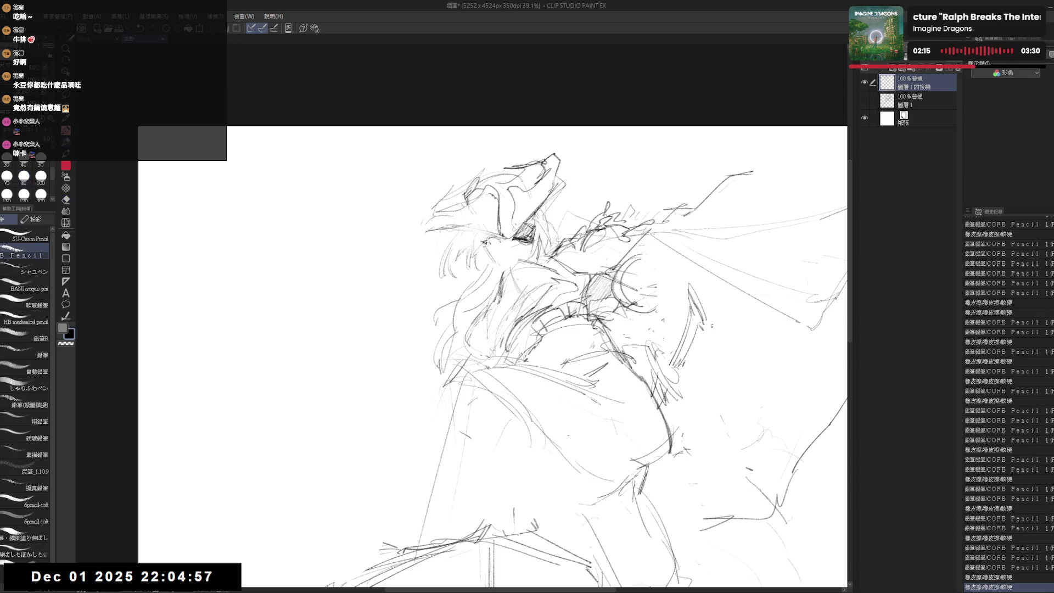
{"action": "key", "text": "e"}
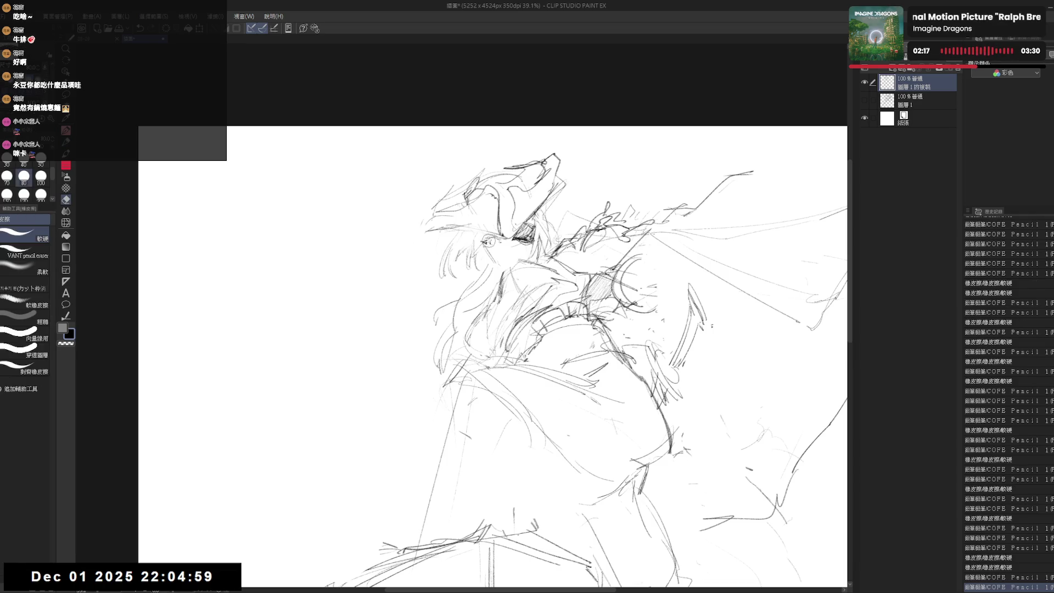
{"action": "left_click_drag", "start_coordinate": [484, 242], "coordinate": [497, 240]}
{"action": "key", "text": "p"}
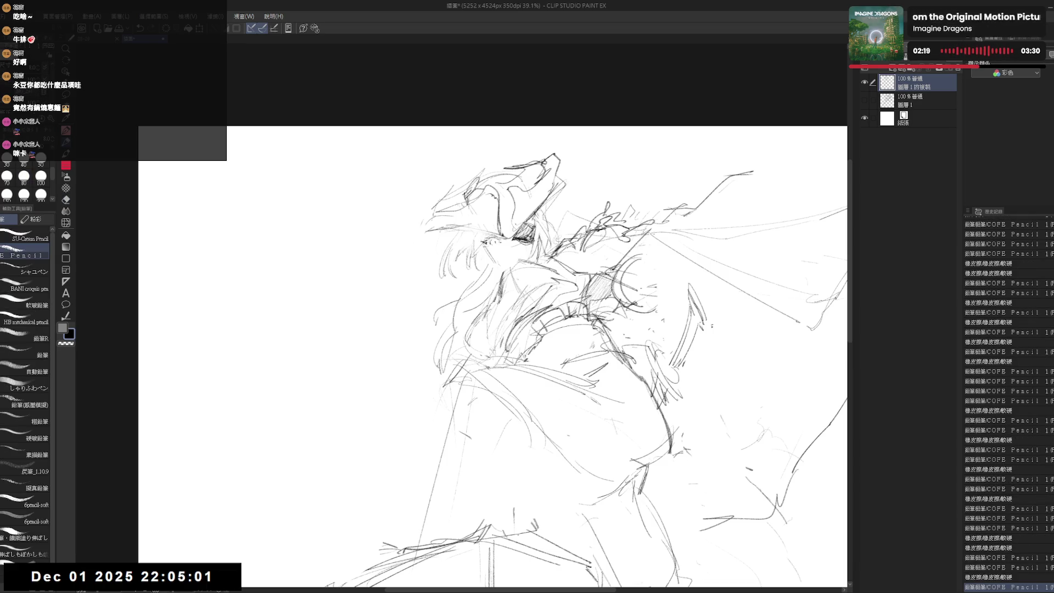
{"action": "key", "text": "e"}
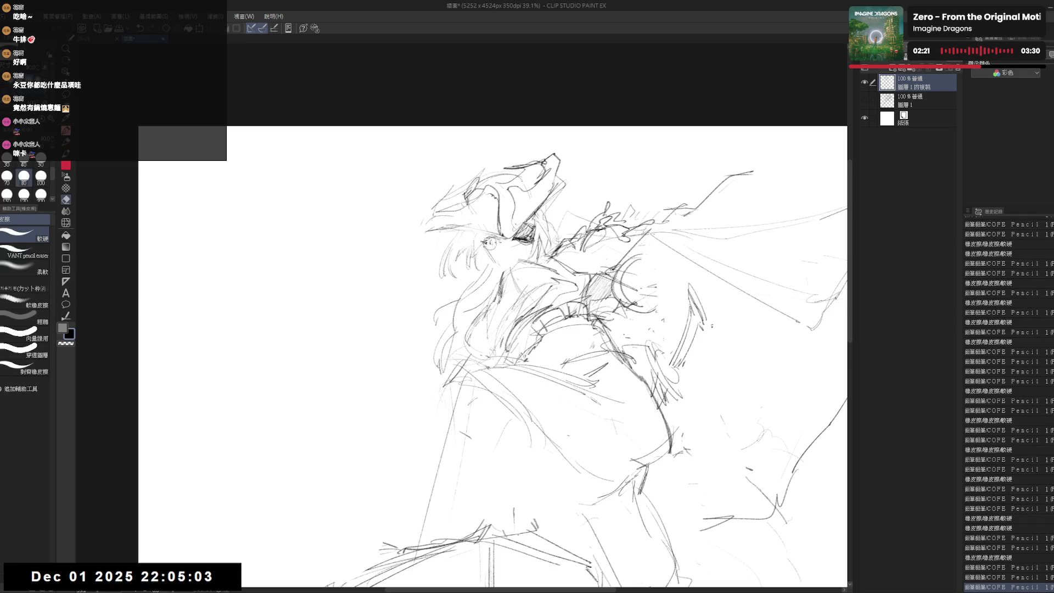
{"action": "left_click_drag", "start_coordinate": [491, 237], "coordinate": [497, 248]}
{"action": "key", "text": "p"}
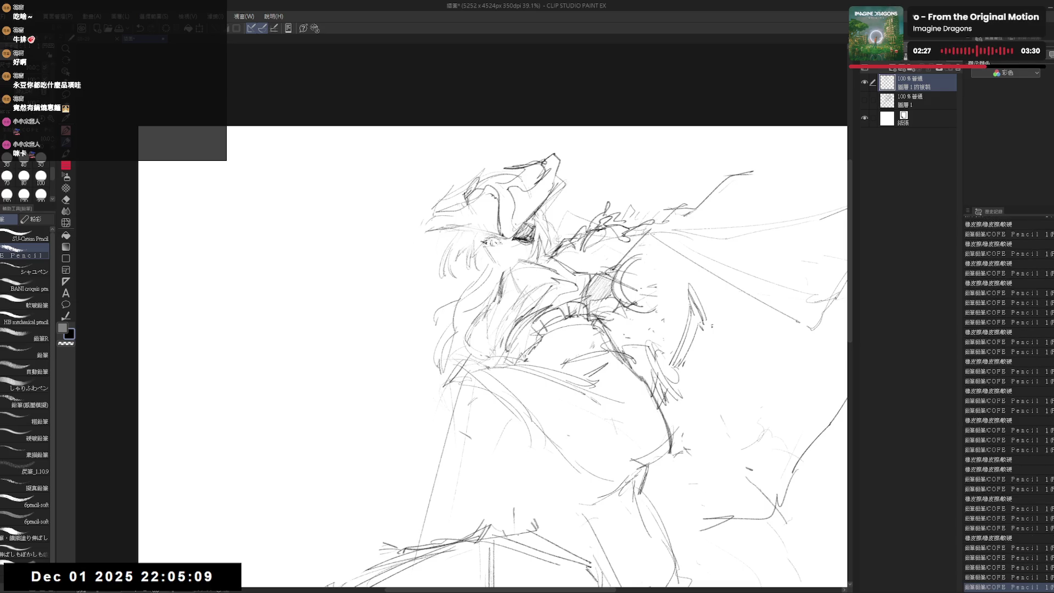
Step: Mirror the canvas view and zoom out and back in to check the figure's pose
{"action": "key", "text": "h"}
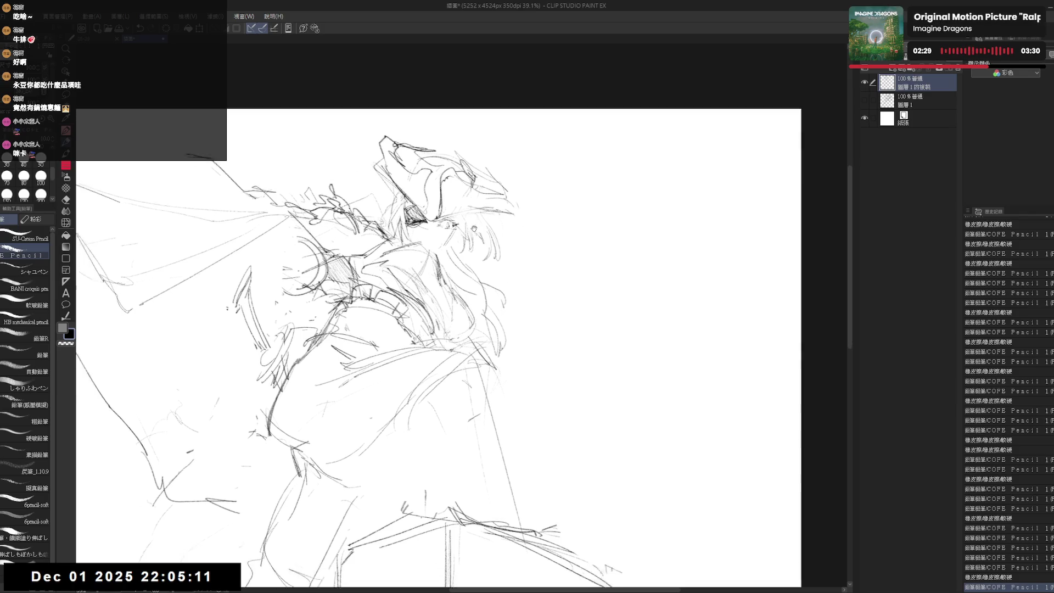
{"action": "key", "text": "h"}
{"action": "scroll", "coordinate": [469, 130], "scroll_direction": "down", "scroll_amount": 4}
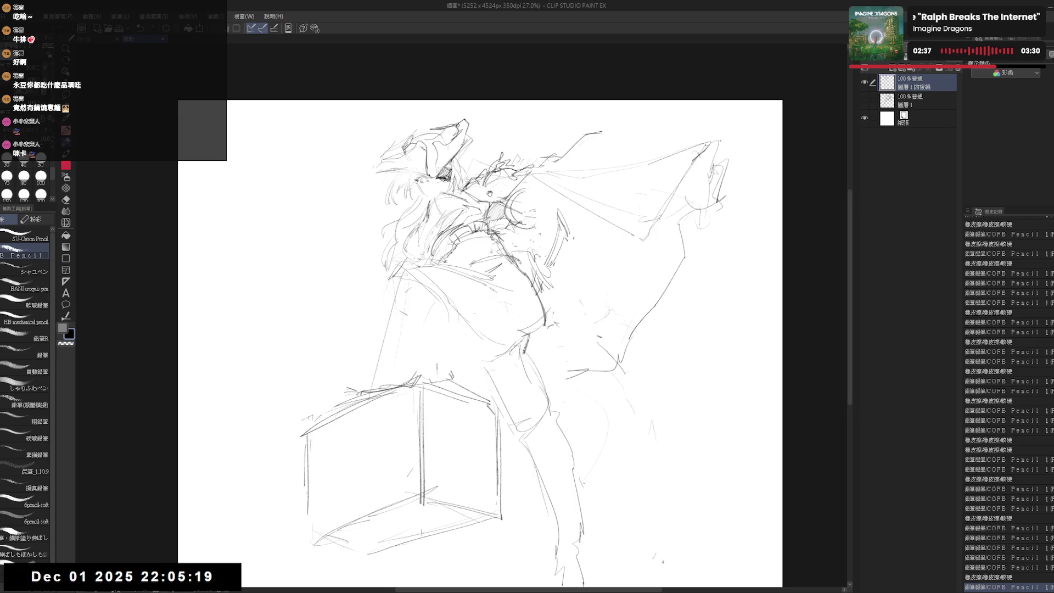
{"action": "scroll", "coordinate": [490, 193], "scroll_direction": "up", "scroll_amount": 3}
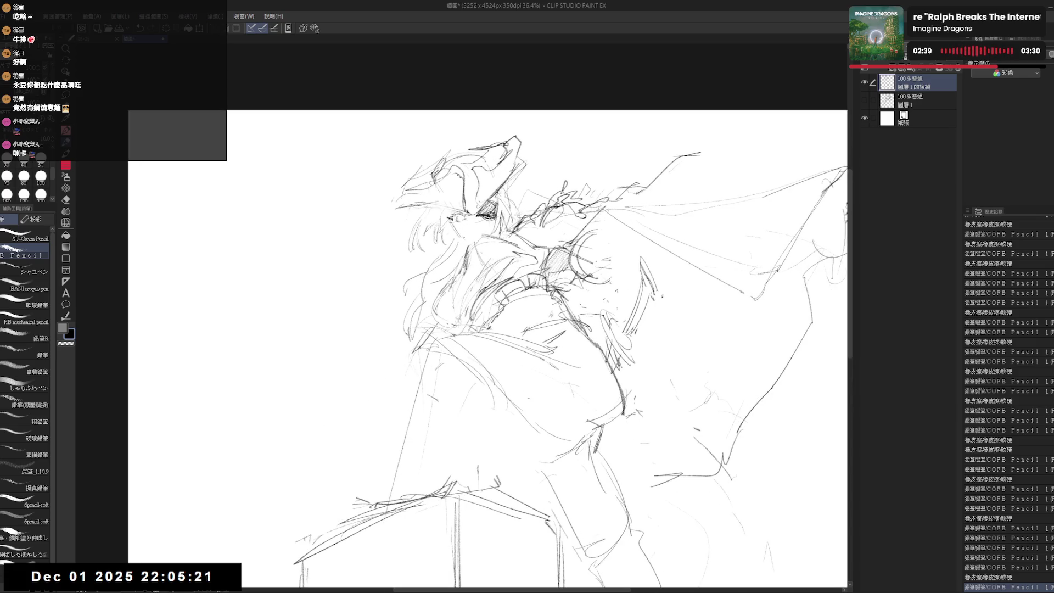
Step: Dab out several small stray marks on the sketch with the eraser
{"action": "key", "text": "e"}
{"action": "left_click", "coordinate": [459, 232]}
{"action": "key", "text": "p"}
{"action": "key", "text": "e"}
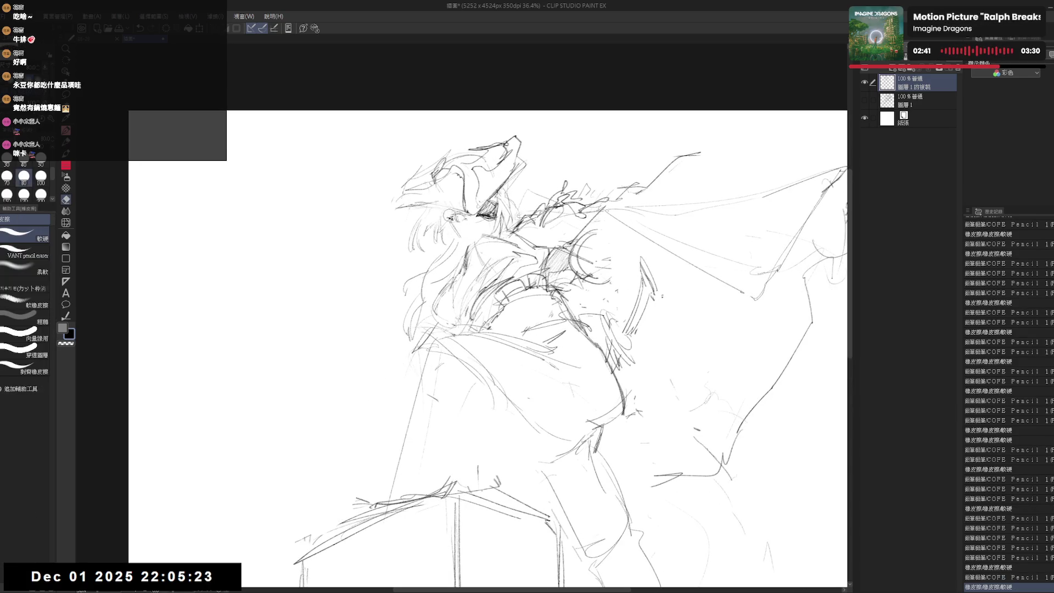
{"action": "left_click", "coordinate": [452, 217]}
{"action": "left_click", "coordinate": [449, 230]}
{"action": "left_click", "coordinate": [457, 231]}
Step: Add a series of small pencil touches to the same area of the sketch
{"action": "key", "text": "p"}
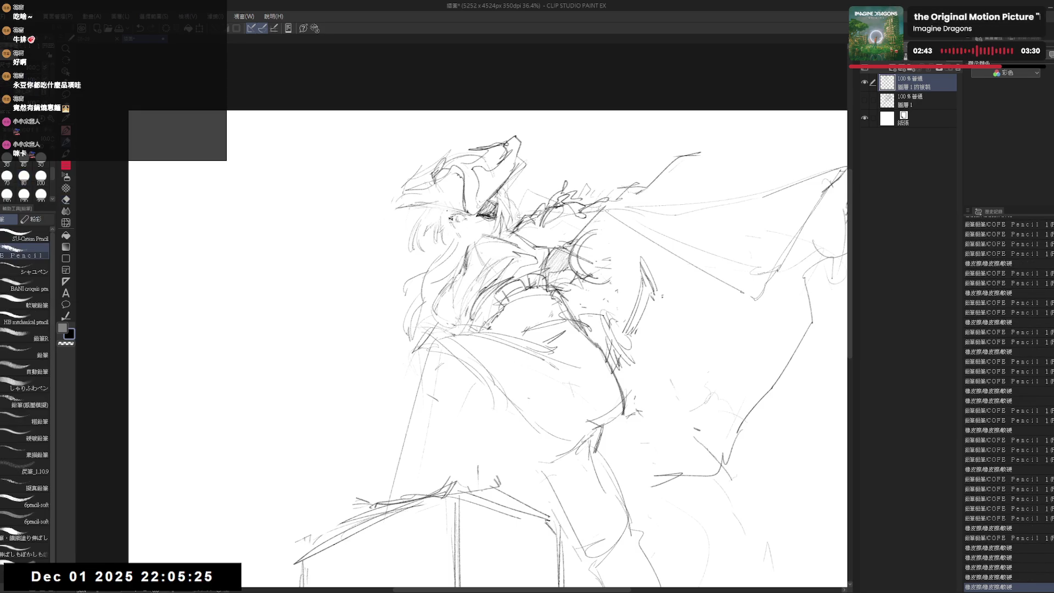
{"action": "left_click", "coordinate": [454, 223]}
{"action": "left_click", "coordinate": [455, 228]}
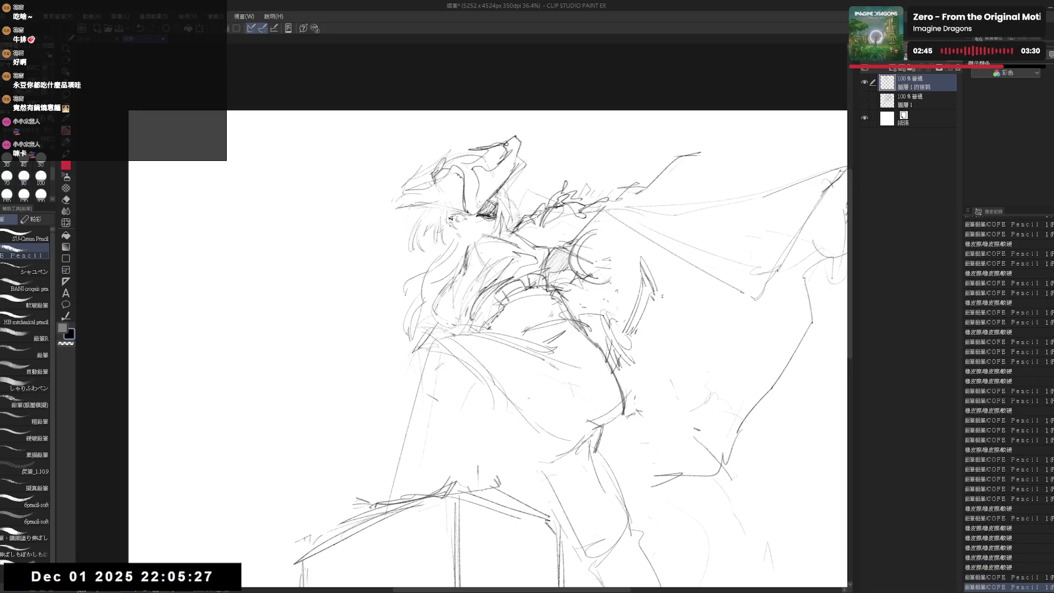
{"action": "left_click", "coordinate": [455, 225]}
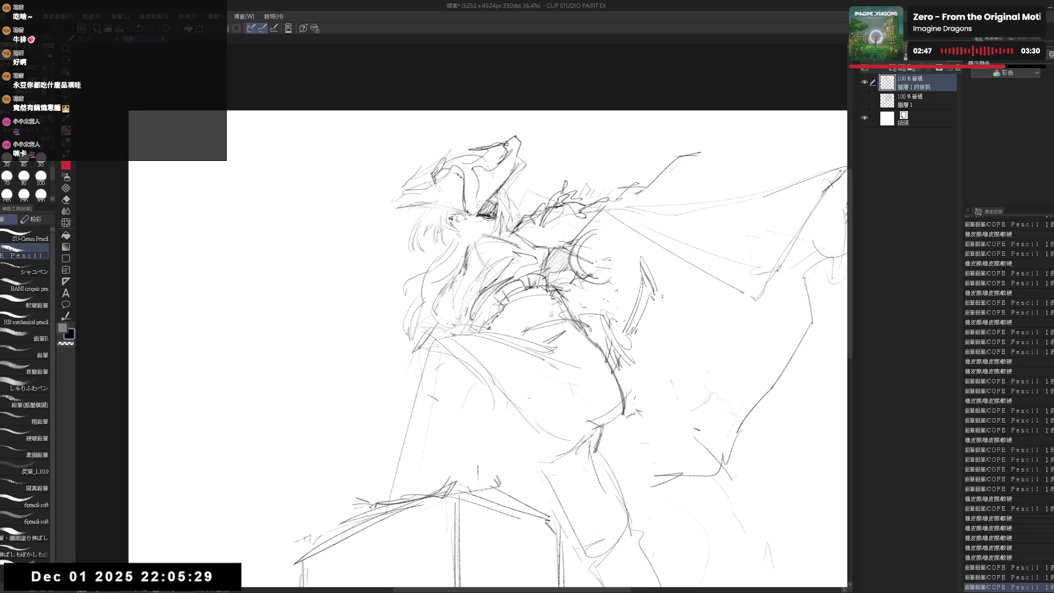
{"action": "left_click", "coordinate": [455, 226]}
{"action": "left_click", "coordinate": [454, 226]}
{"action": "left_click", "coordinate": [456, 227]}
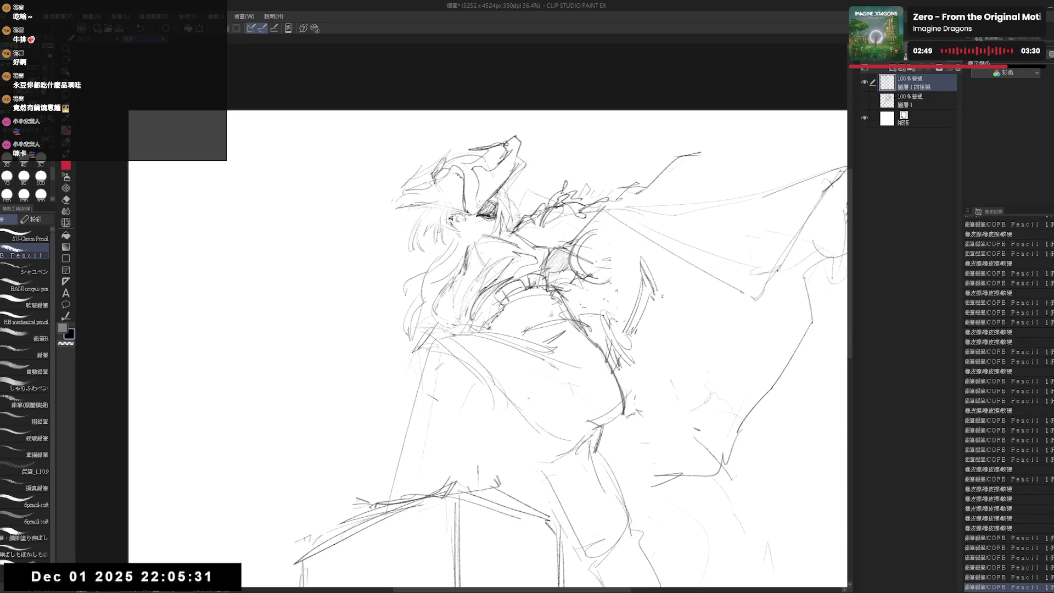
Step: Erase a few more tiny stray marks nearby
{"action": "key", "text": "e"}
{"action": "left_click", "coordinate": [455, 225]}
{"action": "left_click", "coordinate": [456, 227]}
{"action": "key", "text": "p"}
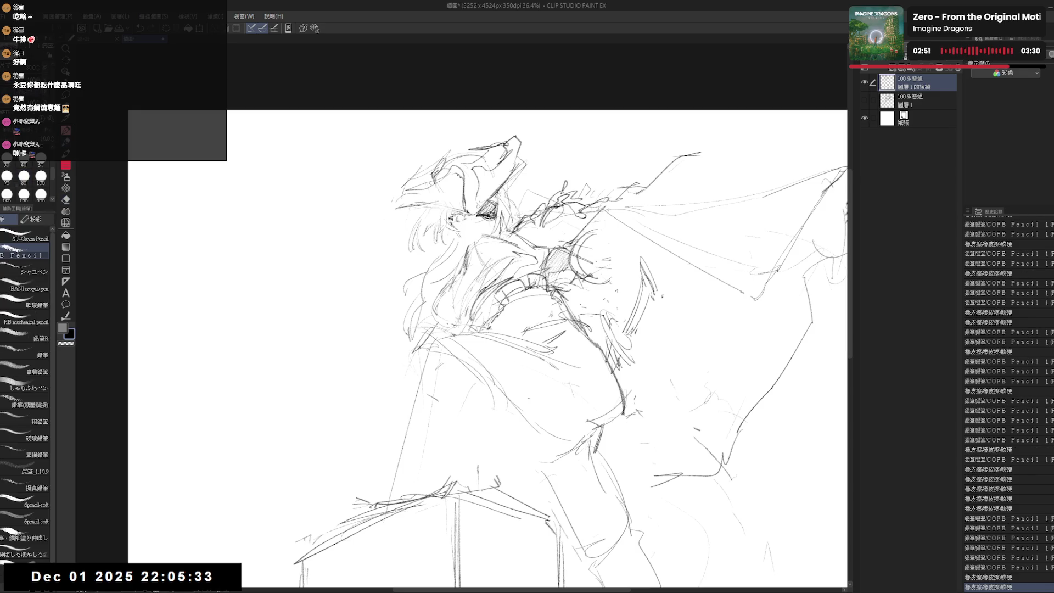
{"action": "key", "text": "e"}
{"action": "left_click", "coordinate": [481, 220]}
{"action": "key", "text": "p"}
{"action": "key", "text": "e"}
{"action": "left_click", "coordinate": [478, 217]}
Step: Add two small pencil touches and erase a small spot higher on the sketch
{"action": "key", "text": "p"}
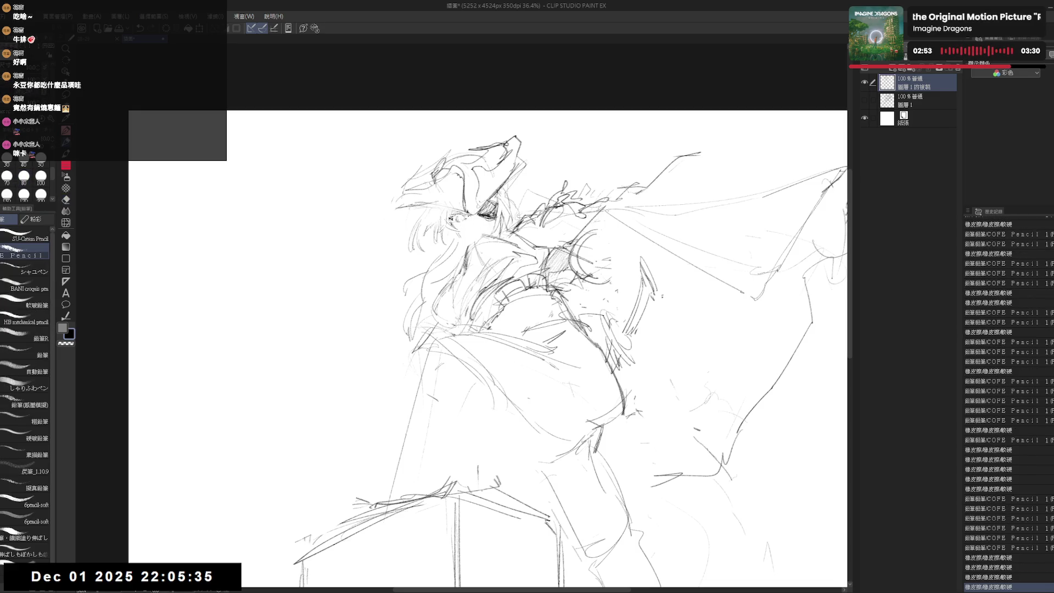
{"action": "left_click", "coordinate": [466, 219]}
{"action": "left_click", "coordinate": [467, 220]}
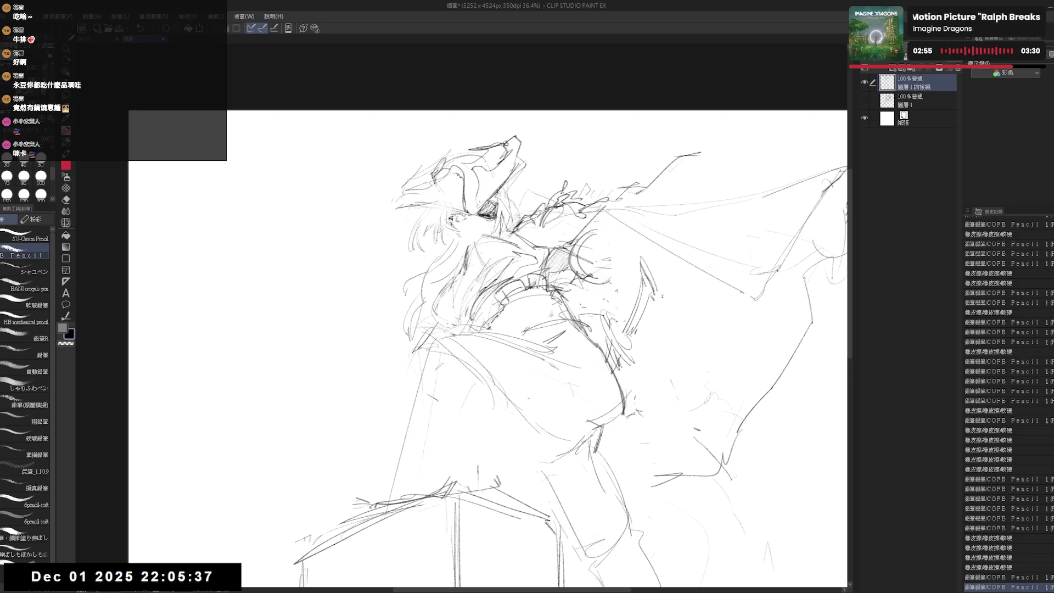
{"action": "key", "text": "e"}
{"action": "left_click", "coordinate": [496, 198]}
{"action": "key", "text": "p"}
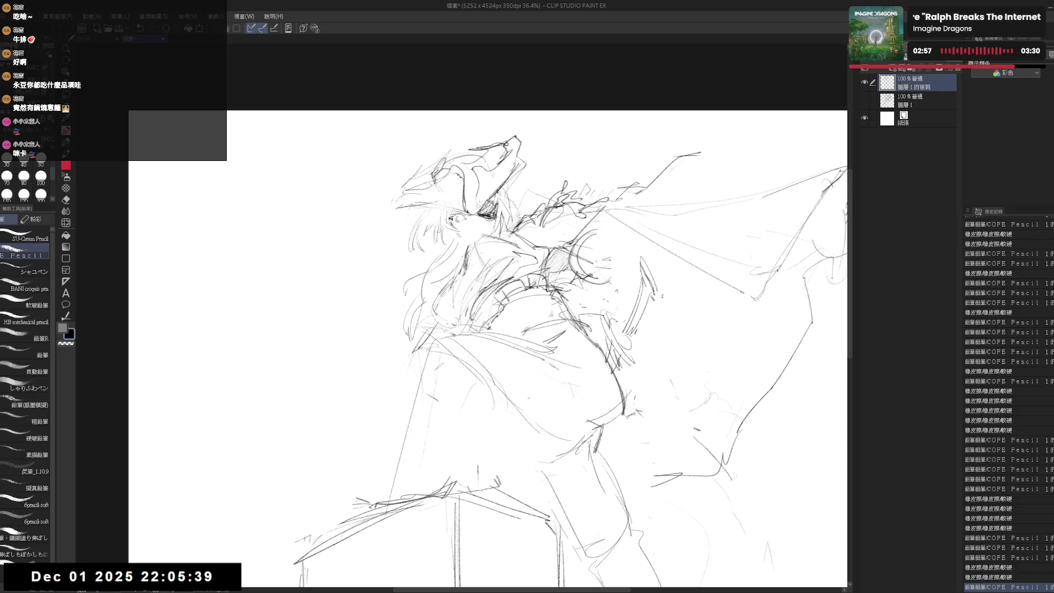
Step: Mirror, tilt and re-upright the view, then zoom and pan to recentre the whole figure
{"action": "key", "text": "h"}
{"action": "key", "text": "h"}
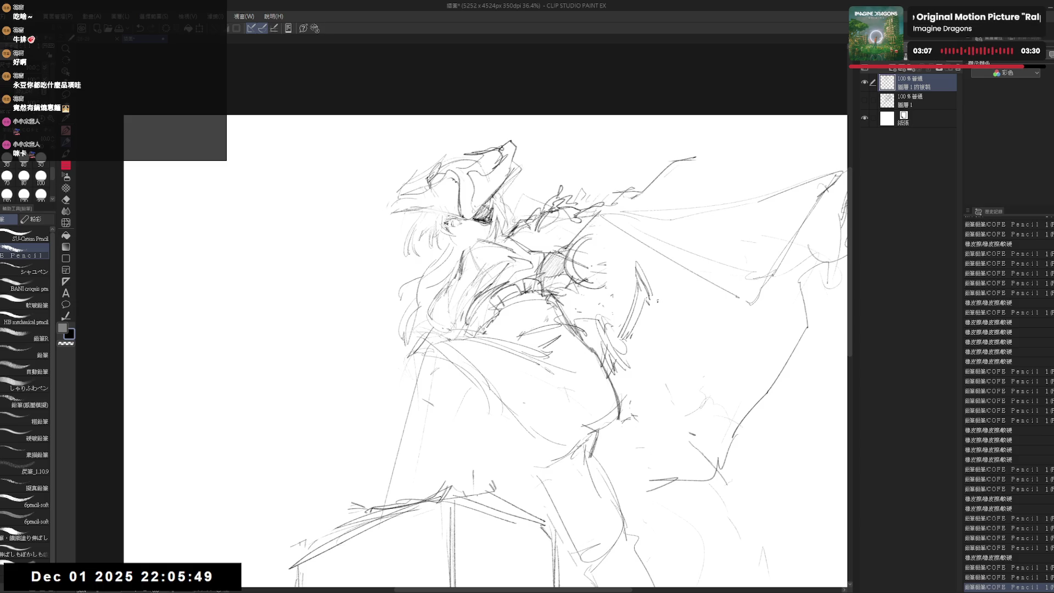
{"action": "key", "text": "h"}
{"action": "key", "text": "h"}
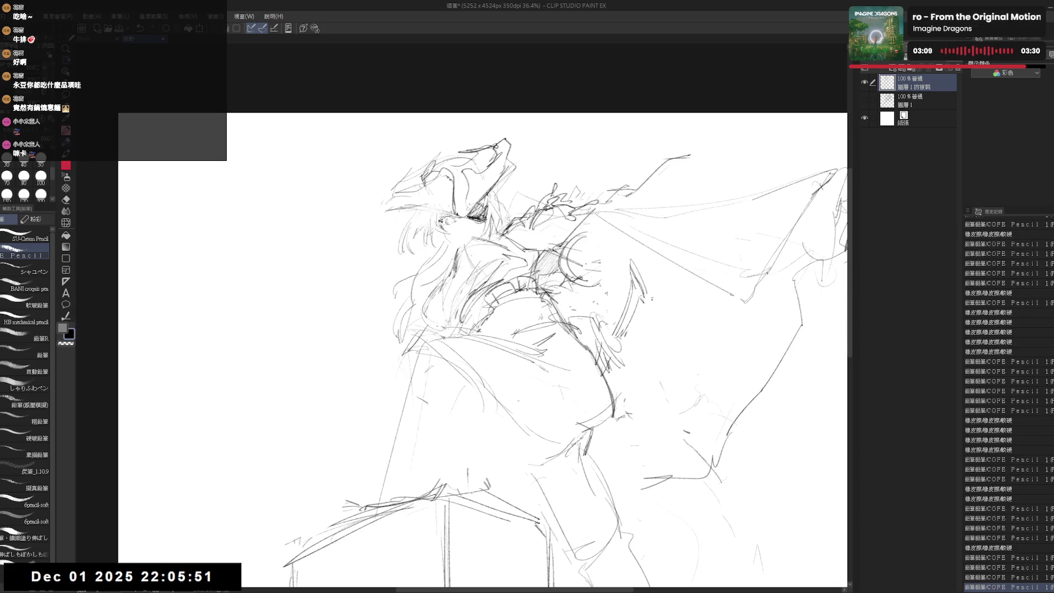
{"action": "key", "text": "asciicircum"}
{"action": "key", "text": "asciicircum"}
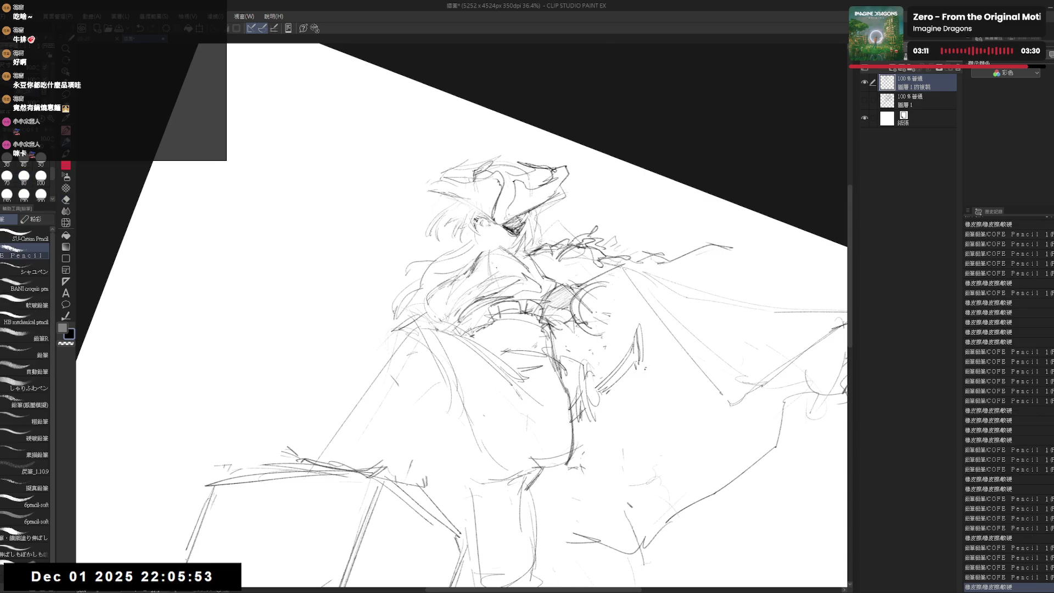
{"action": "key", "text": "minus"}
{"action": "key", "text": "minus"}
{"action": "scroll", "coordinate": [440, 98], "scroll_direction": "down", "scroll_amount": 2}
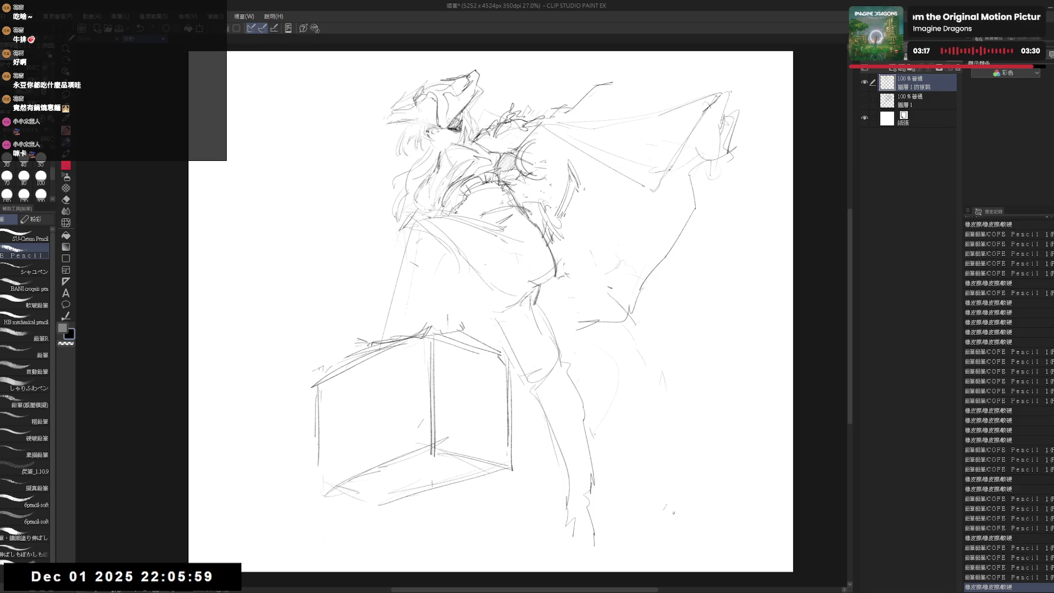
{"action": "left_click_drag", "start_coordinate": [478, 130], "coordinate": [522, 190]}
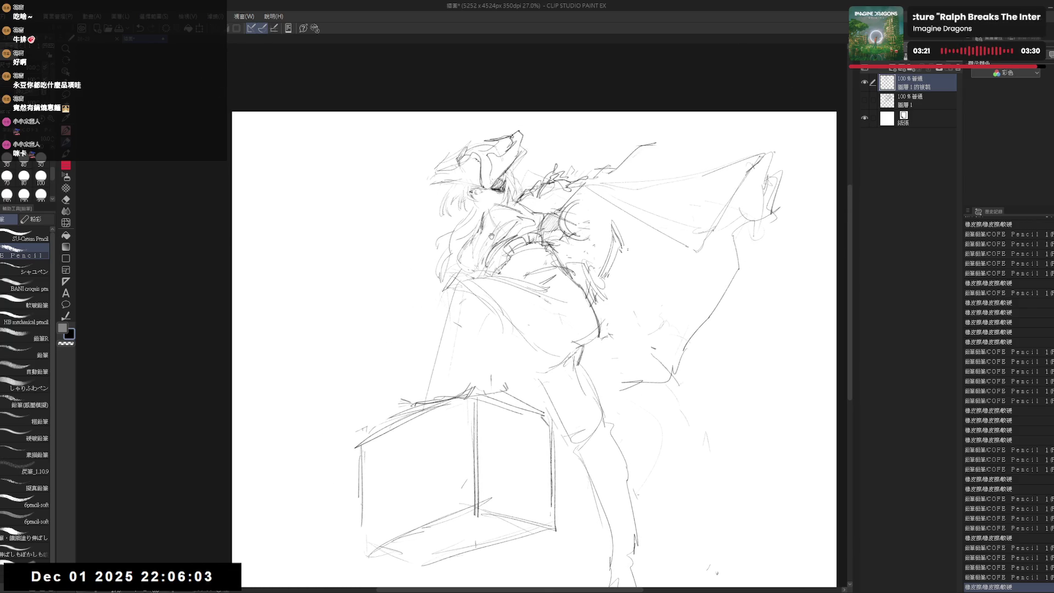
Step: Erase the old hat and face lines from the head
{"action": "key", "text": "e"}
{"action": "key", "text": "p"}
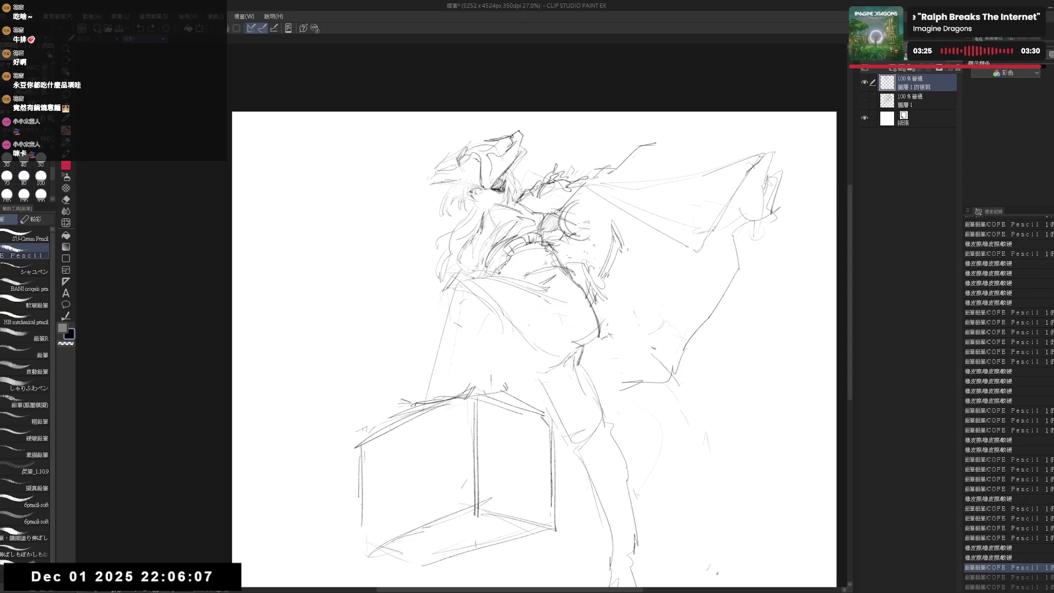
{"action": "key", "text": "e"}
{"action": "mouse_move", "coordinate": [472, 175]}
{"action": "left_mouse_down"}
{"action": "mouse_move", "coordinate": [489, 181]}
{"action": "mouse_move", "coordinate": [477, 187]}
{"action": "mouse_move", "coordinate": [494, 181]}
{"action": "mouse_move", "coordinate": [448, 151]}
{"action": "mouse_move", "coordinate": [501, 137]}
{"action": "mouse_move", "coordinate": [500, 154]}
{"action": "mouse_move", "coordinate": [450, 160]}
{"action": "mouse_move", "coordinate": [461, 186]}
{"action": "mouse_move", "coordinate": [511, 187]}
{"action": "mouse_move", "coordinate": [469, 181]}
{"action": "left_mouse_up"}
Step: Clear stray marks and draw a new round head outline, extending its right side down
{"action": "key", "text": "p"}
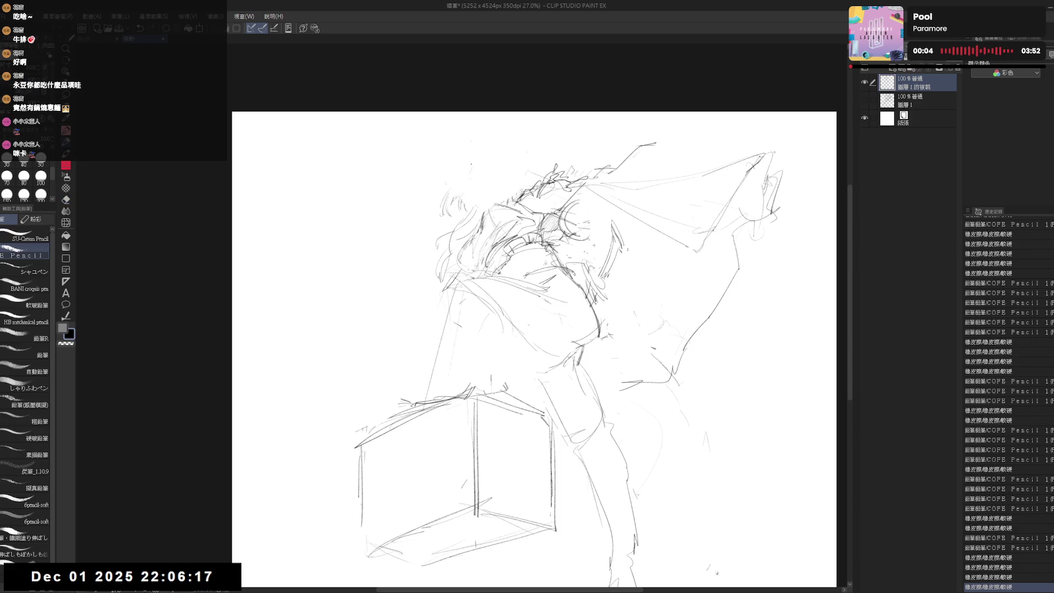
{"action": "key", "text": "e"}
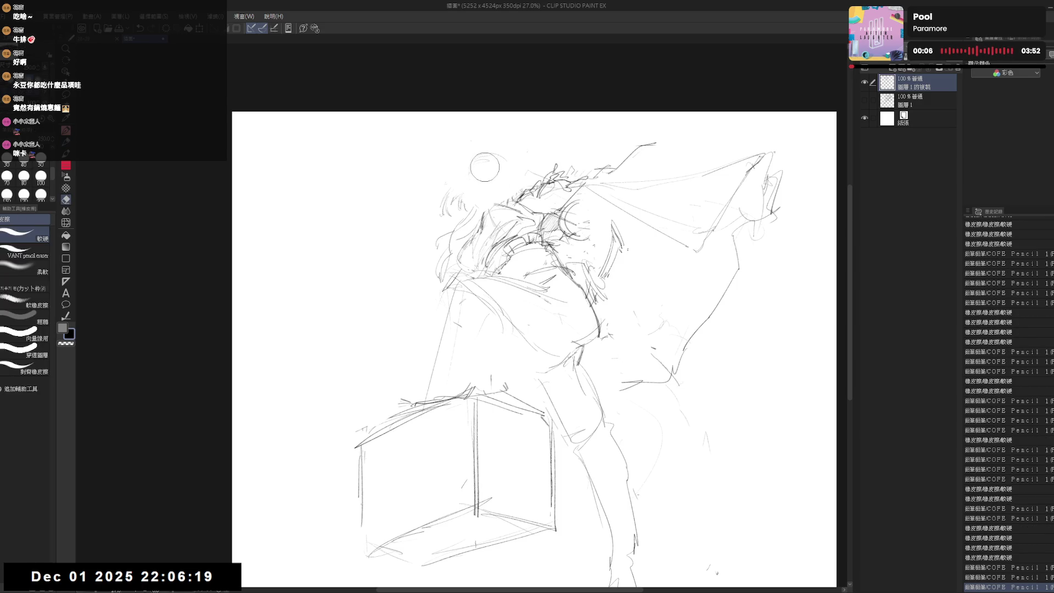
{"action": "mouse_move", "coordinate": [485, 166]}
{"action": "left_mouse_down"}
{"action": "mouse_move", "coordinate": [467, 165]}
{"action": "mouse_move", "coordinate": [489, 153]}
{"action": "left_mouse_up"}
{"action": "key", "text": "p"}
{"action": "left_click_drag", "start_coordinate": [489, 153], "coordinate": [511, 175]}
{"action": "left_click_drag", "start_coordinate": [513, 177], "coordinate": [514, 175]}
{"action": "mouse_move", "coordinate": [513, 175]}
{"action": "left_mouse_down"}
{"action": "mouse_move", "coordinate": [514, 190]}
{"action": "mouse_move", "coordinate": [470, 176]}
{"action": "mouse_move", "coordinate": [513, 189]}
{"action": "left_mouse_up"}
Step: Add faint strokes, erase small marks near the head, and undo the latest stroke
{"action": "left_click_drag", "start_coordinate": [618, 241], "coordinate": [604, 274]}
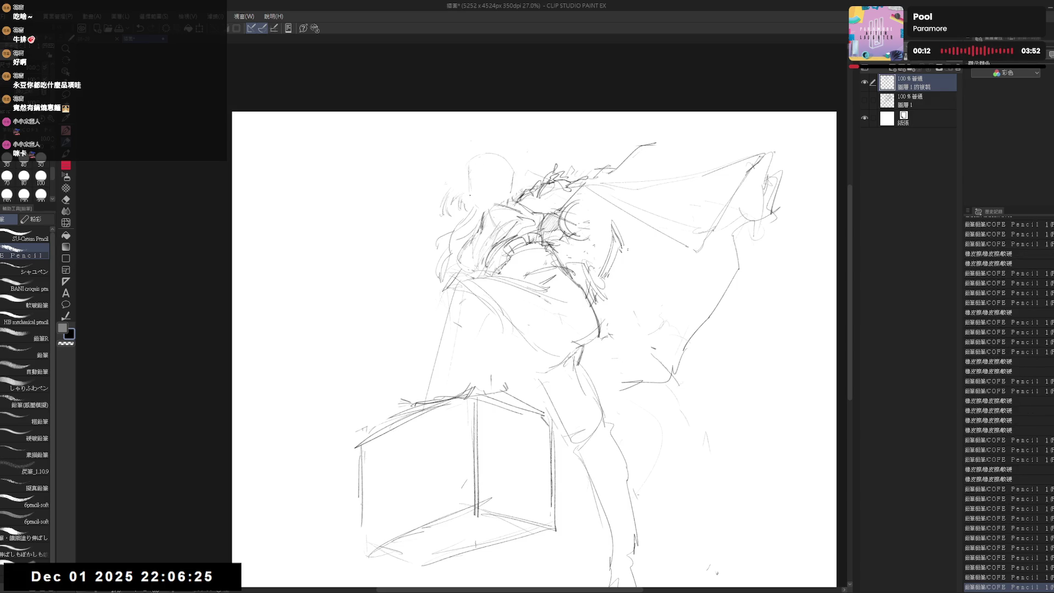
{"action": "key", "text": "e"}
{"action": "left_click_drag", "start_coordinate": [470, 170], "coordinate": [474, 202]}
{"action": "key", "text": "p"}
{"action": "key", "text": "e"}
{"action": "key", "text": "p"}
{"action": "key", "text": "ctrl+z"}
{"action": "key", "text": "e"}
{"action": "key", "text": "p"}
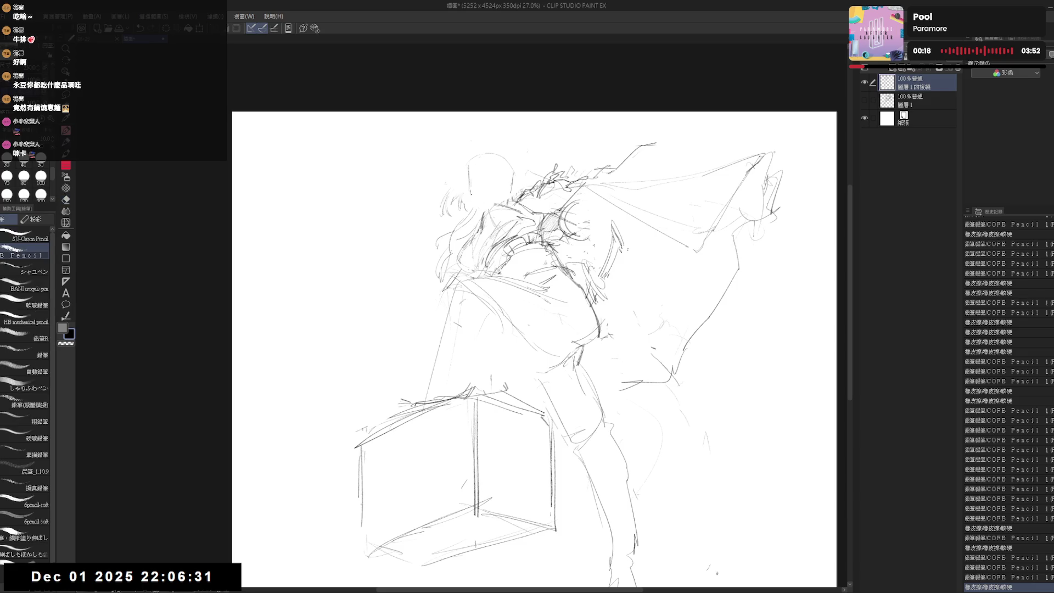
{"action": "key", "text": "e"}
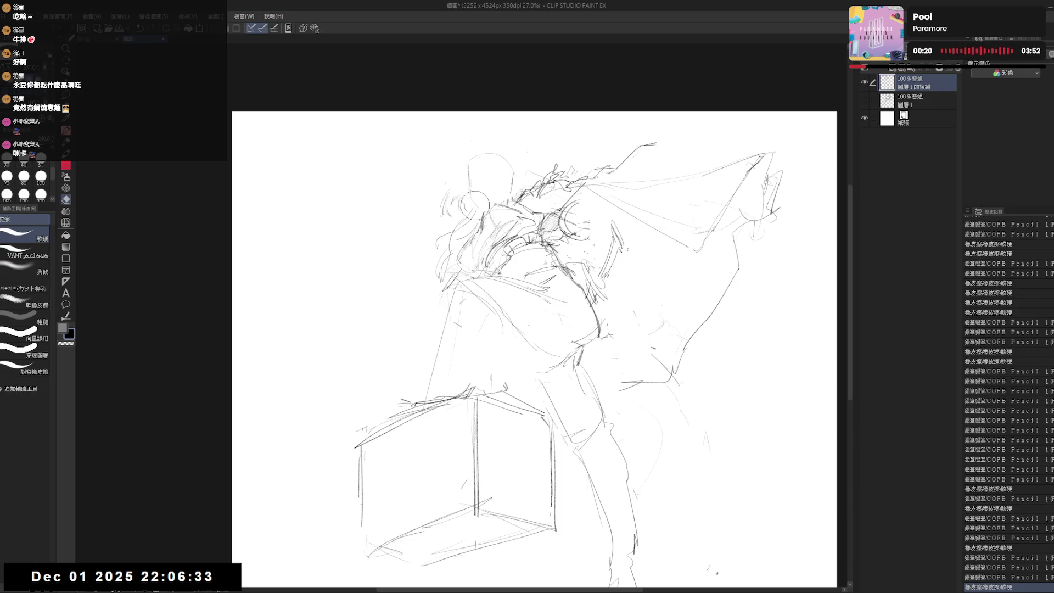
{"action": "key", "text": "p"}
{"action": "left_click_drag", "start_coordinate": [471, 181], "coordinate": [475, 208]}
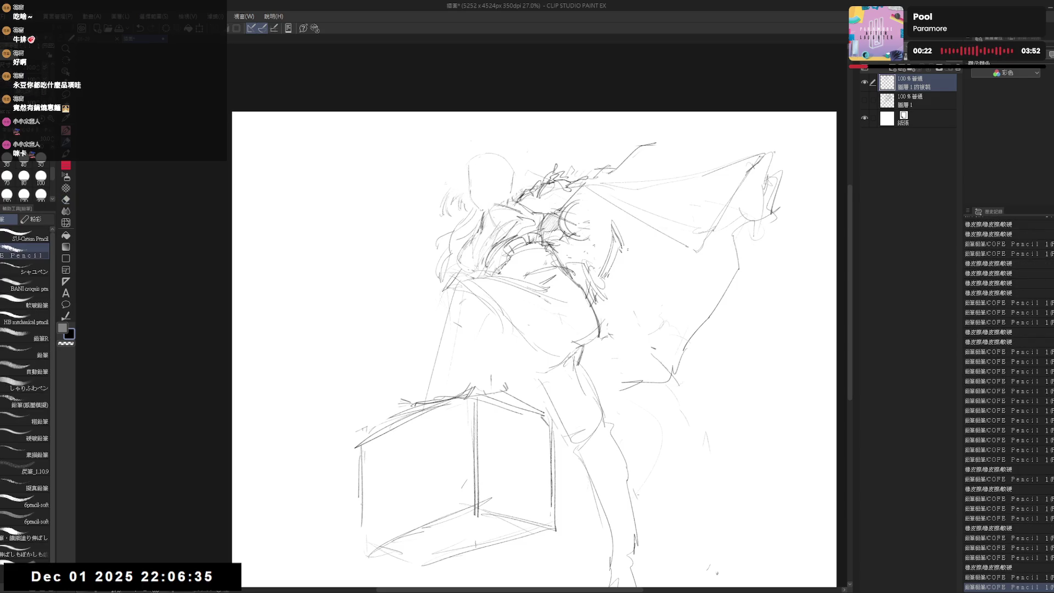
Step: Mirror the canvas to check, then erase stray lines and part of the head outline
{"action": "key", "text": "h"}
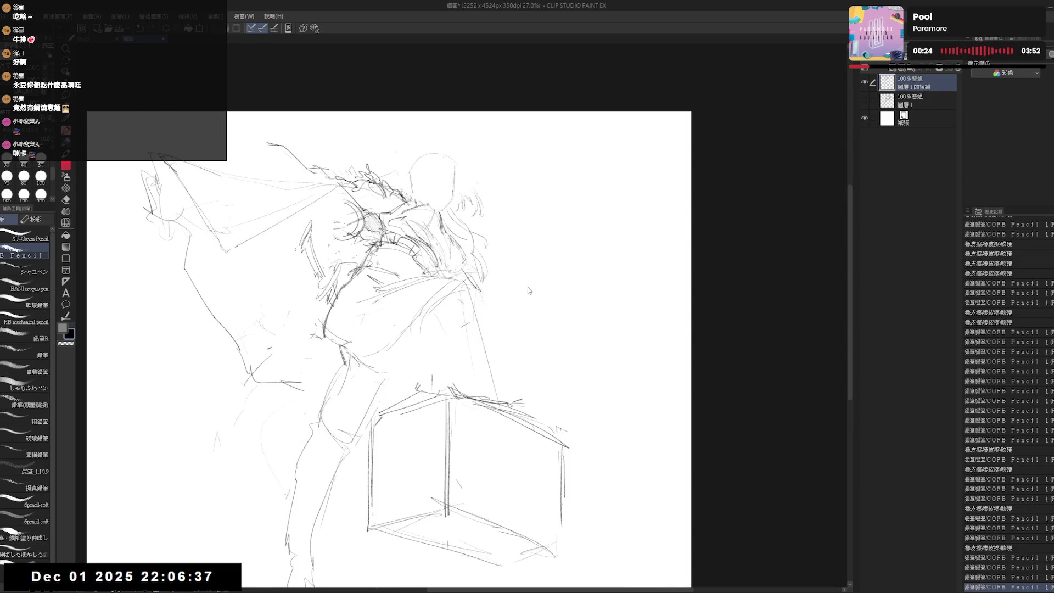
{"action": "key", "text": "h"}
{"action": "key", "text": "e"}
{"action": "left_click_drag", "start_coordinate": [469, 172], "coordinate": [473, 177]}
{"action": "key", "text": "p"}
{"action": "key", "text": "e"}
{"action": "key", "text": "p"}
{"action": "left_click_drag", "start_coordinate": [473, 177], "coordinate": [473, 181]}
{"action": "key", "text": "e"}
{"action": "left_click_drag", "start_coordinate": [471, 182], "coordinate": [475, 176]}
Step: Redraw and touch up the erased part of the head outline
{"action": "key", "text": "p"}
{"action": "key", "text": "e"}
{"action": "key", "text": "p"}
{"action": "key", "text": "e"}
{"action": "key", "text": "p"}
{"action": "key", "text": "e"}
{"action": "key", "text": "p"}
{"action": "left_click_drag", "start_coordinate": [472, 176], "coordinate": [475, 177]}
{"action": "key", "text": "e"}
{"action": "key", "text": "p"}
{"action": "key", "text": "e"}
{"action": "key", "text": "p"}
{"action": "left_click_drag", "start_coordinate": [472, 176], "coordinate": [472, 183]}
Step: Erase the small circle on the head and add short pencil marks there
{"action": "key", "text": "e"}
{"action": "key", "text": "p"}
{"action": "left_click", "coordinate": [486, 178]}
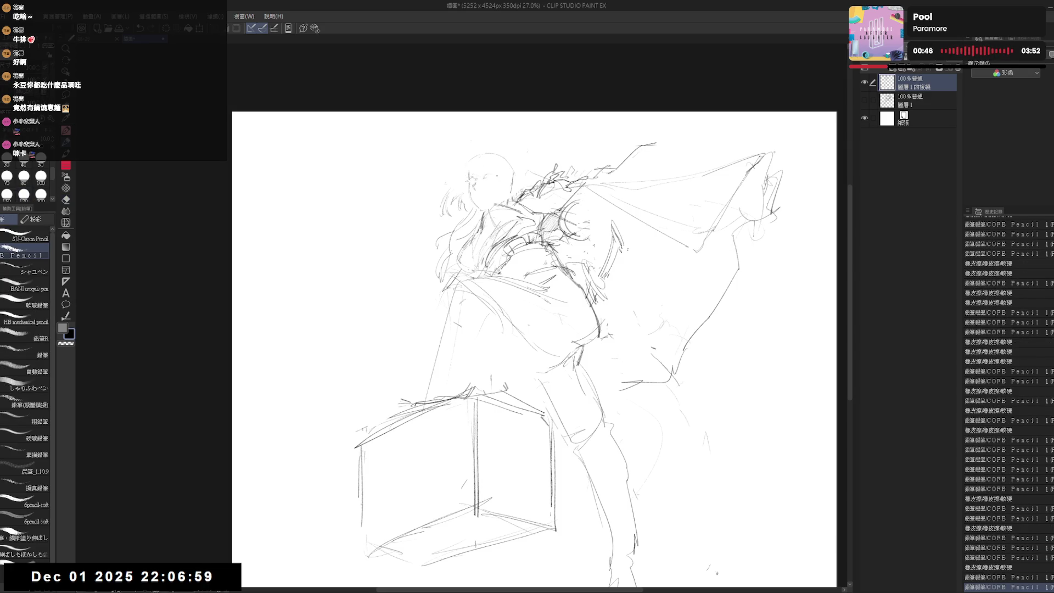
{"action": "left_click", "coordinate": [474, 176]}
{"action": "left_click", "coordinate": [474, 176]}
{"action": "left_click", "coordinate": [474, 176]}
{"action": "left_click", "coordinate": [474, 176]}
{"action": "left_click", "coordinate": [473, 177]}
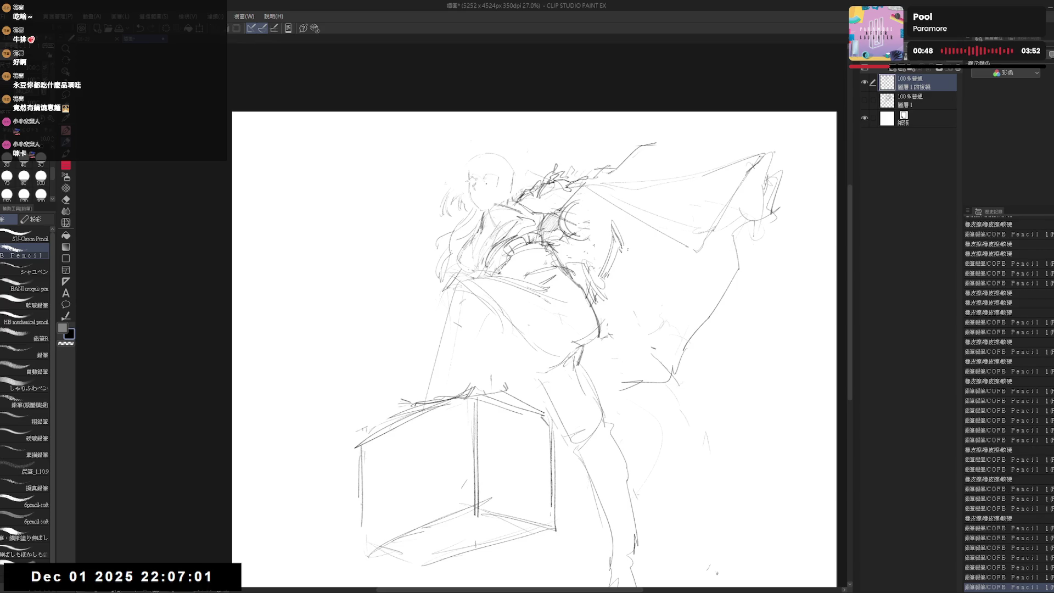
{"action": "left_click", "coordinate": [473, 176]}
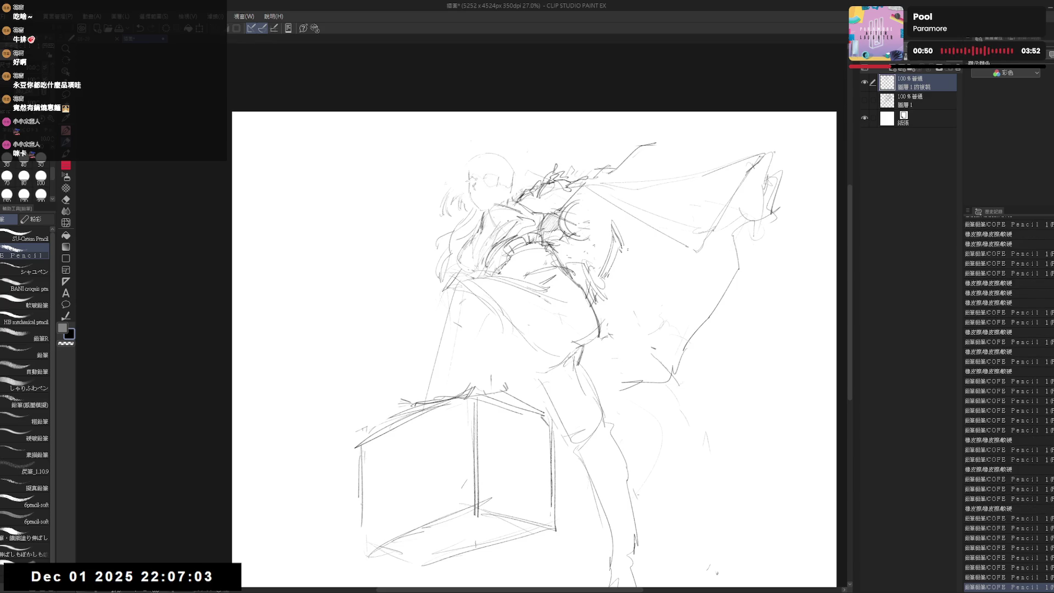
Step: Zoom in on the head and add short pencil marks across the face and top of the head
{"action": "key", "text": "h"}
{"action": "key", "text": "h"}
{"action": "scroll", "coordinate": [492, 126], "scroll_direction": "up", "scroll_amount": 3}
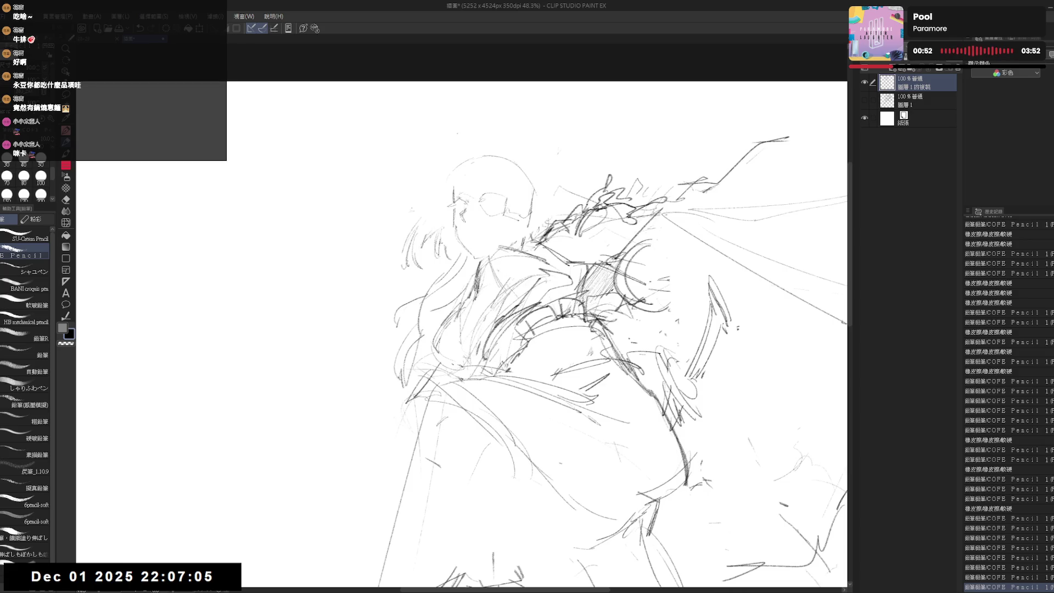
{"action": "left_click", "coordinate": [452, 197]}
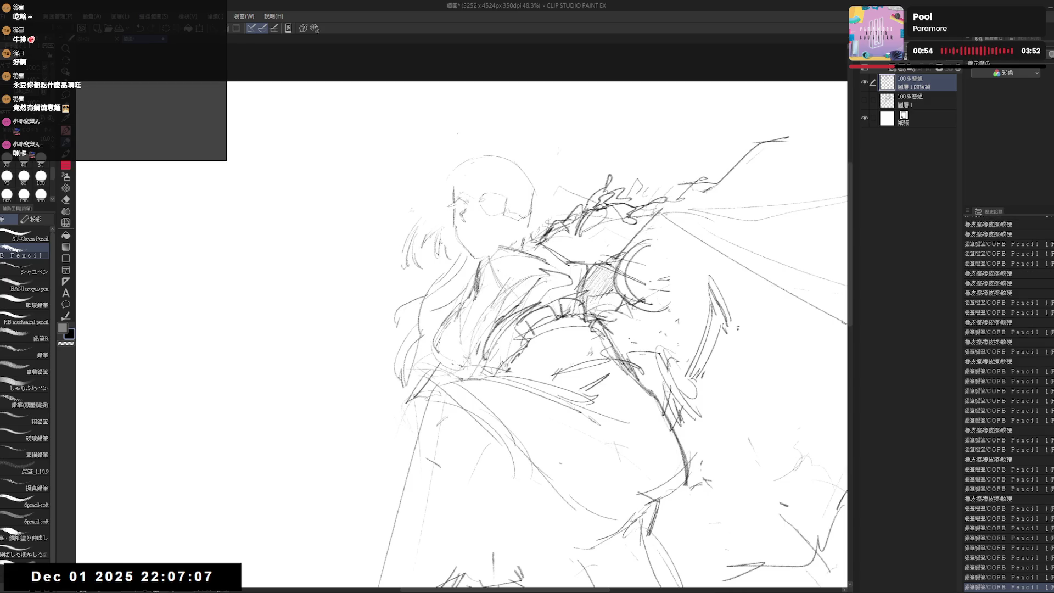
{"action": "left_click", "coordinate": [474, 259]}
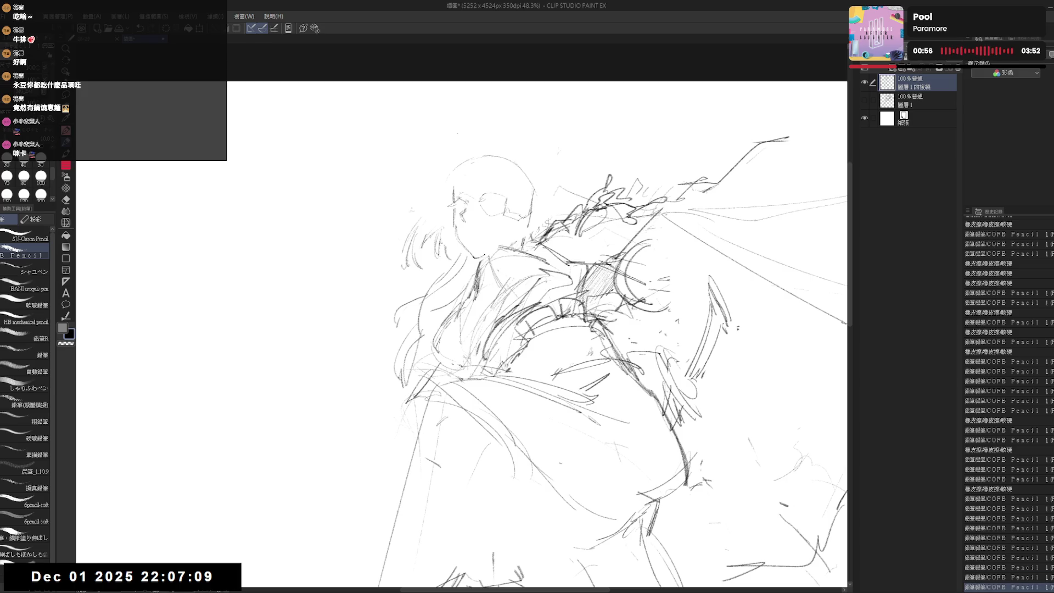
{"action": "left_click", "coordinate": [474, 259]}
{"action": "left_click", "coordinate": [474, 259]}
{"action": "left_click", "coordinate": [475, 259]}
{"action": "left_click", "coordinate": [475, 259]}
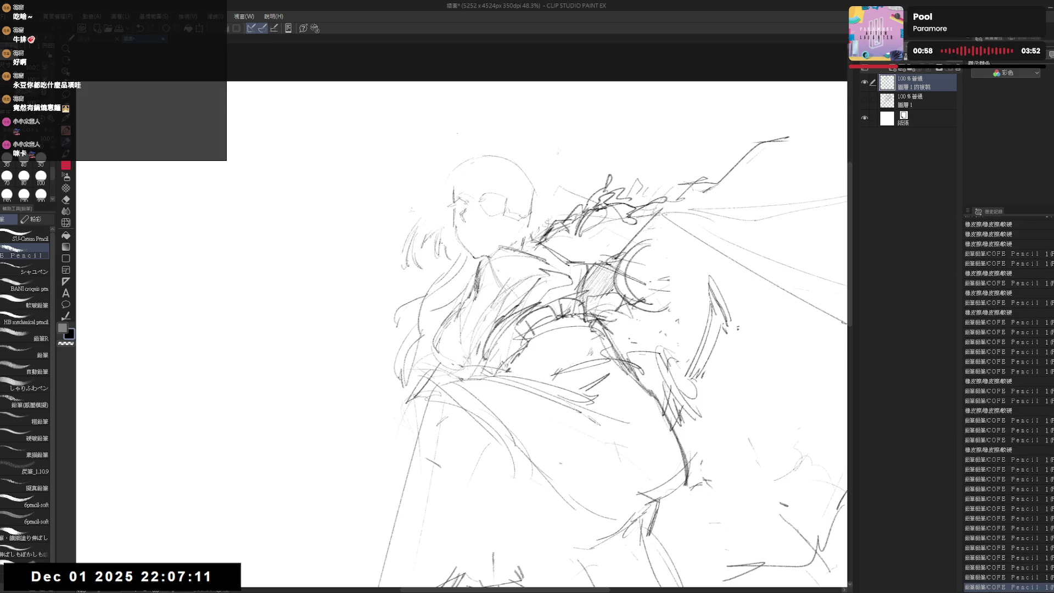
{"action": "left_click", "coordinate": [518, 239]}
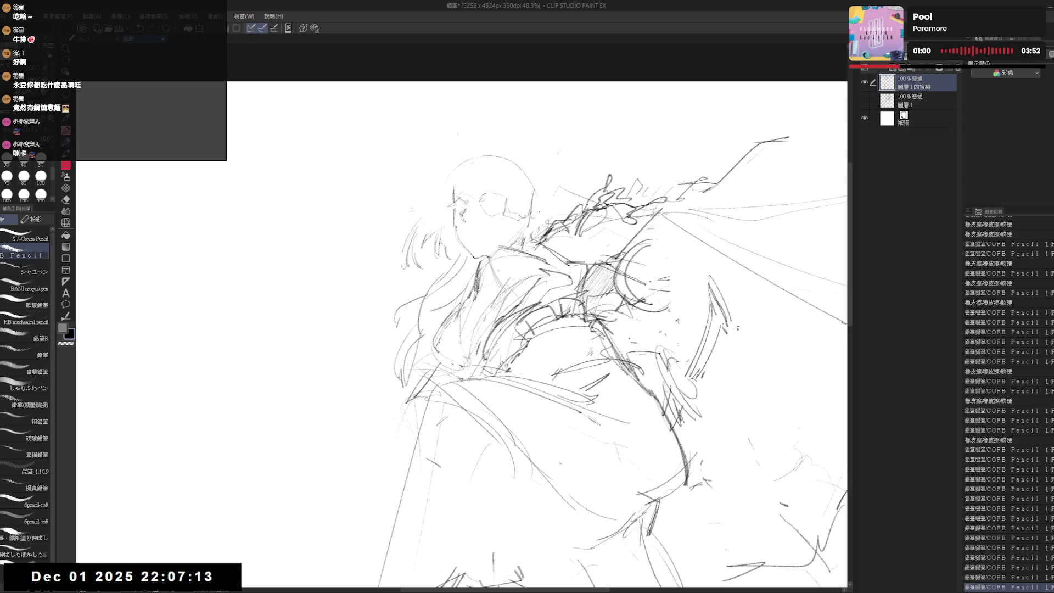
{"action": "left_click", "coordinate": [536, 216]}
{"action": "left_click", "coordinate": [664, 331]}
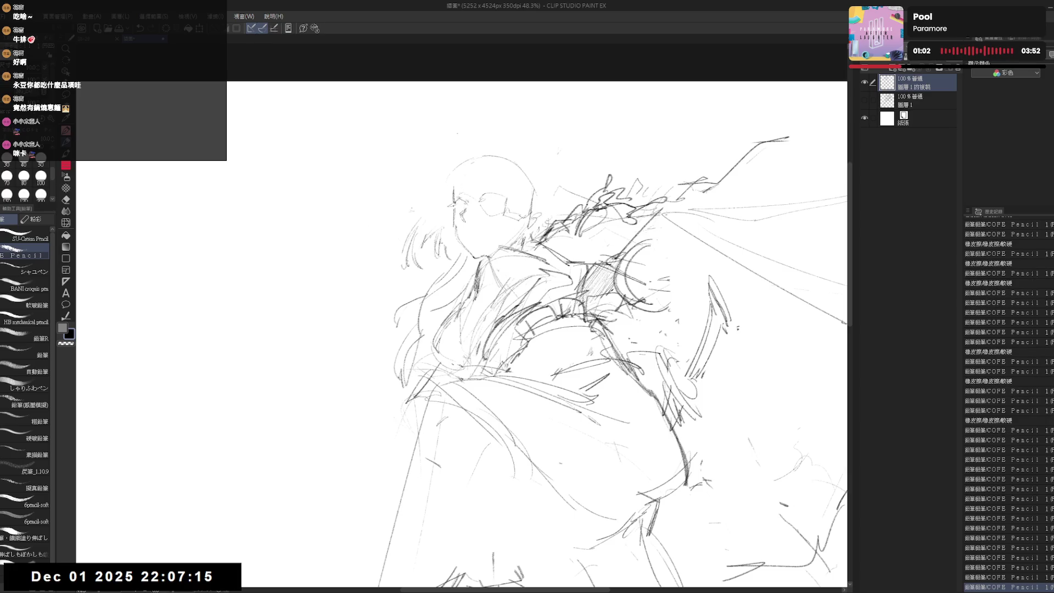
{"action": "left_click", "coordinate": [487, 158]}
{"action": "left_click", "coordinate": [519, 215]}
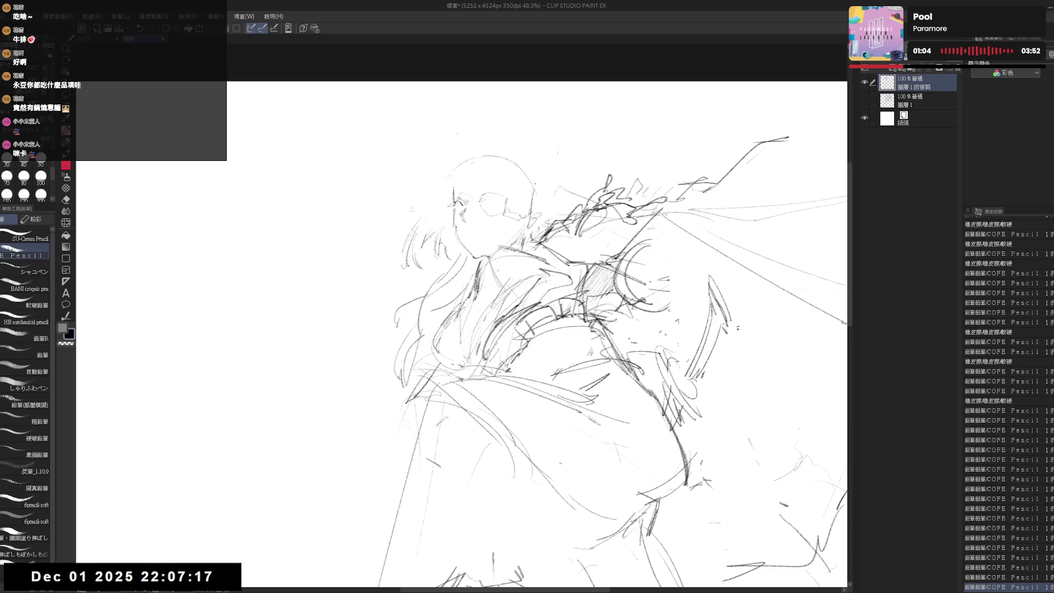
Step: Erase the strokes along the top of the head
{"action": "key", "text": "e"}
{"action": "left_click", "coordinate": [456, 171]}
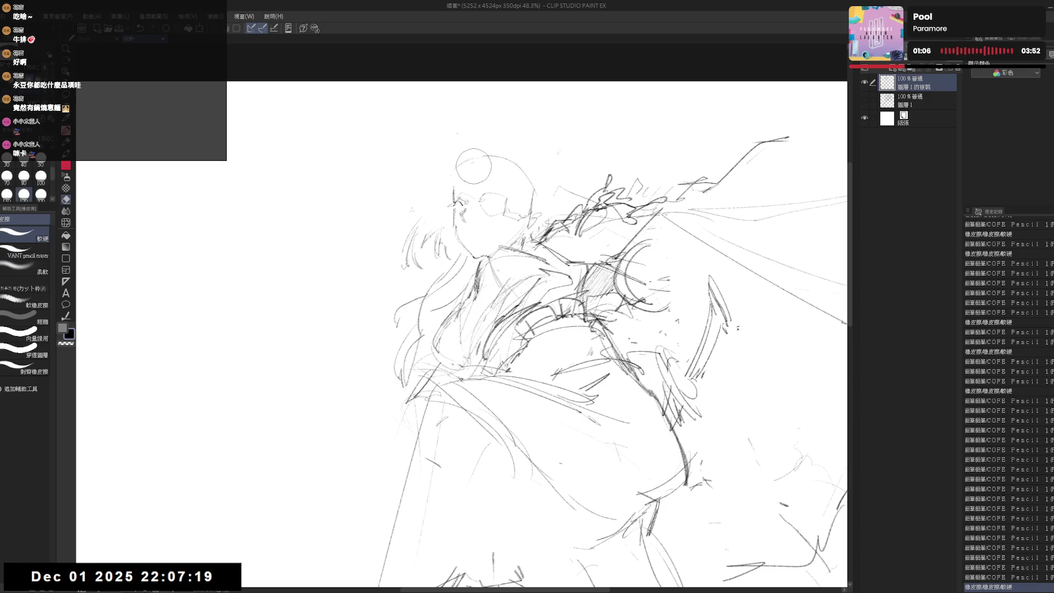
{"action": "mouse_move", "coordinate": [473, 166]}
{"action": "left_mouse_down"}
{"action": "mouse_move", "coordinate": [501, 156]}
{"action": "mouse_move", "coordinate": [536, 164]}
{"action": "left_mouse_up"}
{"action": "key", "text": "p"}
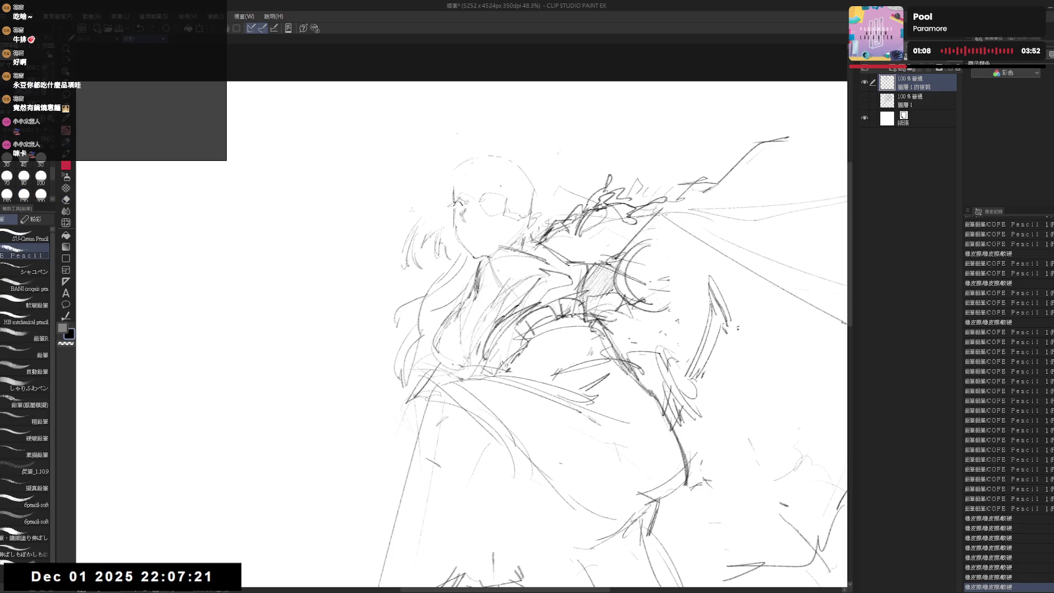
{"action": "left_click_drag", "start_coordinate": [515, 131], "coordinate": [512, 133]}
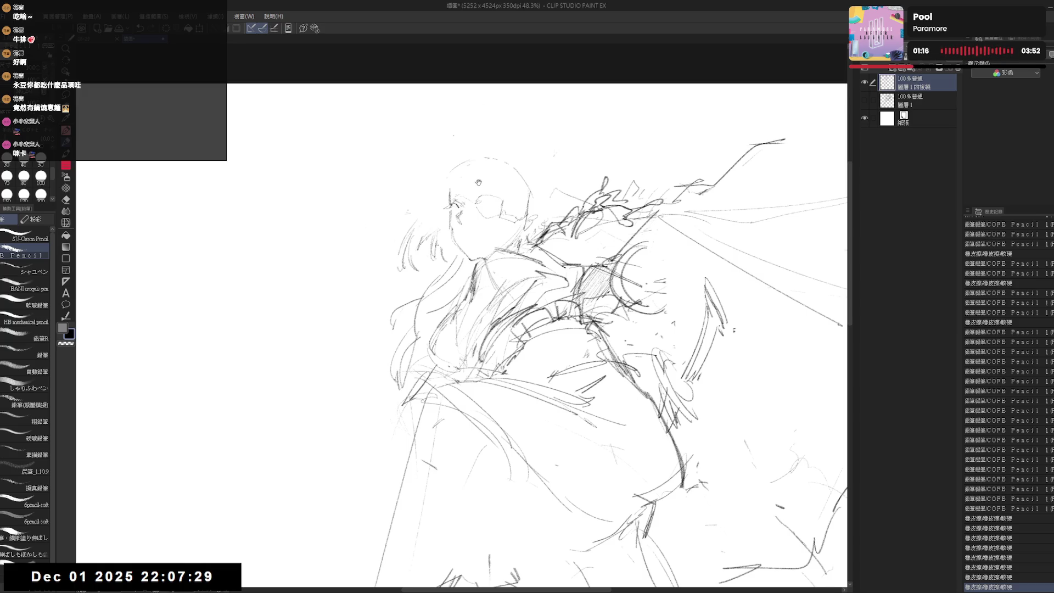
{"action": "left_click_drag", "start_coordinate": [479, 182], "coordinate": [473, 186]}
Step: Redo the undone pencil strokes and erase part of the eye hatching
{"action": "key", "text": "ctrl+y"}
{"action": "key", "text": "ctrl+y"}
{"action": "key", "text": "ctrl+y"}
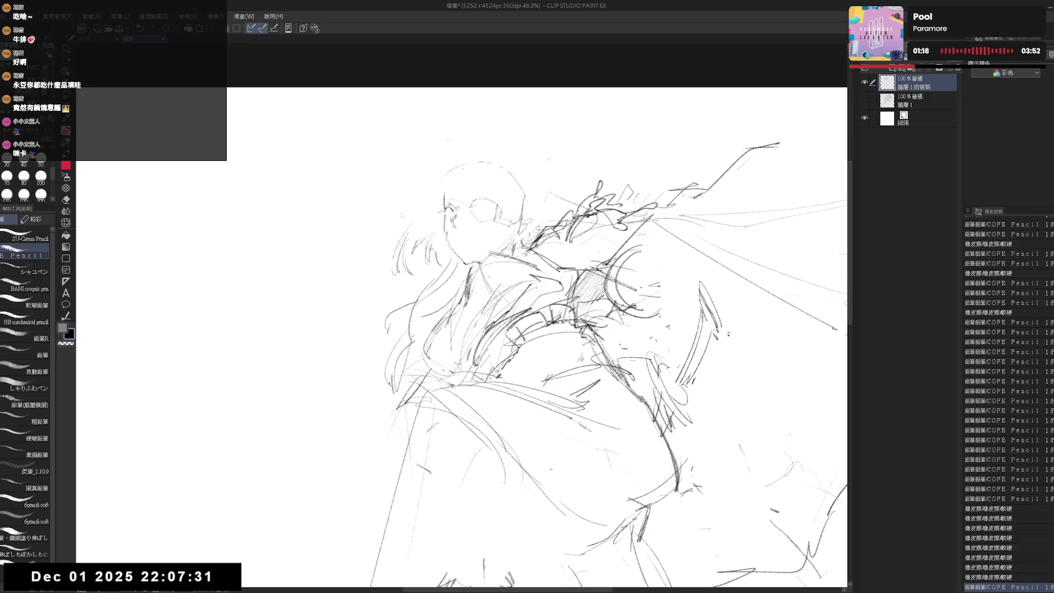
{"action": "key", "text": "ctrl+y"}
{"action": "key", "text": "ctrl+y"}
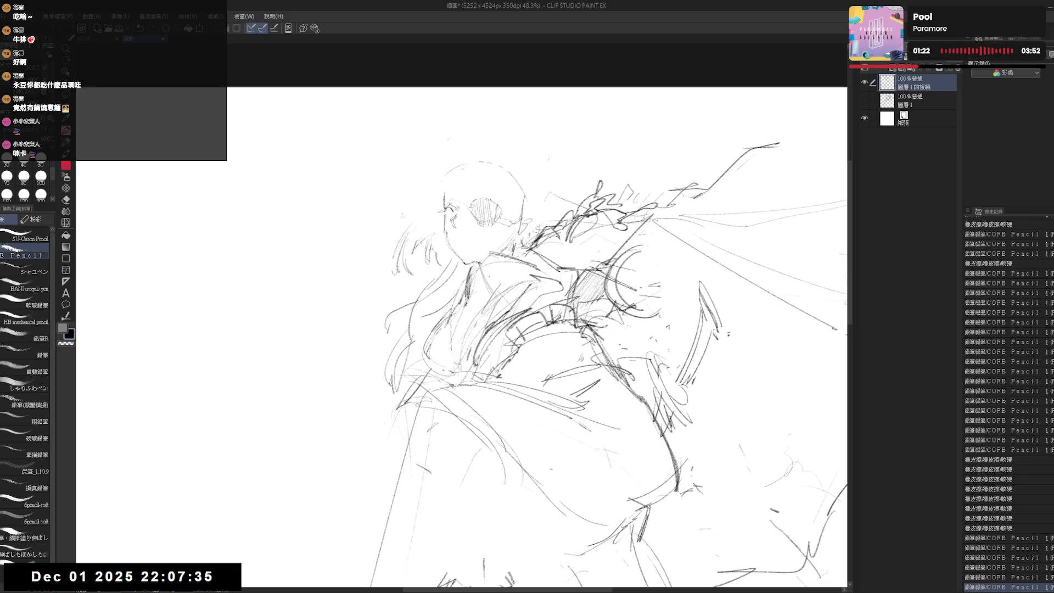
{"action": "key", "text": "ctrl+y"}
{"action": "key", "text": "ctrl+y"}
{"action": "key", "text": "ctrl+y"}
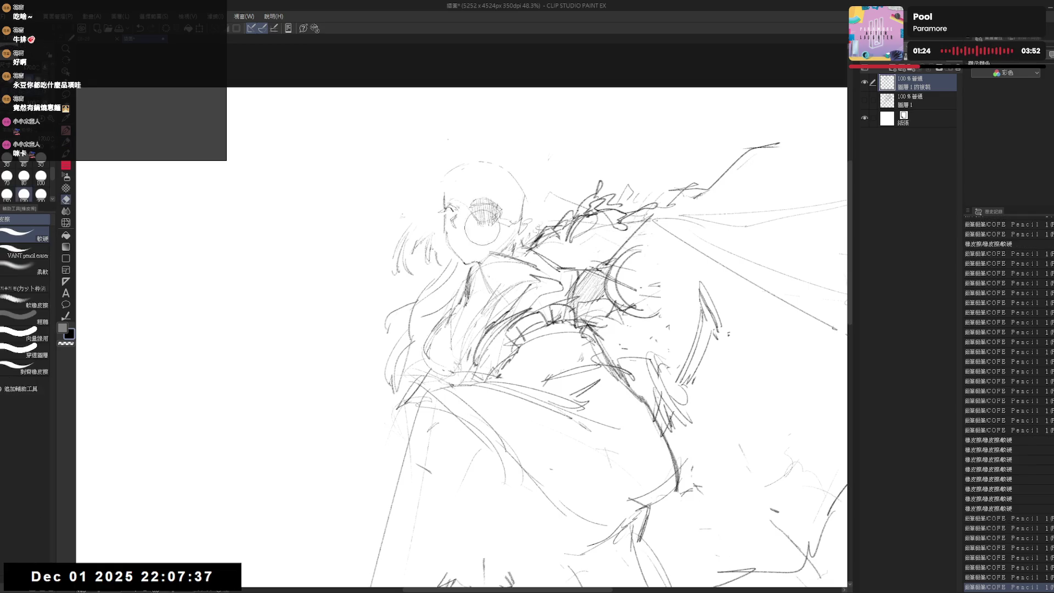
{"action": "key", "text": "ctrl+y"}
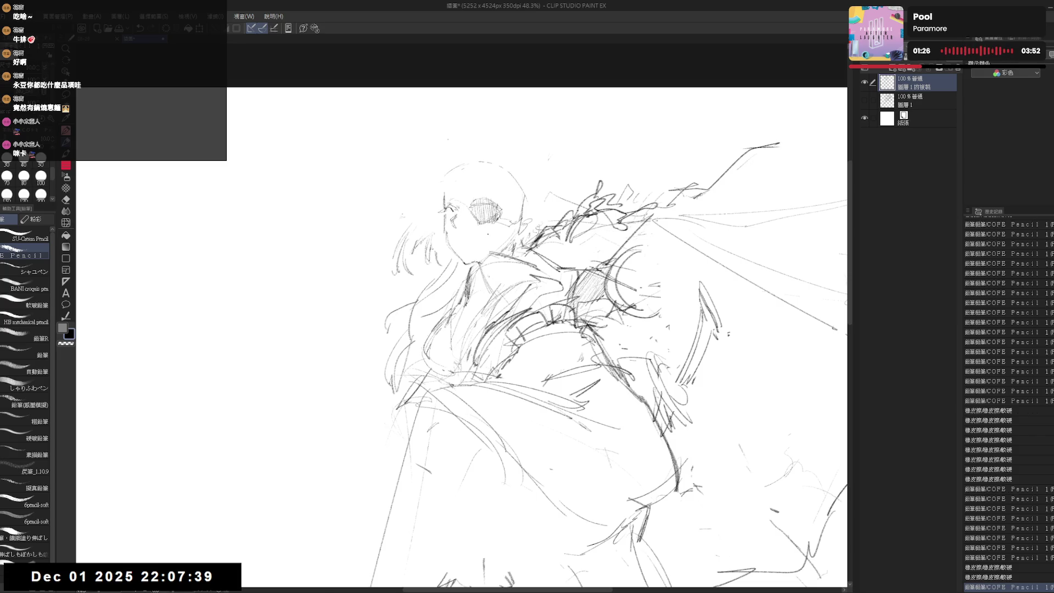
{"action": "key", "text": "ctrl+y"}
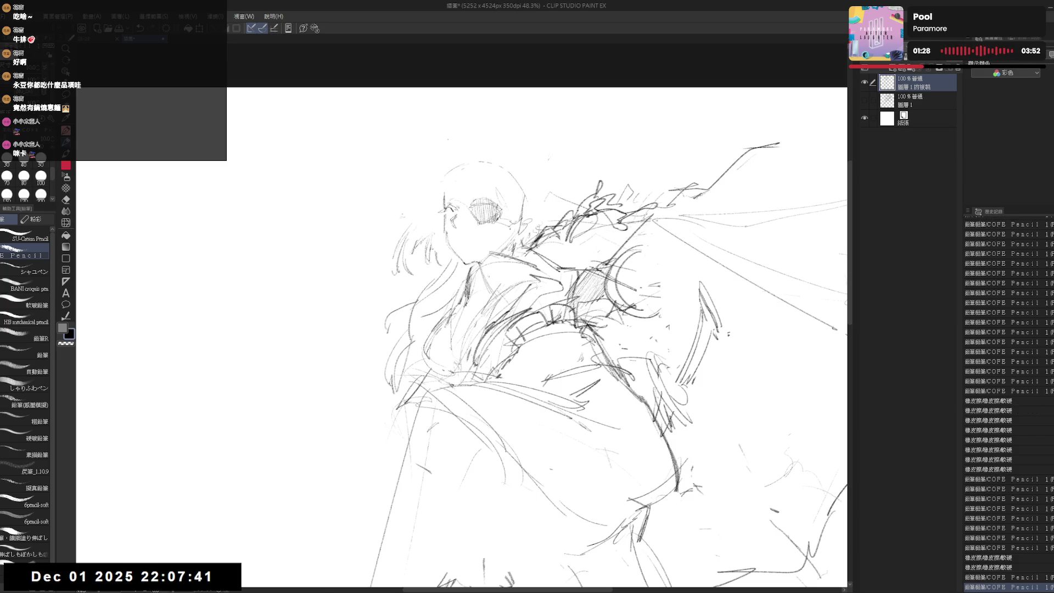
{"action": "key", "text": "e"}
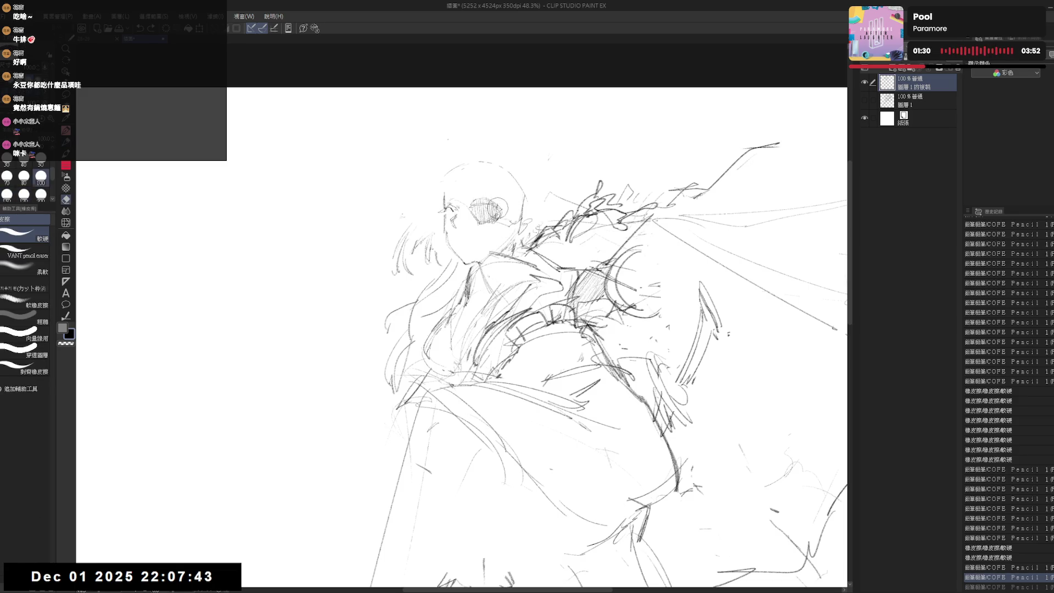
{"action": "left_click_drag", "start_coordinate": [488, 202], "coordinate": [504, 210]}
{"action": "key", "text": "p"}
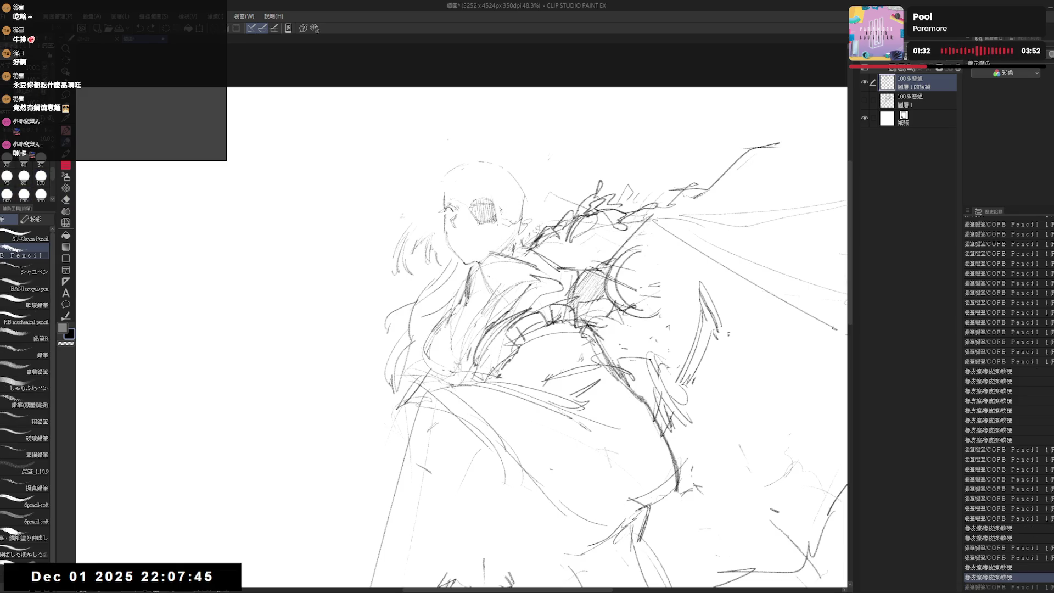
{"action": "key", "text": "ctrl+y"}
{"action": "key", "text": "ctrl+y"}
{"action": "key", "text": "ctrl+y"}
Step: Mirror-check the face, erase small stray lines beside it, then zoom out to the whole figure
{"action": "key", "text": "h"}
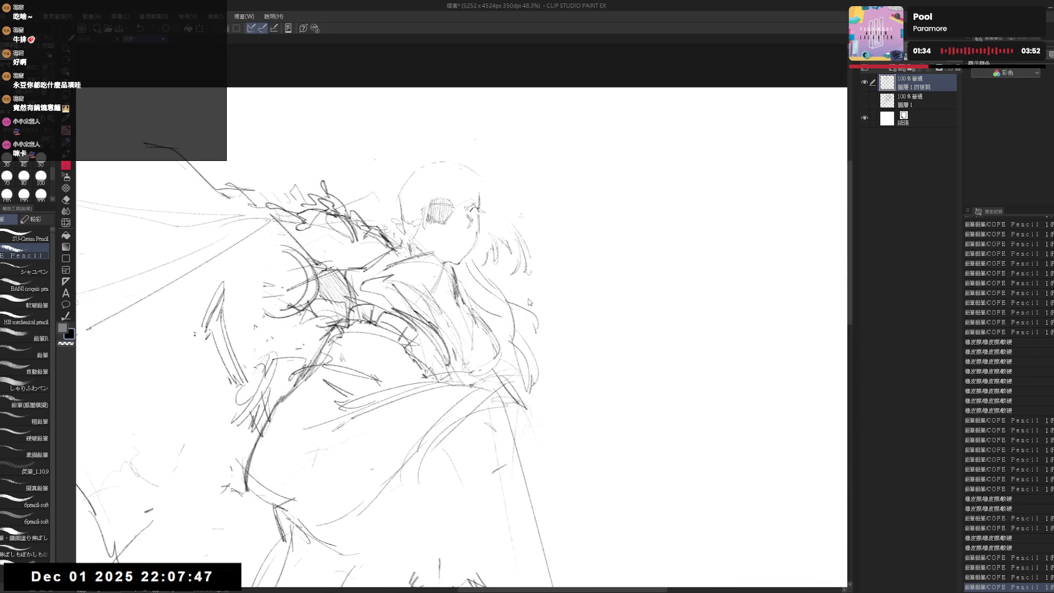
{"action": "key", "text": "h"}
{"action": "key", "text": "e"}
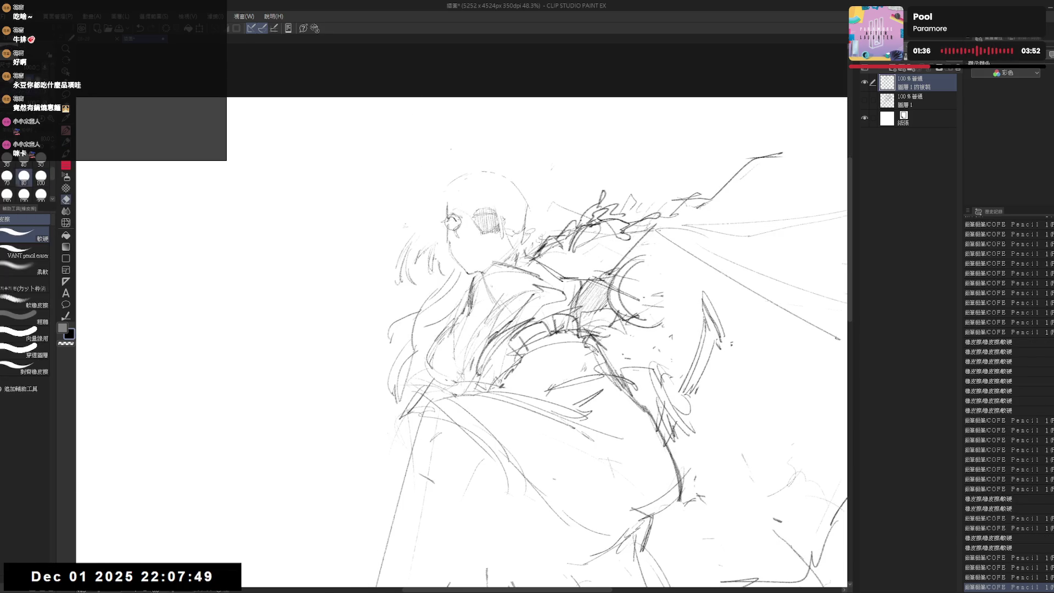
{"action": "left_click_drag", "start_coordinate": [453, 222], "coordinate": [462, 220]}
{"action": "key", "text": "p"}
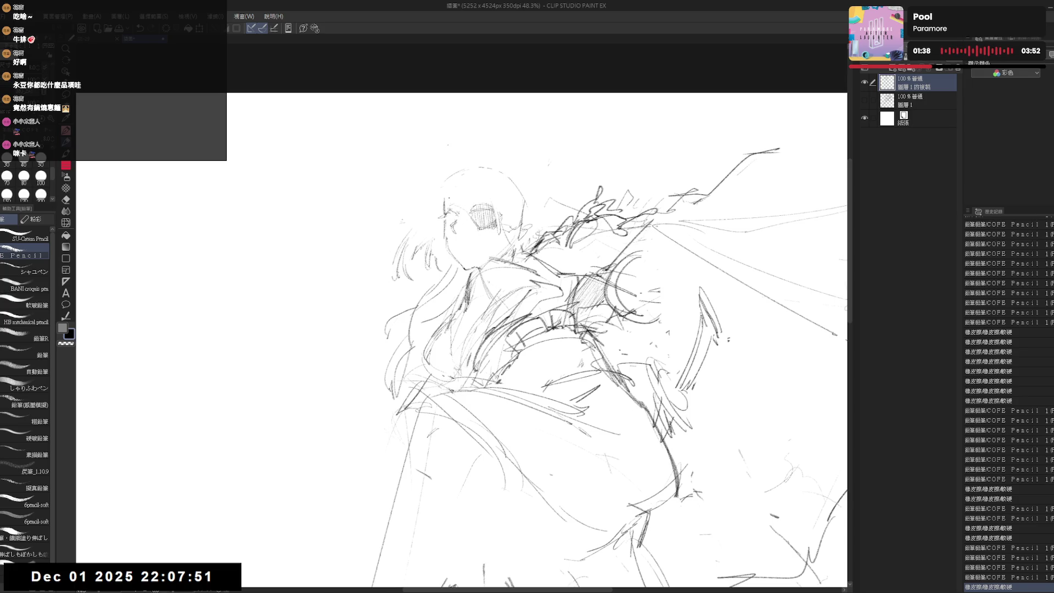
{"action": "key", "text": "e"}
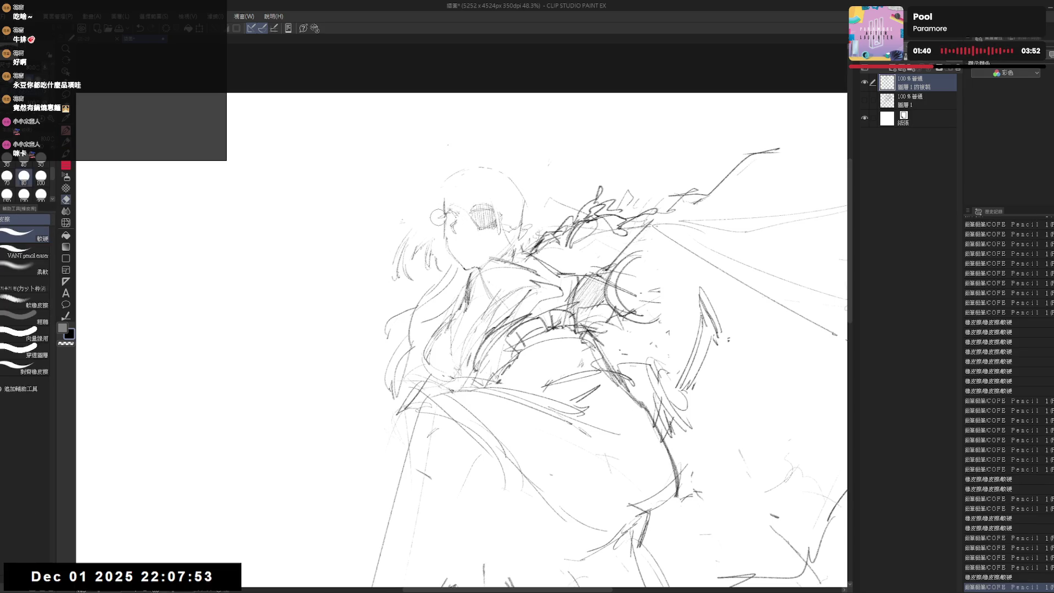
{"action": "left_click_drag", "start_coordinate": [436, 222], "coordinate": [459, 223]}
{"action": "key", "text": "p"}
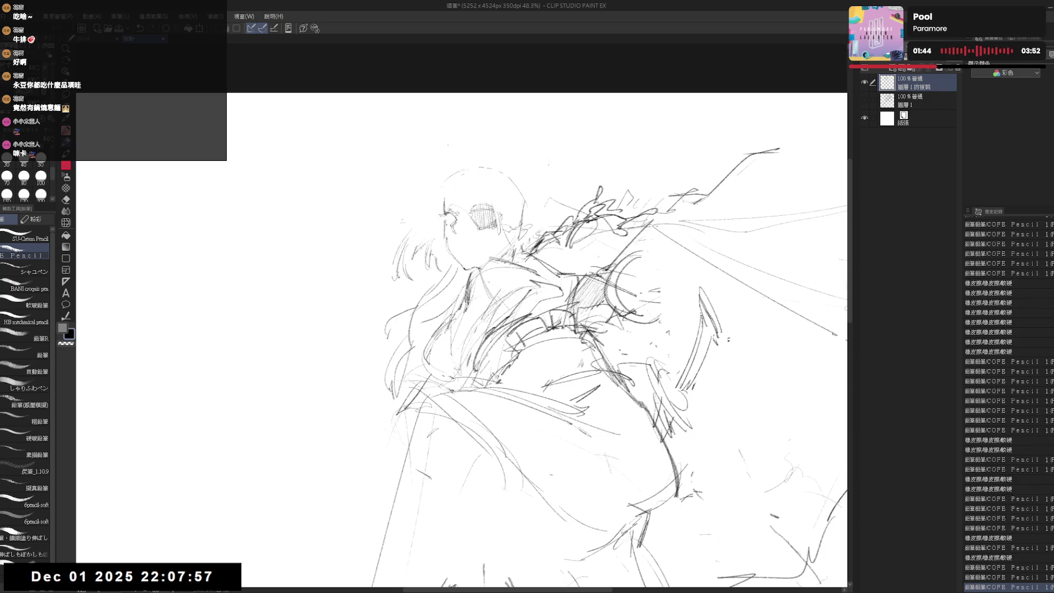
{"action": "left_click_drag", "start_coordinate": [548, 163], "coordinate": [549, 163]}
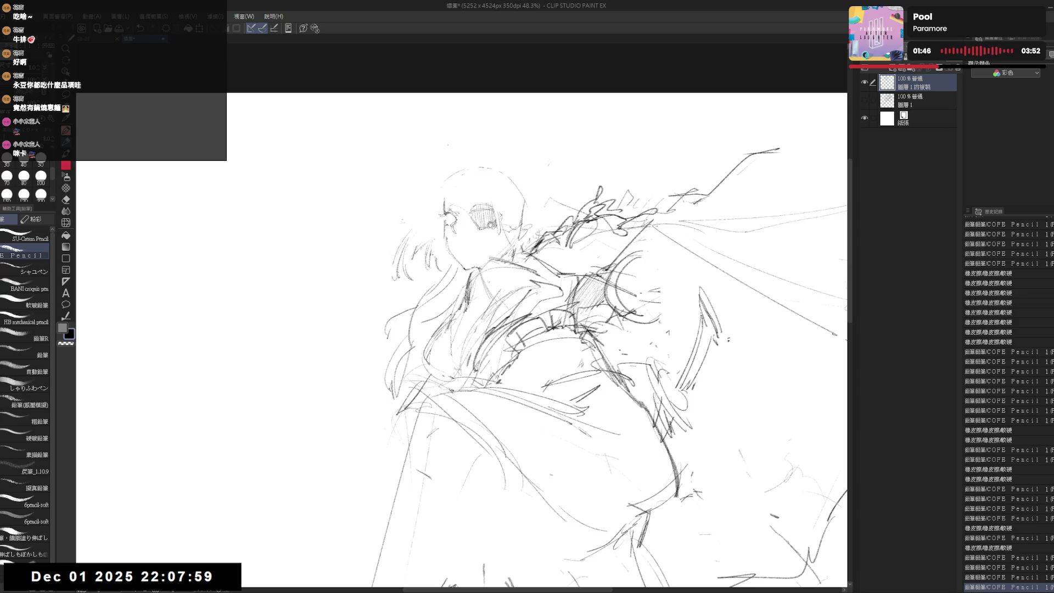
{"action": "key", "text": "ctrl+minus"}
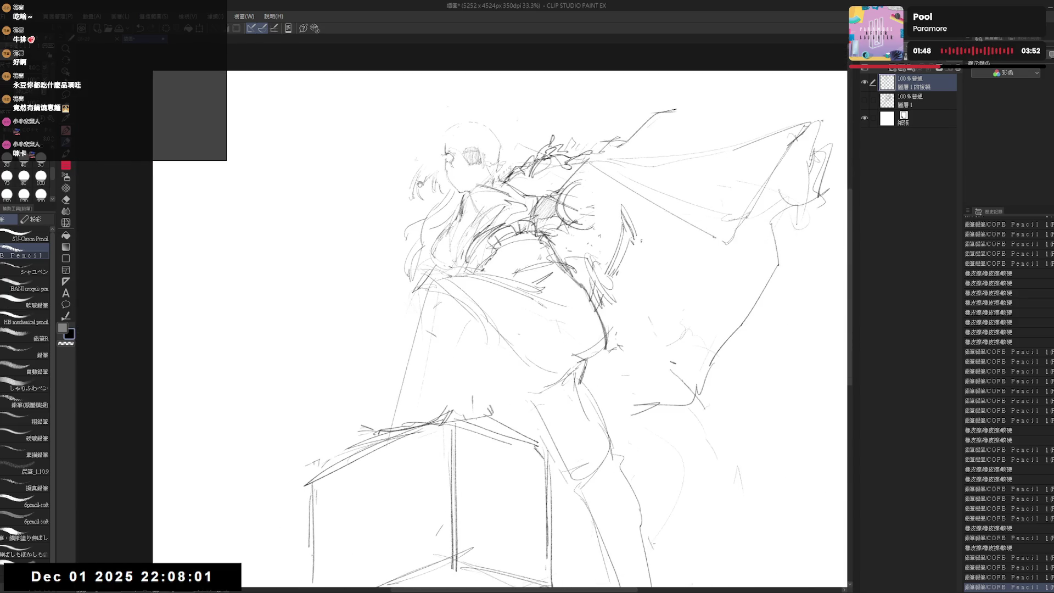
Step: Touch up marks near the eye and rough in the first hat arcs above the head
{"action": "scroll", "coordinate": [489, 175], "scroll_direction": "up", "scroll_amount": 3}
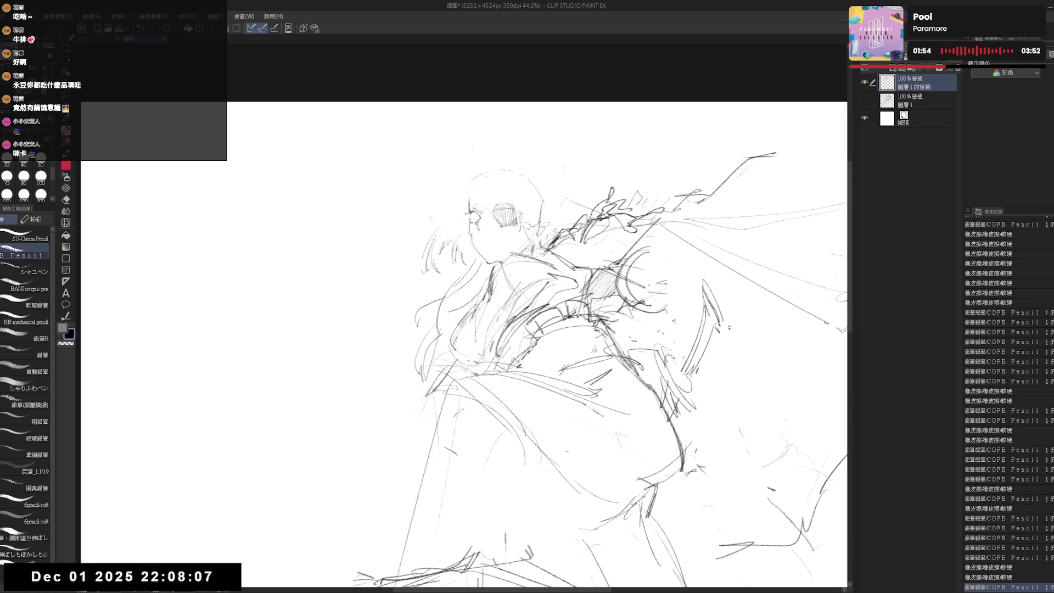
{"action": "key", "text": "e"}
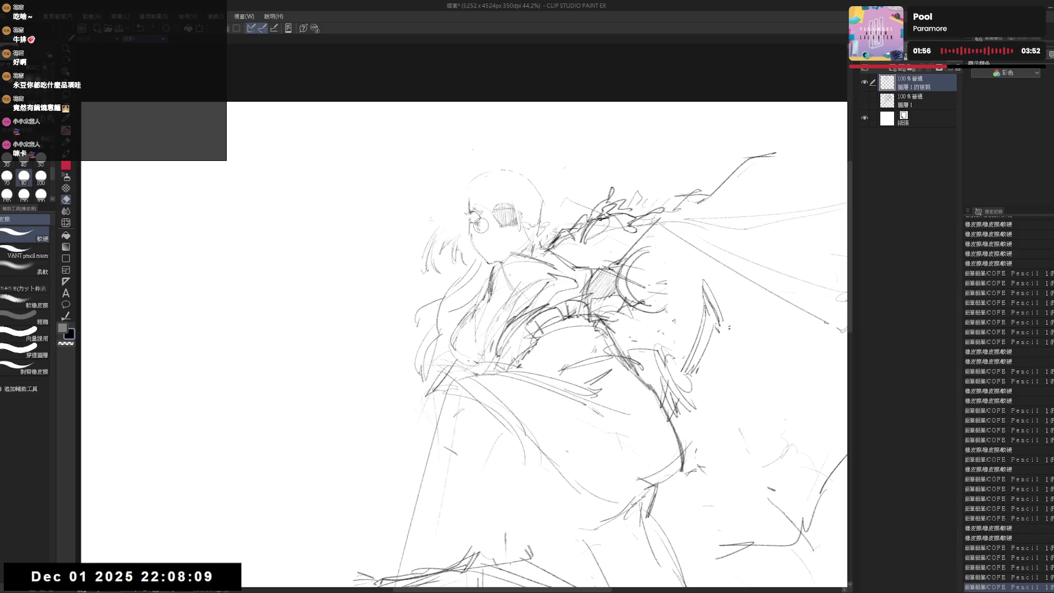
{"action": "key", "text": "p"}
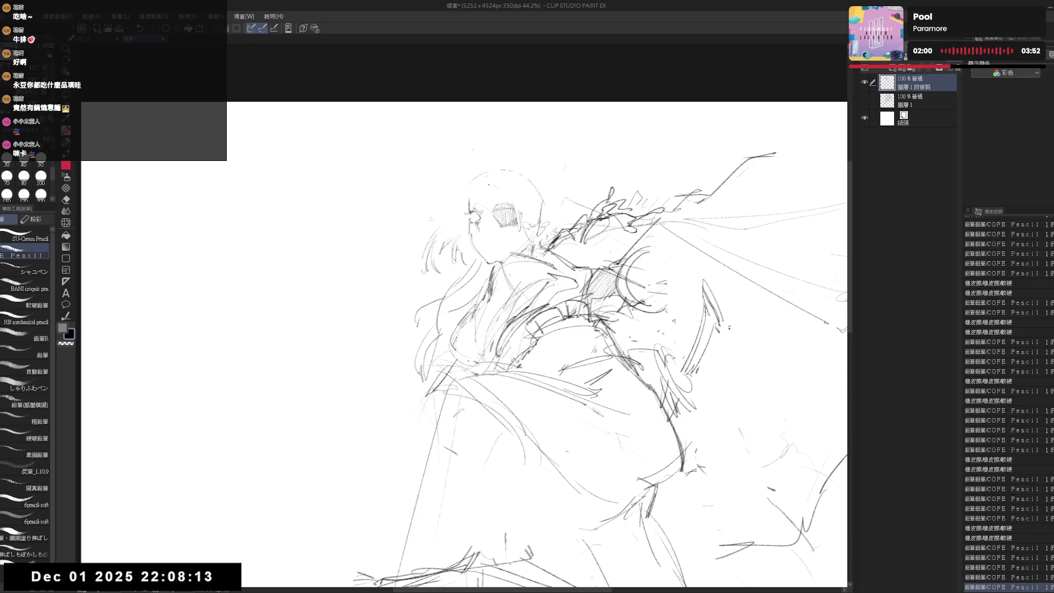
{"action": "key", "text": "e"}
{"action": "key", "text": "p"}
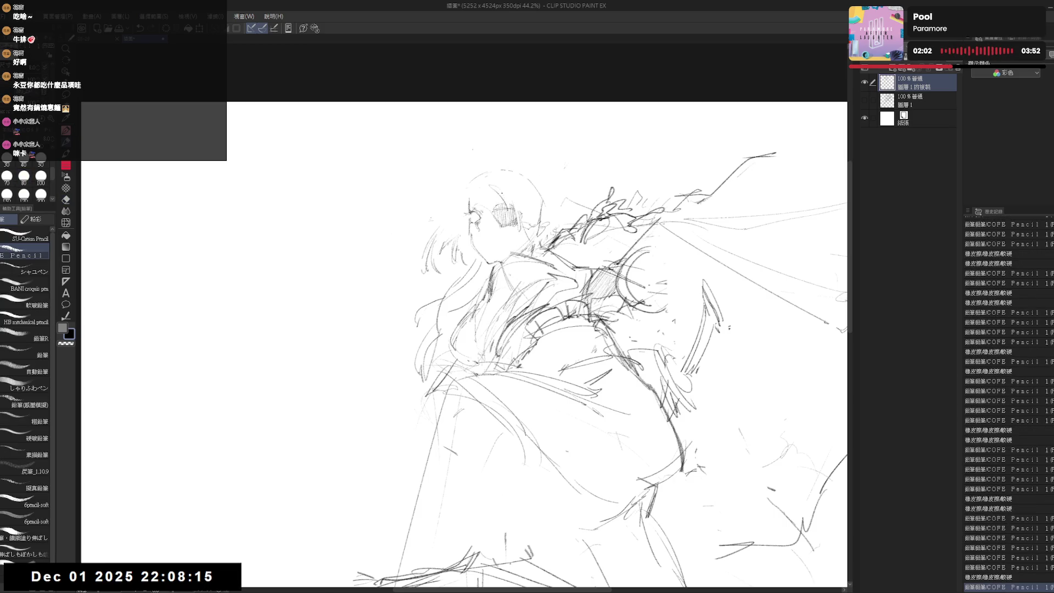
{"action": "left_click", "coordinate": [505, 201]}
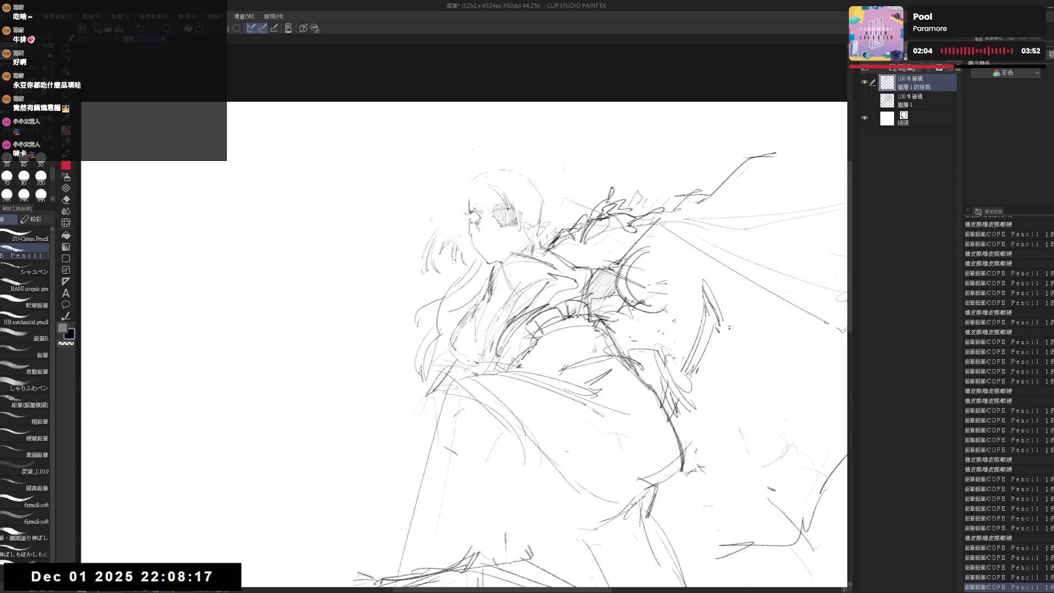
{"action": "left_click", "coordinate": [443, 181]}
{"action": "left_click", "coordinate": [443, 181]}
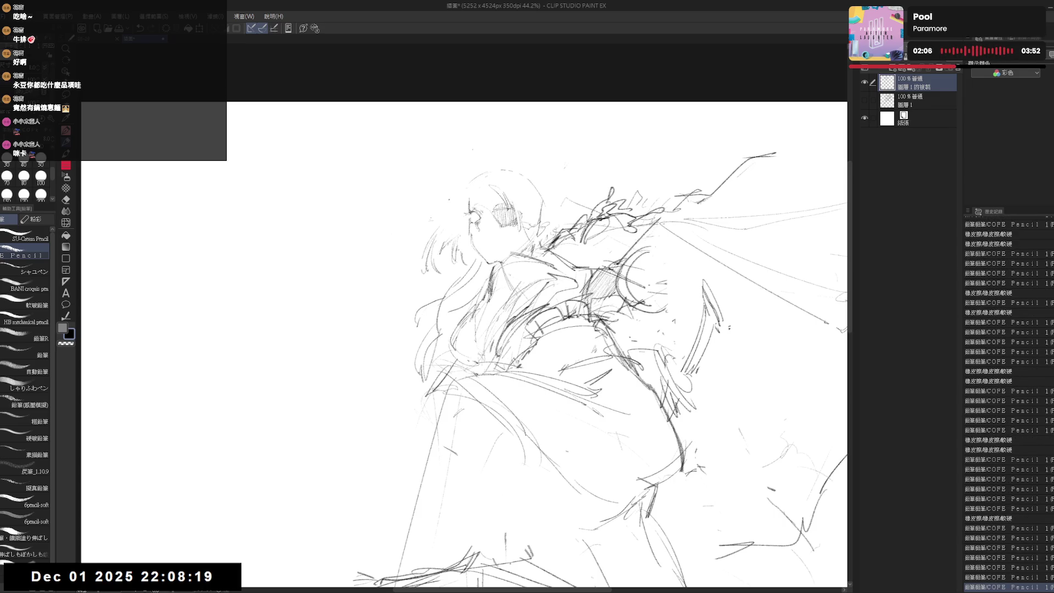
{"action": "left_click", "coordinate": [443, 181]}
{"action": "left_click", "coordinate": [443, 181]}
{"action": "left_click", "coordinate": [443, 182]}
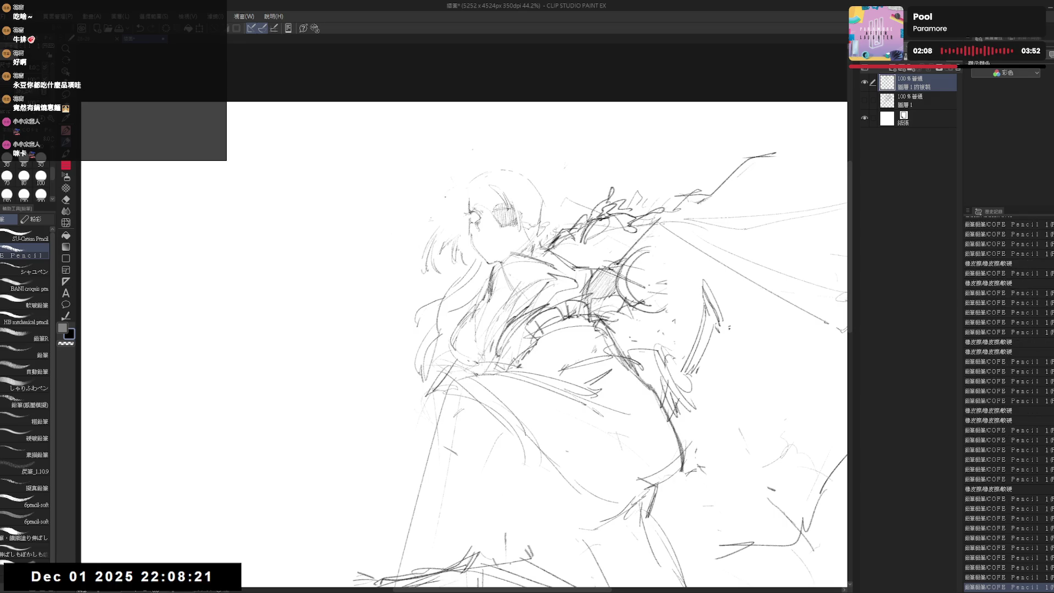
{"action": "left_click_drag", "start_coordinate": [430, 193], "coordinate": [462, 185]}
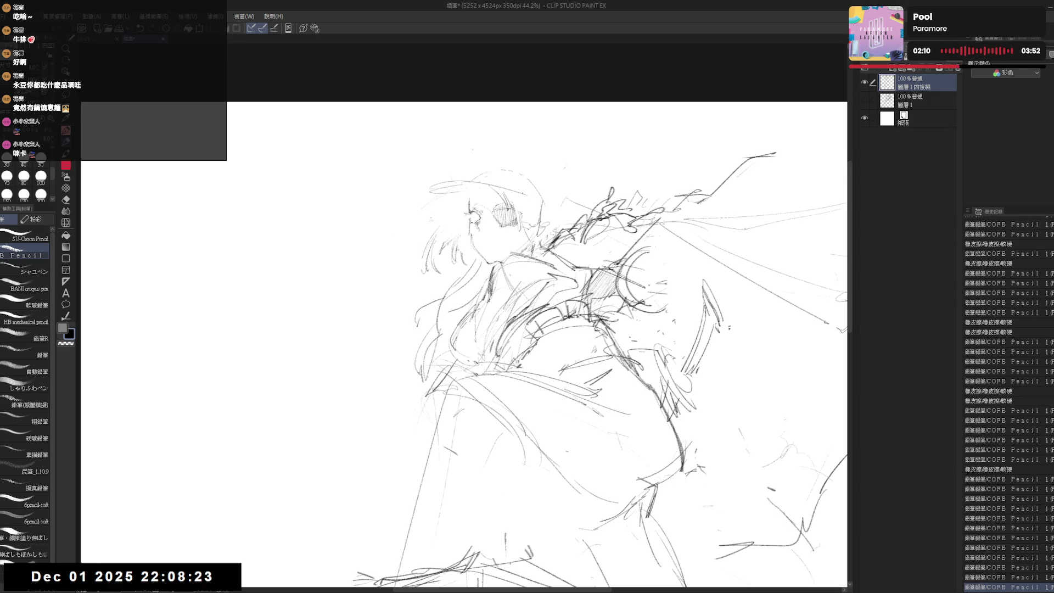
{"action": "left_click", "coordinate": [496, 182]}
Step: Redraw the hat outline from the head top and erase stray lines near the tip
{"action": "key", "text": "ctrl+z"}
{"action": "key", "text": "ctrl+z"}
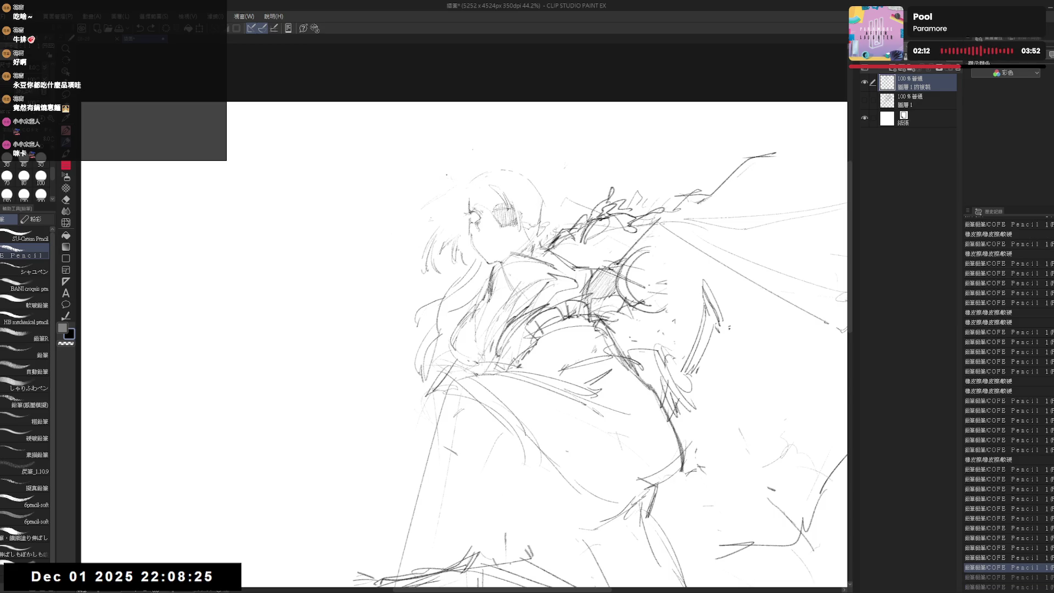
{"action": "left_click", "coordinate": [467, 150]}
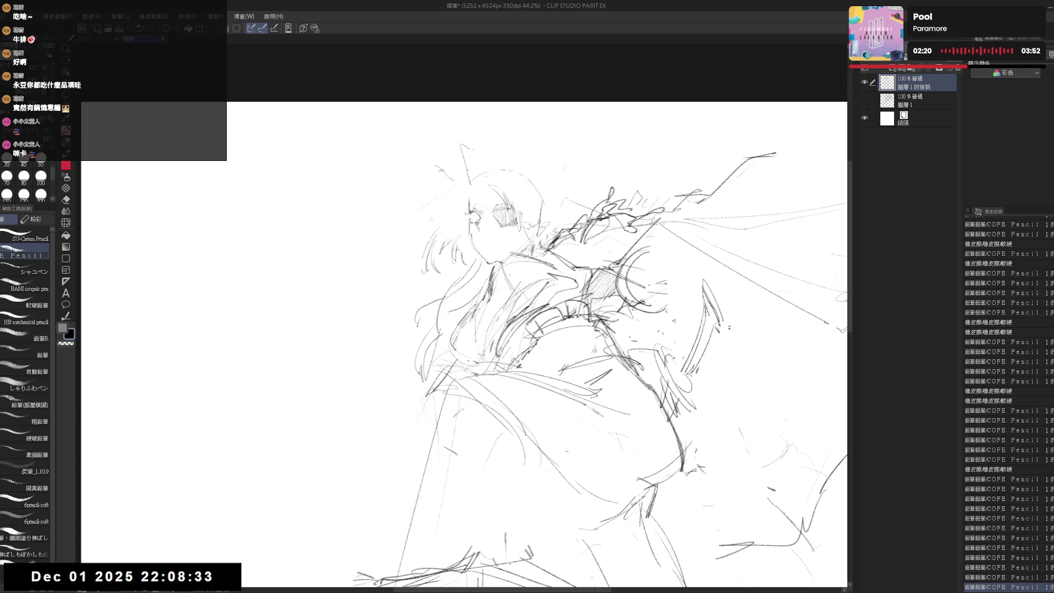
{"action": "mouse_move", "coordinate": [464, 153]}
{"action": "left_mouse_down"}
{"action": "mouse_move", "coordinate": [469, 179]}
{"action": "mouse_move", "coordinate": [471, 162]}
{"action": "left_mouse_up"}
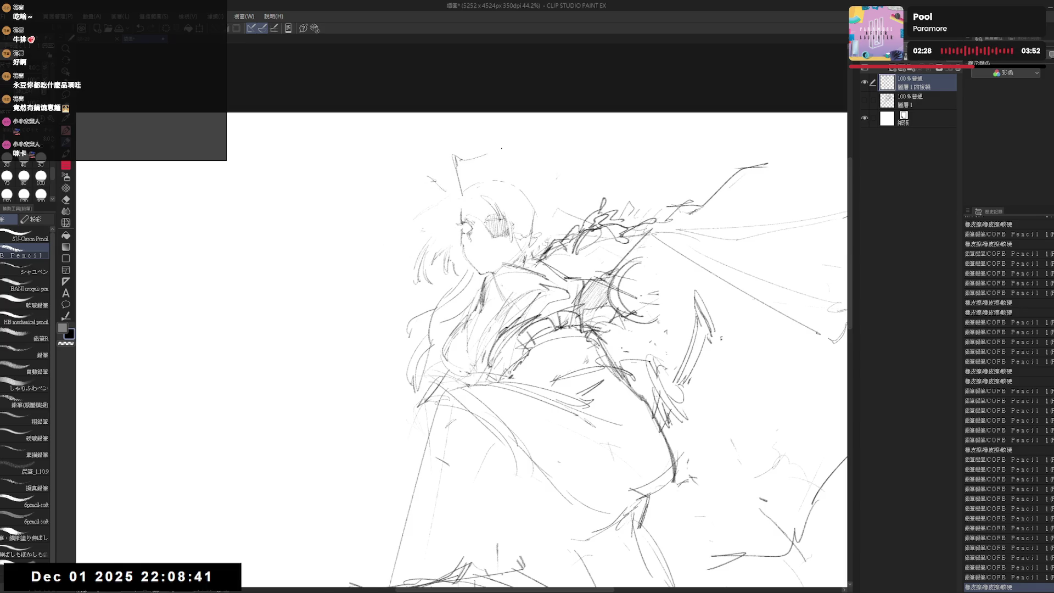
{"action": "mouse_move", "coordinate": [488, 155]}
{"action": "left_mouse_down"}
{"action": "mouse_move", "coordinate": [553, 156]}
{"action": "mouse_move", "coordinate": [523, 149]}
{"action": "mouse_move", "coordinate": [568, 166]}
{"action": "mouse_move", "coordinate": [548, 198]}
{"action": "left_mouse_up"}
{"action": "key", "text": "ctrl+z"}
{"action": "key", "text": "e"}
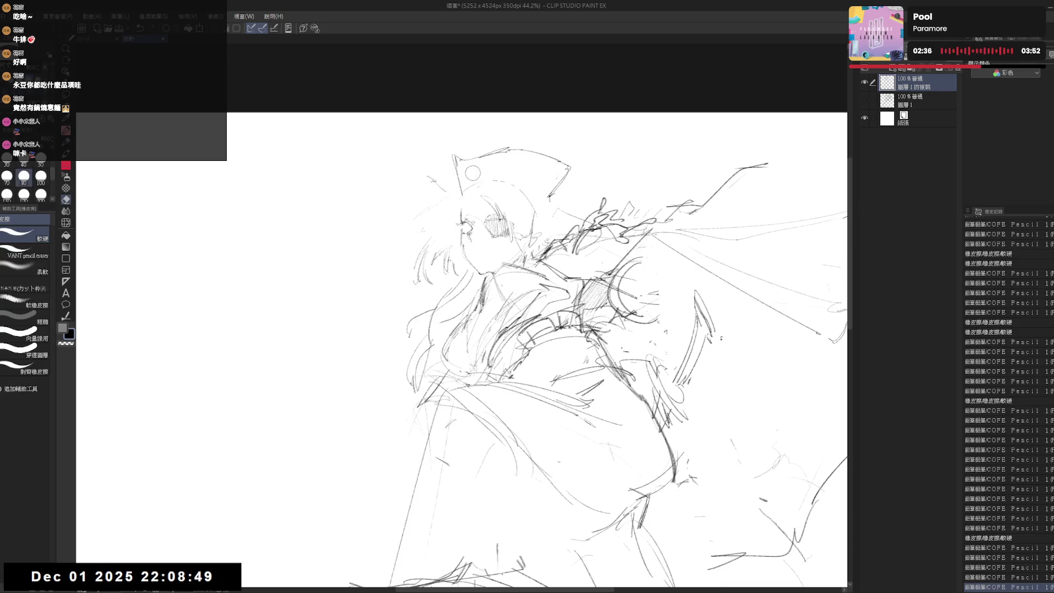
{"action": "mouse_move", "coordinate": [473, 173]}
{"action": "left_mouse_down"}
{"action": "mouse_move", "coordinate": [460, 178]}
{"action": "mouse_move", "coordinate": [461, 195]}
{"action": "mouse_move", "coordinate": [467, 181]}
{"action": "mouse_move", "coordinate": [539, 196]}
{"action": "left_mouse_up"}
{"action": "key", "text": "p"}
Step: Refine the hat tip and redraw the hat's left edge, dropping stray dots and strokes
{"action": "key", "text": "e"}
{"action": "key", "text": "p"}
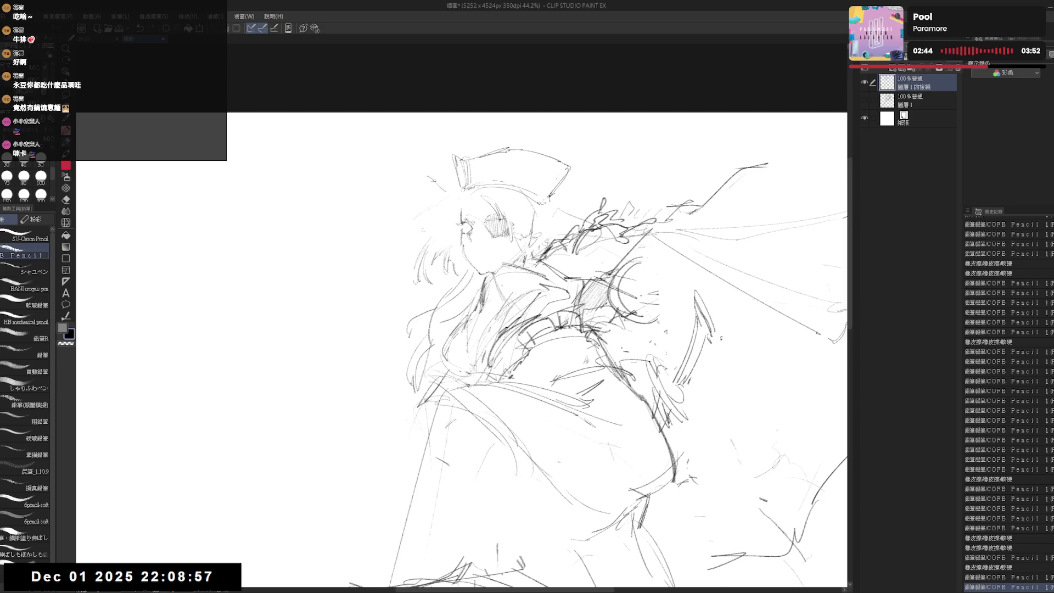
{"action": "left_click", "coordinate": [443, 164]}
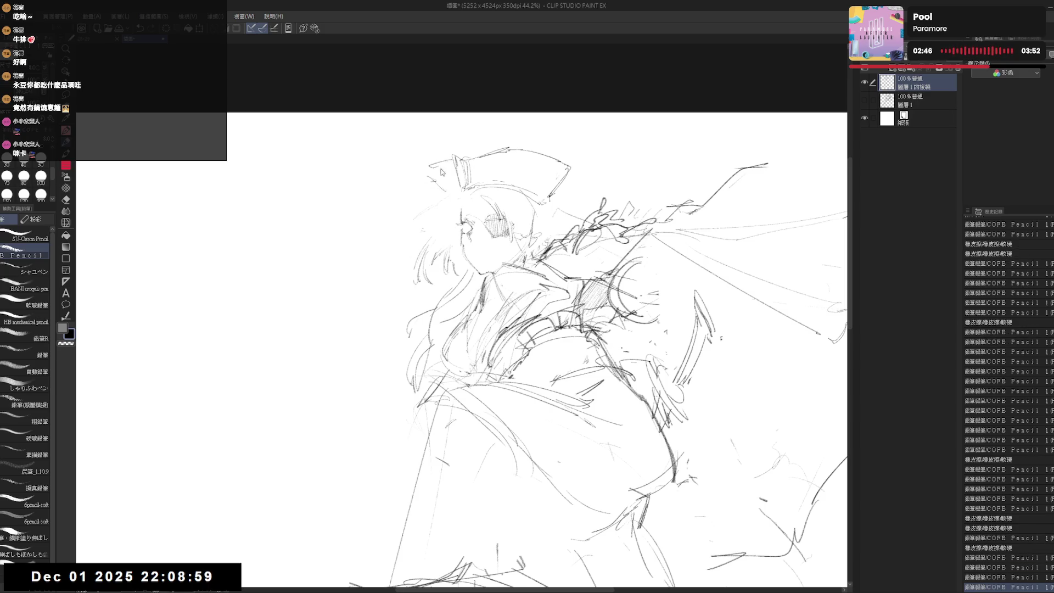
{"action": "key", "text": "ctrl+z"}
{"action": "mouse_move", "coordinate": [453, 164]}
{"action": "left_mouse_down"}
{"action": "mouse_move", "coordinate": [438, 175]}
{"action": "mouse_move", "coordinate": [450, 181]}
{"action": "left_mouse_up"}
{"action": "mouse_move", "coordinate": [456, 167]}
{"action": "left_mouse_down"}
{"action": "mouse_move", "coordinate": [453, 179]}
{"action": "mouse_move", "coordinate": [432, 178]}
{"action": "mouse_move", "coordinate": [457, 213]}
{"action": "left_mouse_up"}
{"action": "key", "text": "ctrl+z"}
{"action": "mouse_move", "coordinate": [426, 165]}
{"action": "left_mouse_down"}
{"action": "mouse_move", "coordinate": [444, 192]}
{"action": "mouse_move", "coordinate": [442, 181]}
{"action": "mouse_move", "coordinate": [434, 194]}
{"action": "mouse_move", "coordinate": [446, 178]}
{"action": "mouse_move", "coordinate": [455, 192]}
{"action": "mouse_move", "coordinate": [449, 177]}
{"action": "left_mouse_up"}
Step: Check proportions with a horizontal canvas flip, then draw a straight band line across the hat
{"action": "key", "text": "e"}
{"action": "key", "text": "p"}
{"action": "key", "text": "e"}
{"action": "key", "text": "p"}
{"action": "key", "text": "h"}
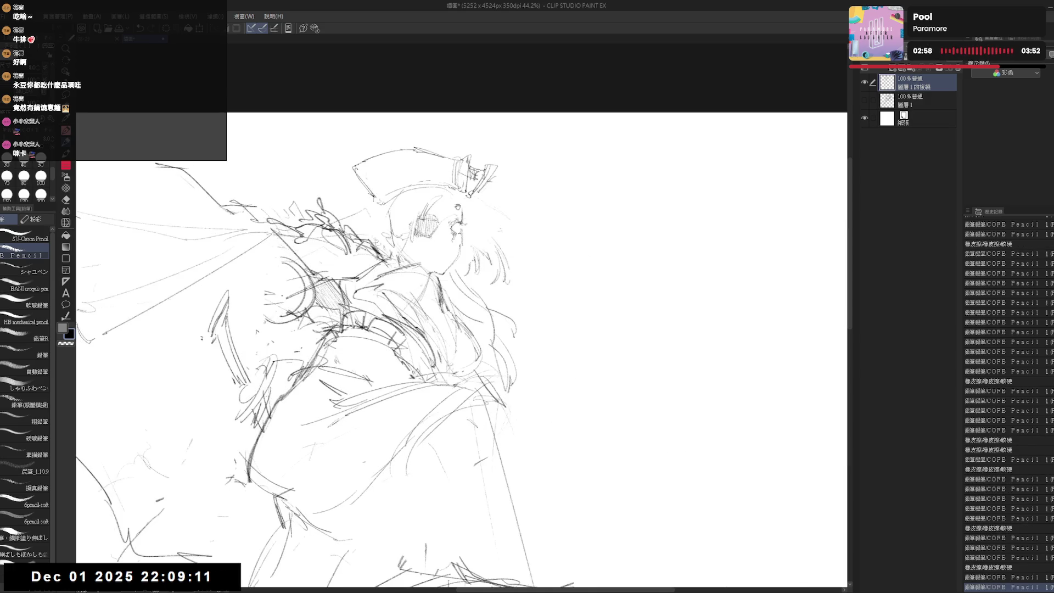
{"action": "key", "text": "h"}
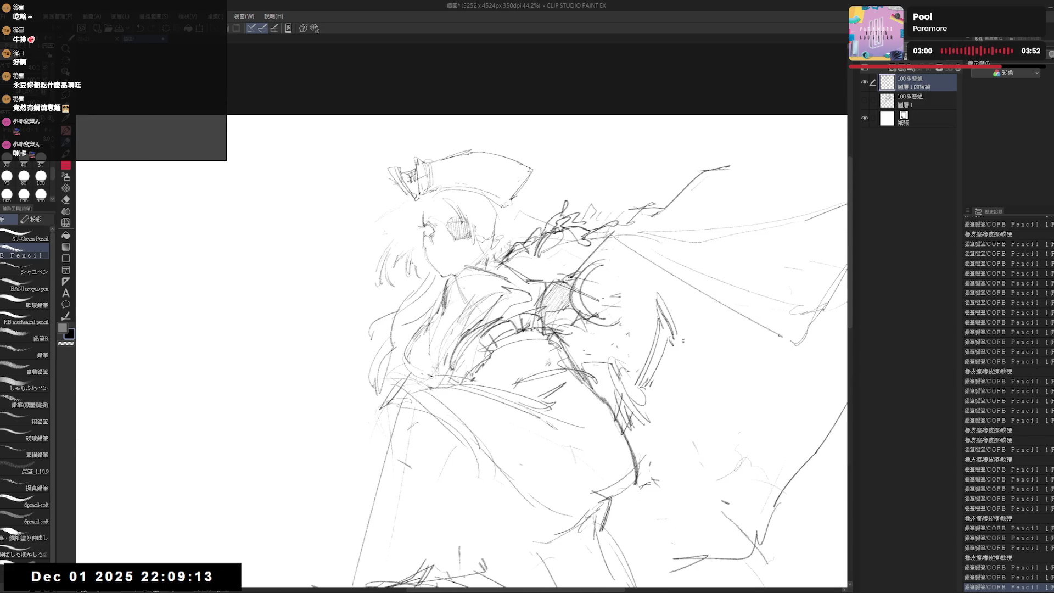
{"action": "left_click_drag", "start_coordinate": [427, 164], "coordinate": [511, 164]}
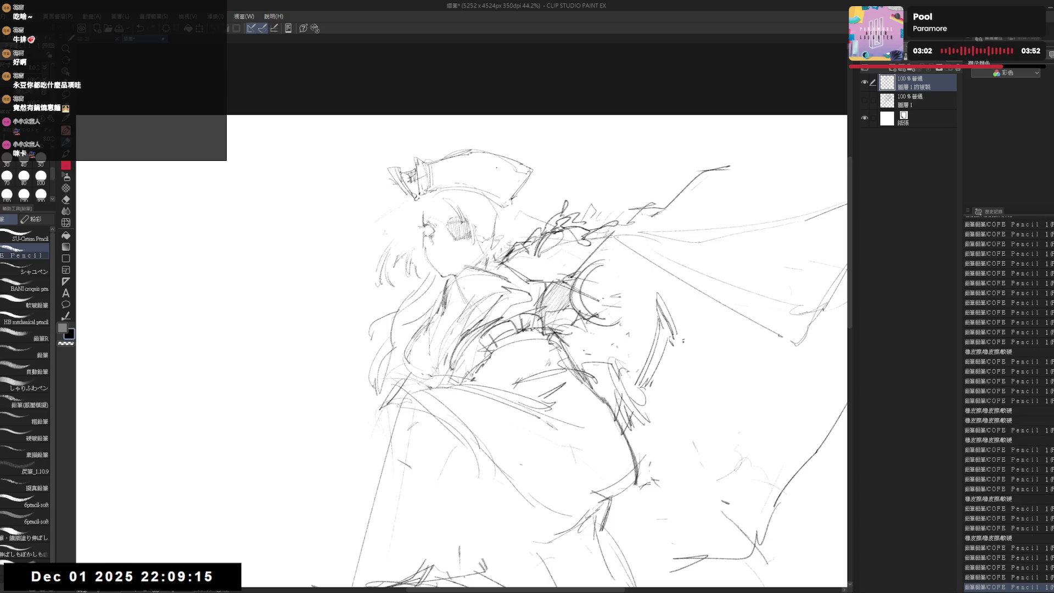
Step: Clean stray marks beside the hat and add a final pencil stroke to it
{"action": "key", "text": "e"}
{"action": "key", "text": "p"}
{"action": "left_click_drag", "start_coordinate": [444, 173], "coordinate": [502, 201]}
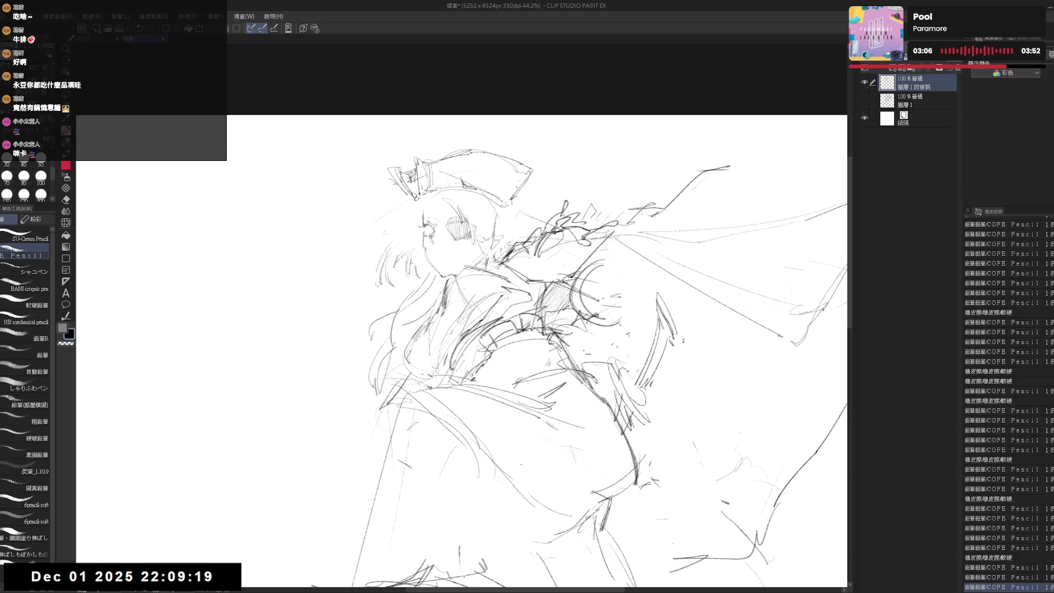
{"action": "key", "text": "e"}
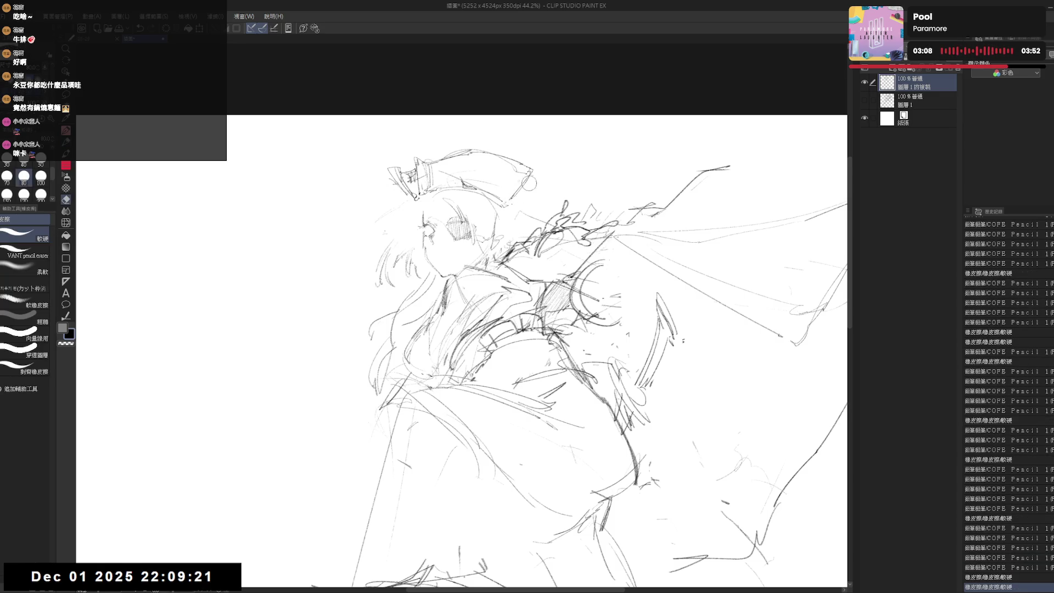
{"action": "left_click_drag", "start_coordinate": [499, 179], "coordinate": [532, 206]}
{"action": "key", "text": "p"}
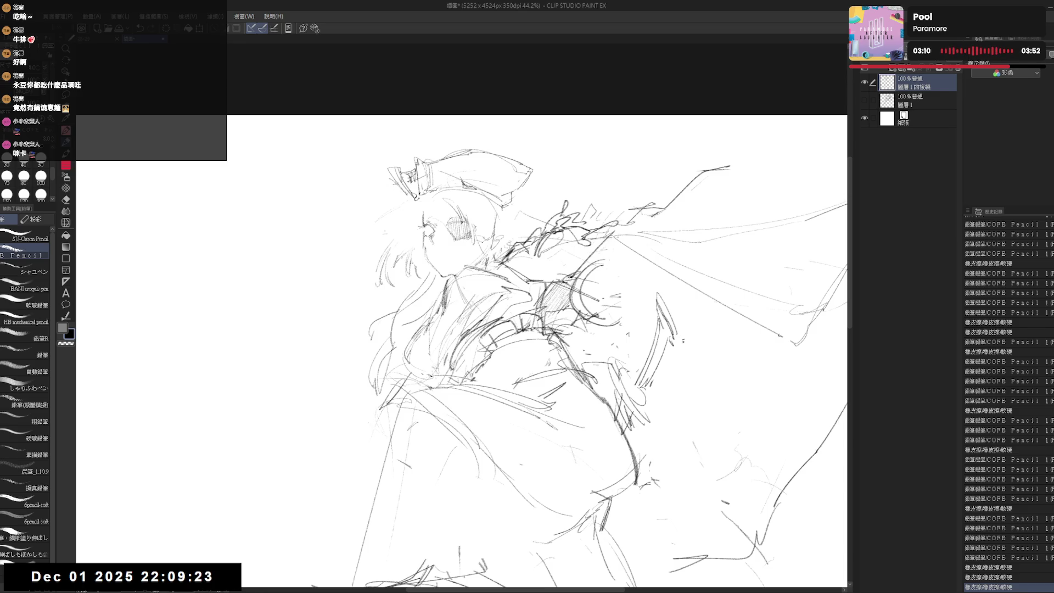
{"action": "key", "text": "ctrl+z"}
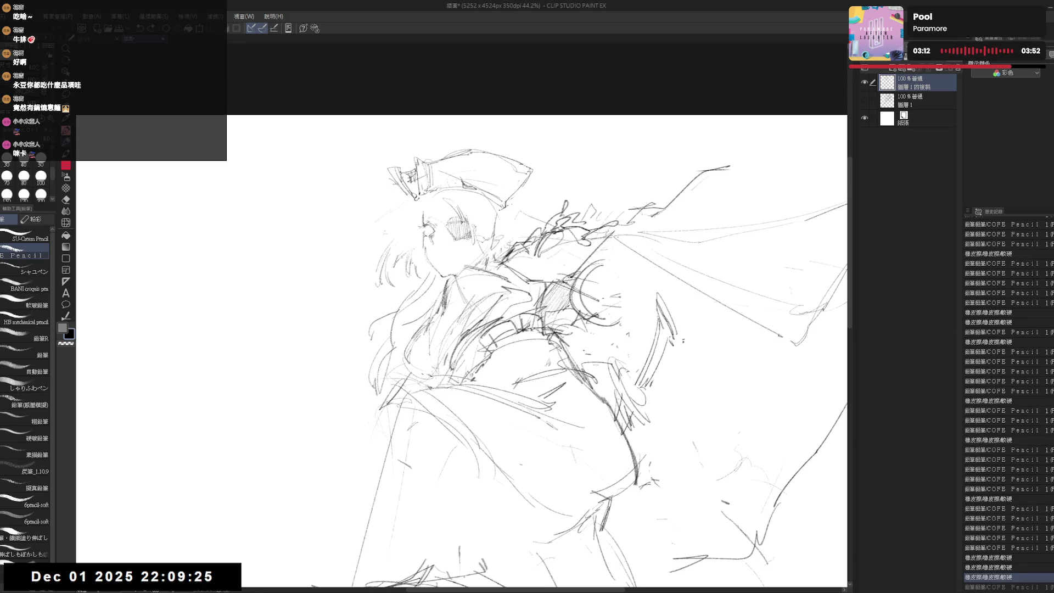
{"action": "left_click_drag", "start_coordinate": [486, 197], "coordinate": [507, 213]}
{"action": "key", "text": "e"}
{"action": "left_click_drag", "start_coordinate": [445, 189], "coordinate": [476, 206]}
Step: Erase stray marks around the hat and face, and rework the hat's left edge
{"action": "left_click_drag", "start_coordinate": [491, 173], "coordinate": [497, 178]}
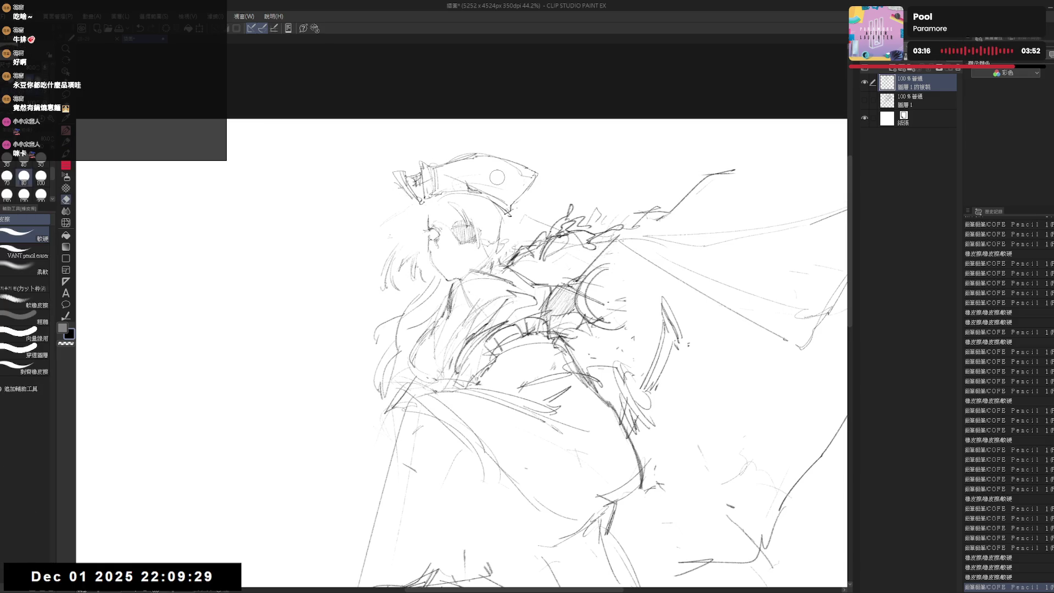
{"action": "left_click_drag", "start_coordinate": [497, 177], "coordinate": [549, 274]}
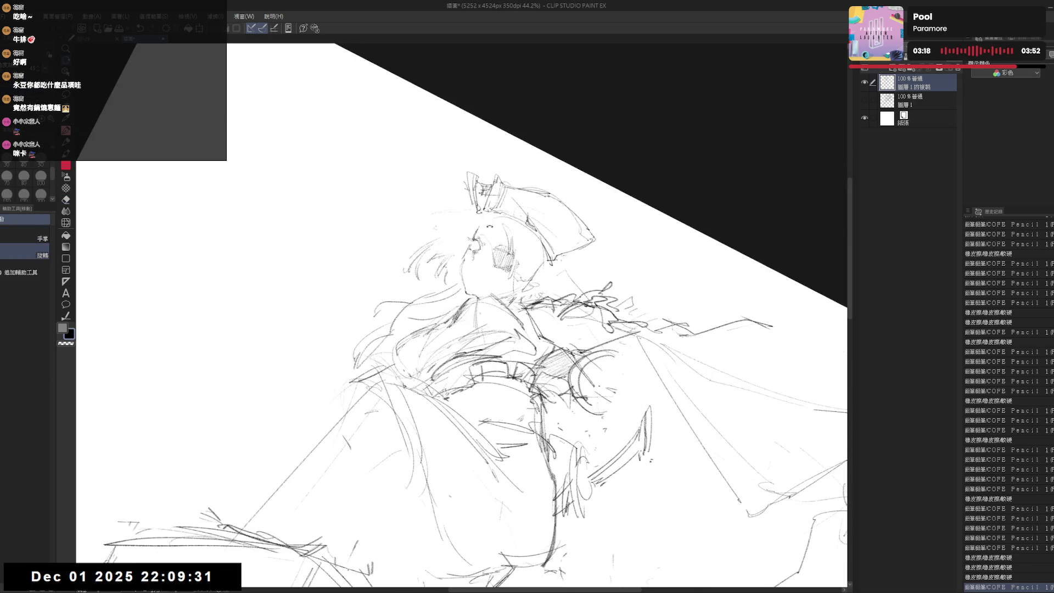
{"action": "mouse_move", "coordinate": [490, 226]}
{"action": "left_mouse_down"}
{"action": "mouse_move", "coordinate": [483, 211]}
{"action": "mouse_move", "coordinate": [467, 220]}
{"action": "mouse_move", "coordinate": [481, 243]}
{"action": "mouse_move", "coordinate": [447, 221]}
{"action": "left_mouse_up"}
{"action": "key", "text": "ctrl+@"}
{"action": "key", "text": "p"}
{"action": "key", "text": "e"}
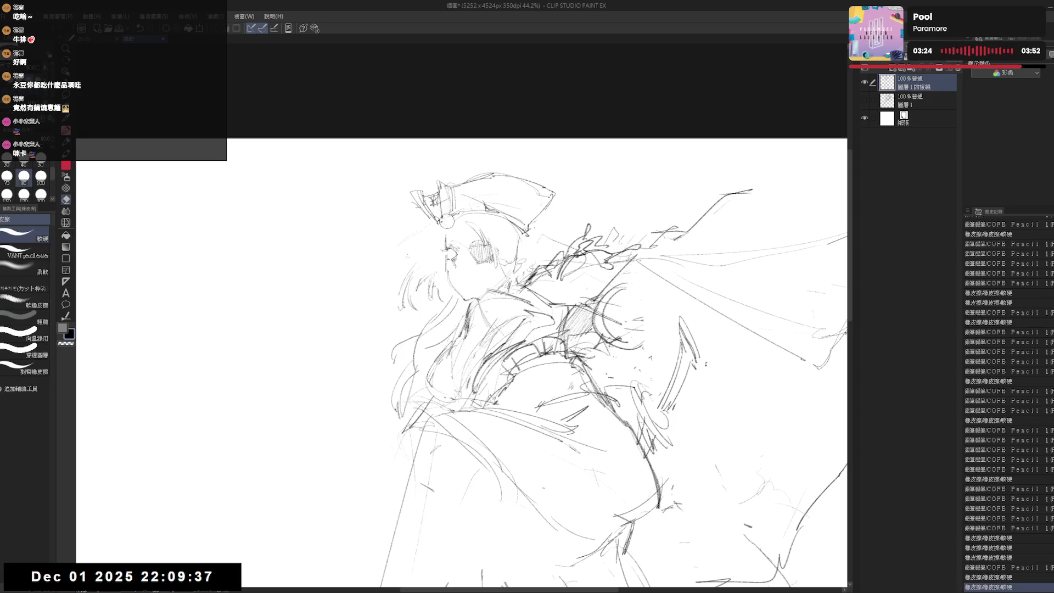
{"action": "key", "text": "p"}
{"action": "mouse_move", "coordinate": [446, 184]}
{"action": "left_mouse_down"}
{"action": "mouse_move", "coordinate": [442, 217]}
{"action": "mouse_move", "coordinate": [520, 225]}
{"action": "left_mouse_up"}
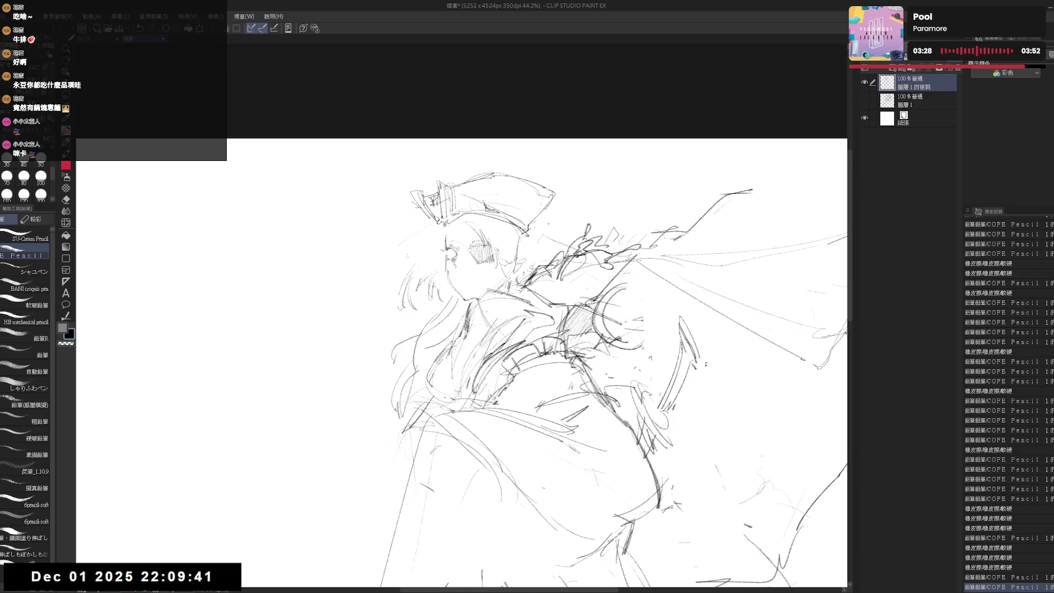
{"action": "key", "text": "e"}
{"action": "mouse_move", "coordinate": [467, 196]}
{"action": "left_mouse_down"}
{"action": "mouse_move", "coordinate": [436, 180]}
{"action": "mouse_move", "coordinate": [487, 177]}
{"action": "left_mouse_up"}
{"action": "key", "text": "p"}
Step: Compare a small stroke near the face with undo/redo, then erase and redraw it
{"action": "left_click_drag", "start_coordinate": [475, 280], "coordinate": [481, 272]}
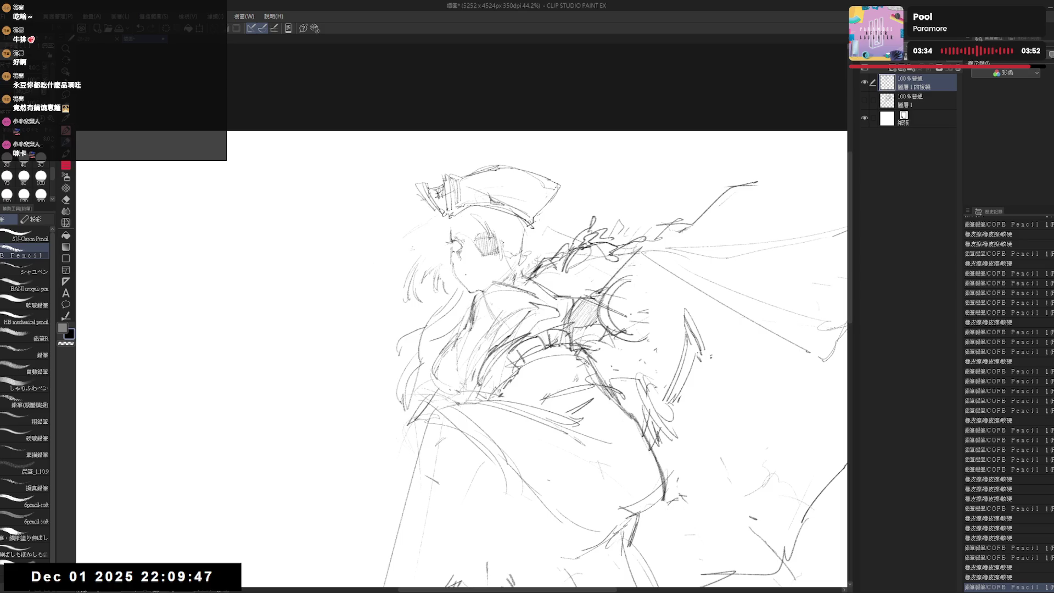
{"action": "key", "text": "ctrl+z"}
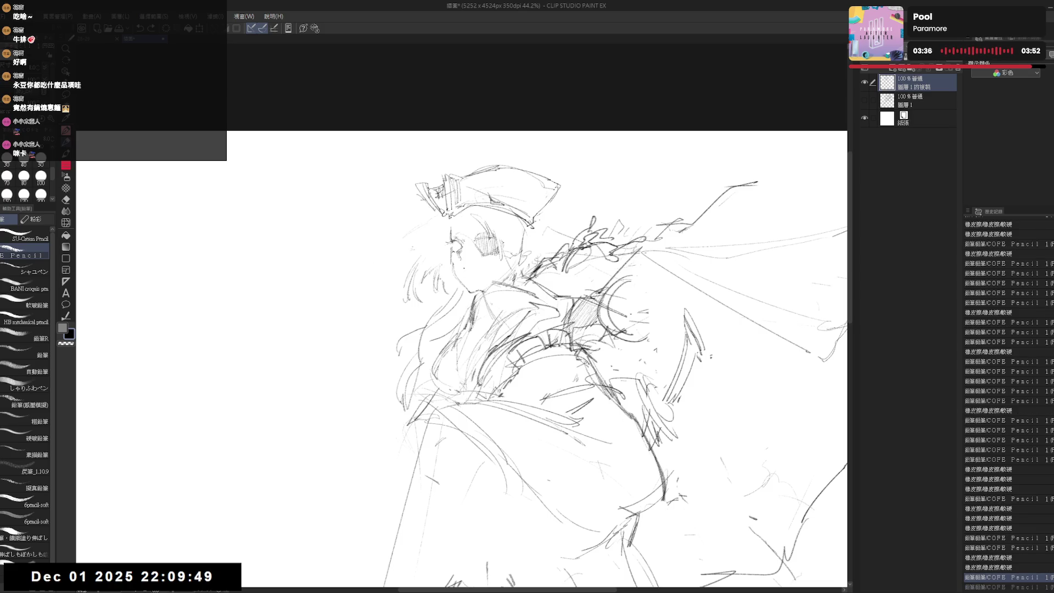
{"action": "key", "text": "ctrl+y"}
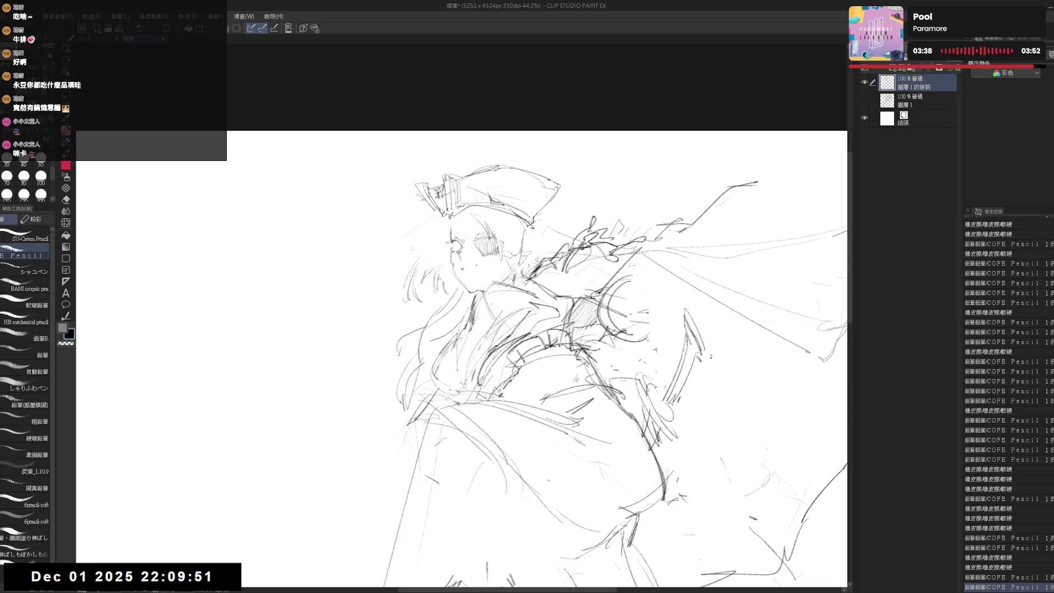
{"action": "key", "text": "ctrl+z"}
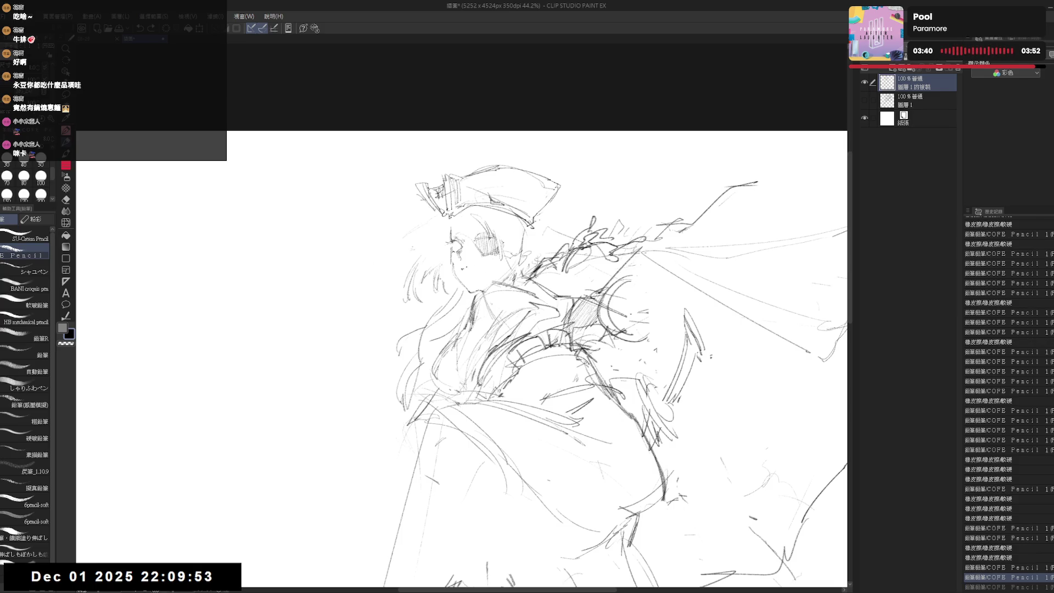
{"action": "key", "text": "ctrl+y"}
{"action": "key", "text": "ctrl+z"}
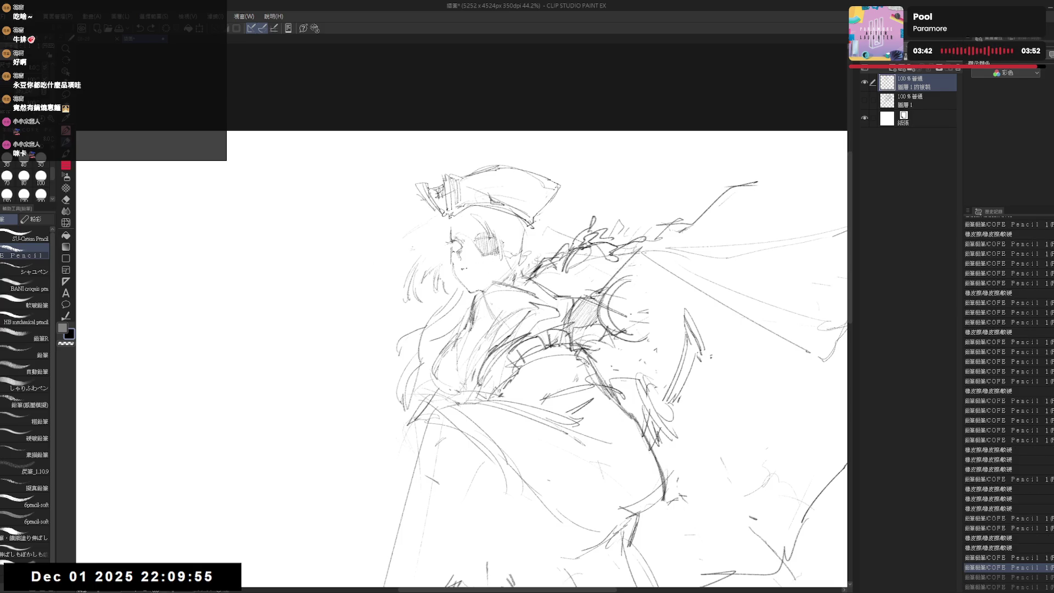
{"action": "key", "text": "ctrl+y"}
{"action": "key", "text": "ctrl+z"}
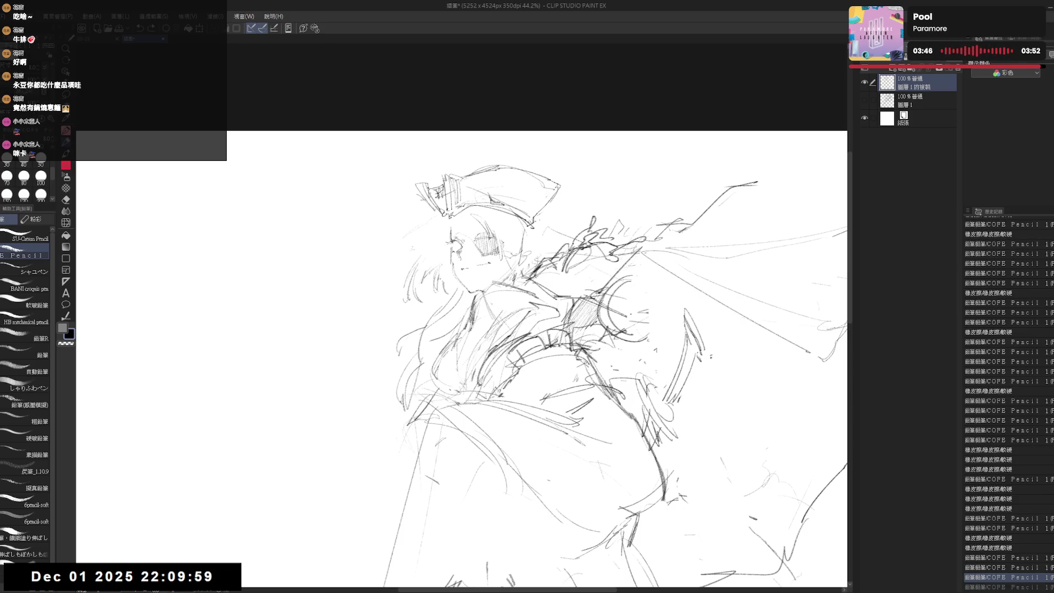
{"action": "key", "text": "e"}
{"action": "left_click_drag", "start_coordinate": [475, 261], "coordinate": [491, 272]}
{"action": "key", "text": "p"}
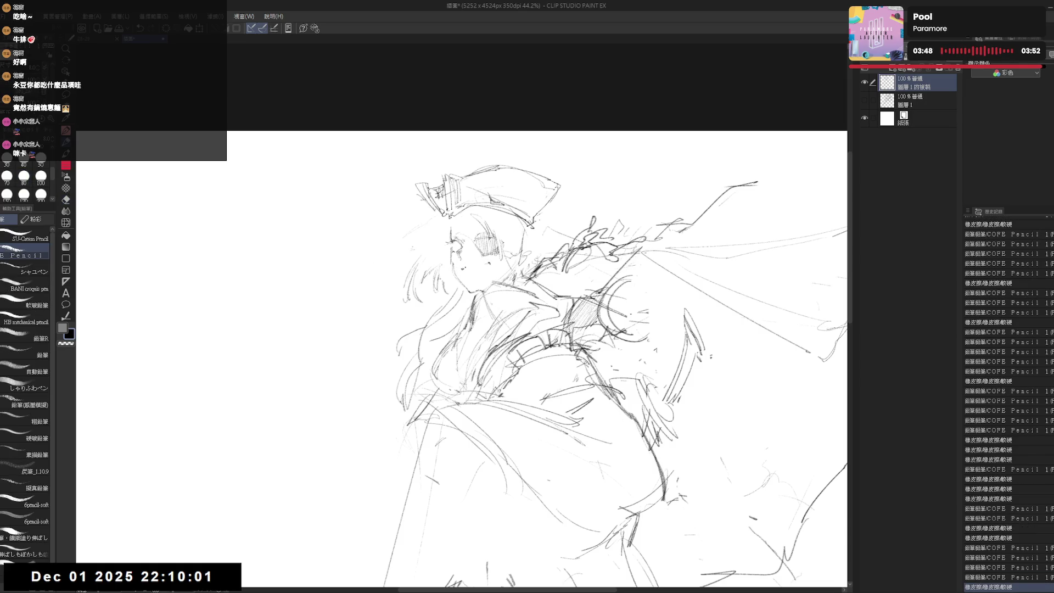
{"action": "left_click_drag", "start_coordinate": [476, 262], "coordinate": [489, 268]}
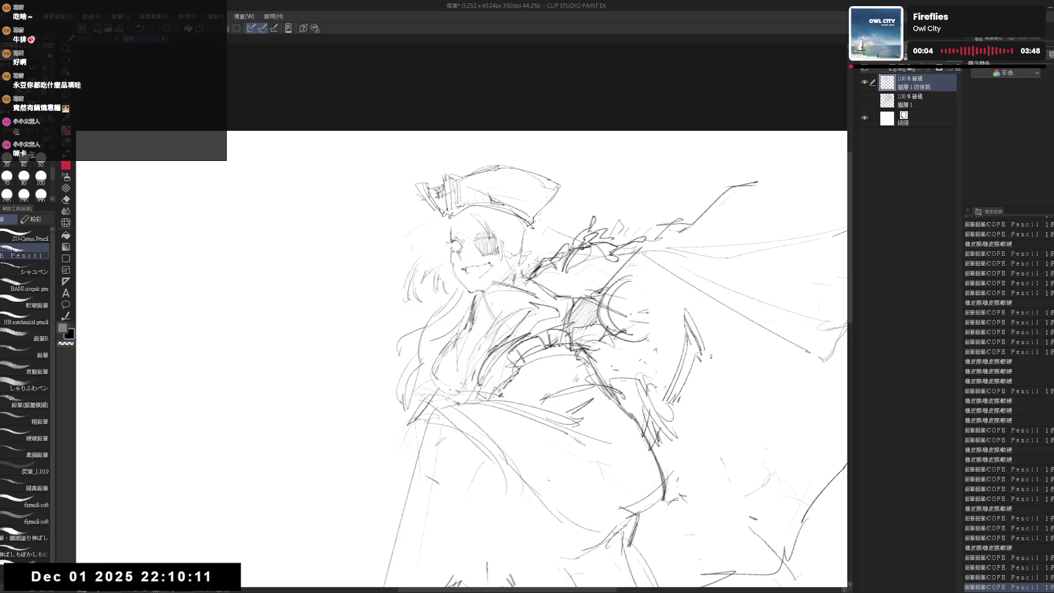
Step: Rework the mouth line of the grin and erase stray lines around it
{"action": "key", "text": "h"}
{"action": "key", "text": "h"}
{"action": "scroll", "coordinate": [466, 272], "scroll_direction": "up", "scroll_amount": 2}
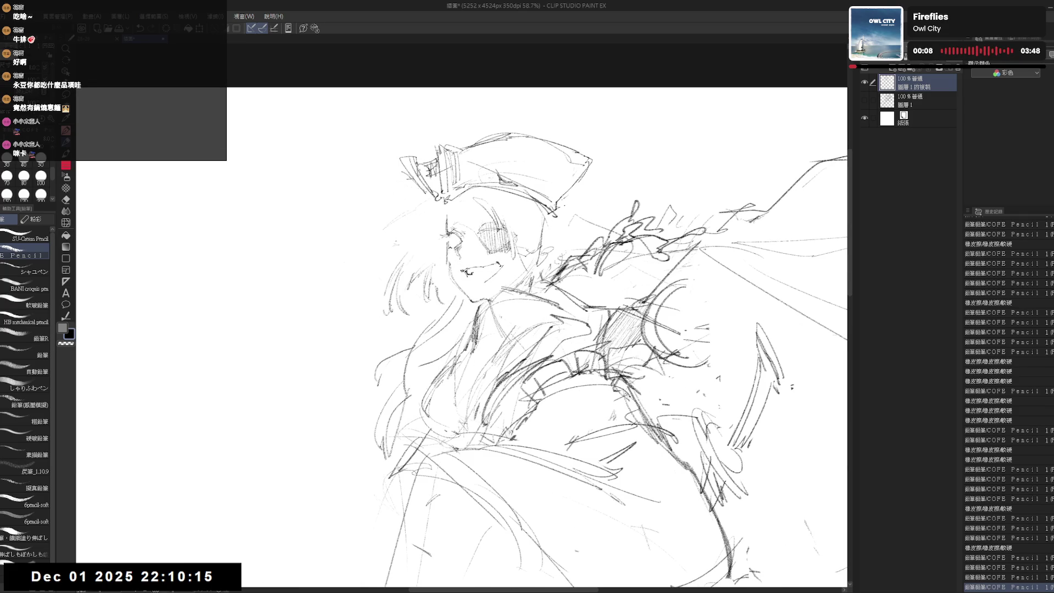
{"action": "left_click_drag", "start_coordinate": [478, 265], "coordinate": [490, 268]}
{"action": "key", "text": "e"}
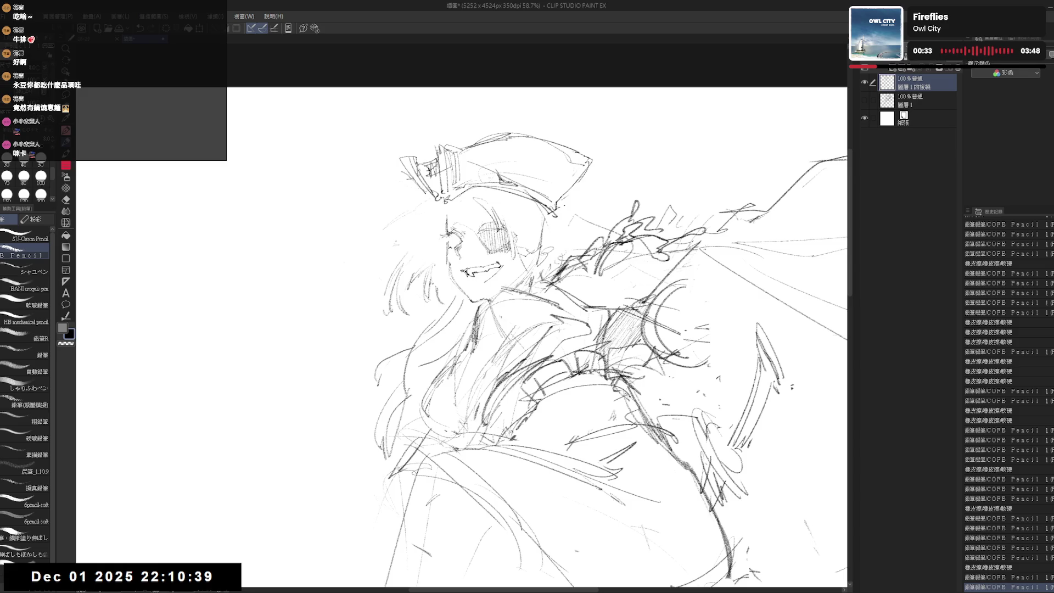
{"action": "left_click_drag", "start_coordinate": [468, 275], "coordinate": [473, 283]}
{"action": "key", "text": "ctrl+z"}
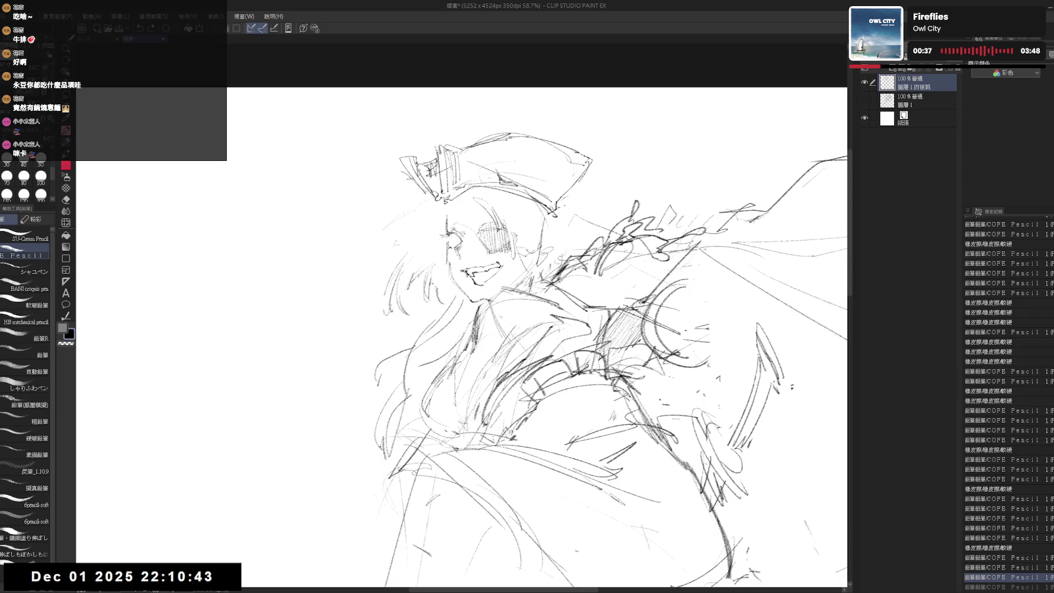
{"action": "mouse_move", "coordinate": [480, 266]}
{"action": "left_mouse_down"}
{"action": "mouse_move", "coordinate": [504, 287]}
{"action": "mouse_move", "coordinate": [499, 257]}
{"action": "left_mouse_up"}
Step: Fix a small stroke beside the face, checking it in a mirrored view
{"action": "key", "text": "h"}
{"action": "key", "text": "h"}
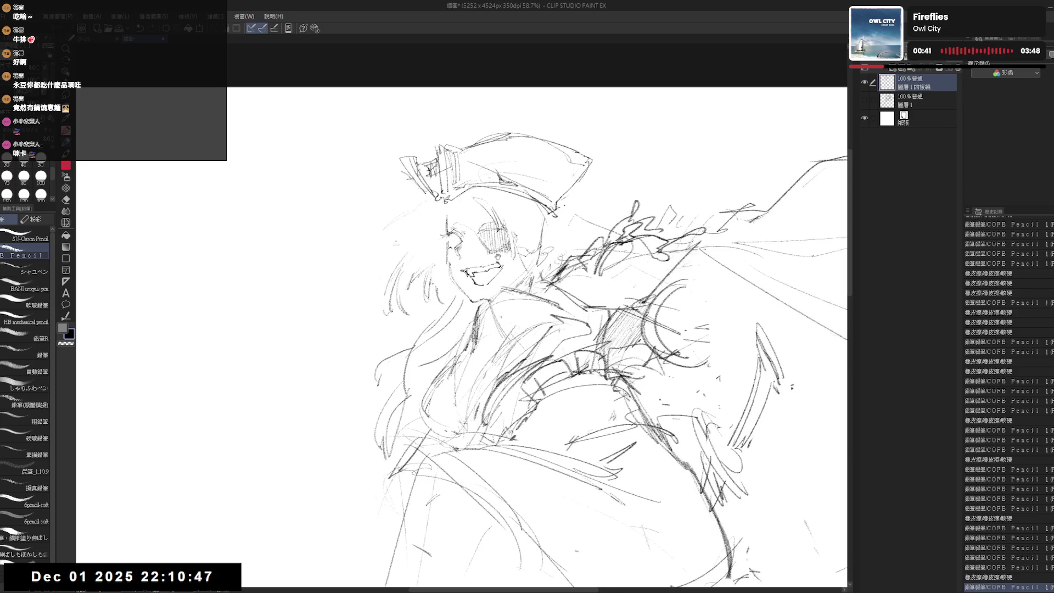
{"action": "key", "text": "e"}
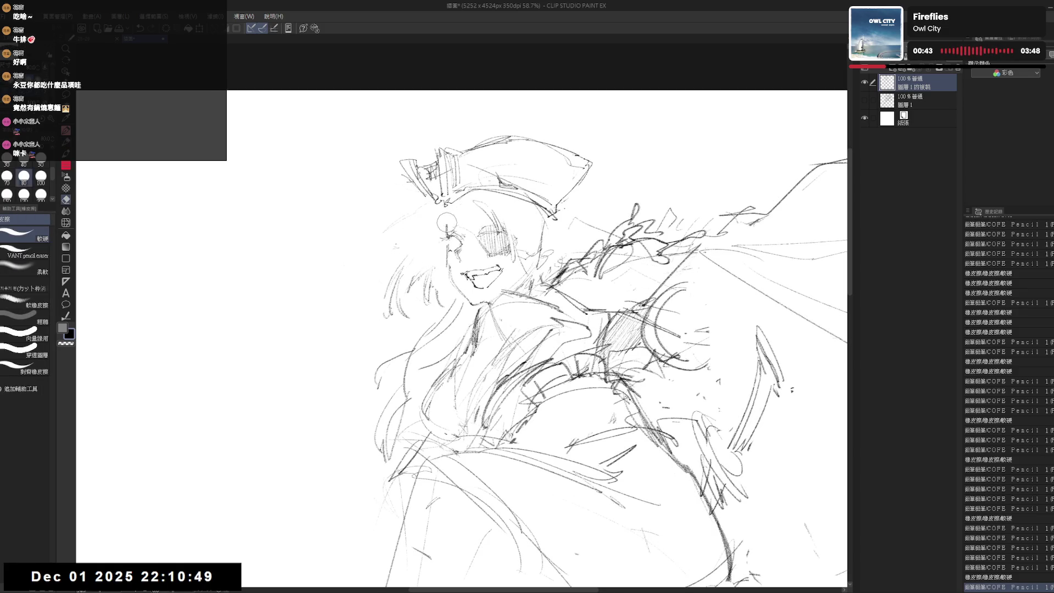
{"action": "key", "text": "p"}
{"action": "left_click_drag", "start_coordinate": [445, 214], "coordinate": [446, 233]}
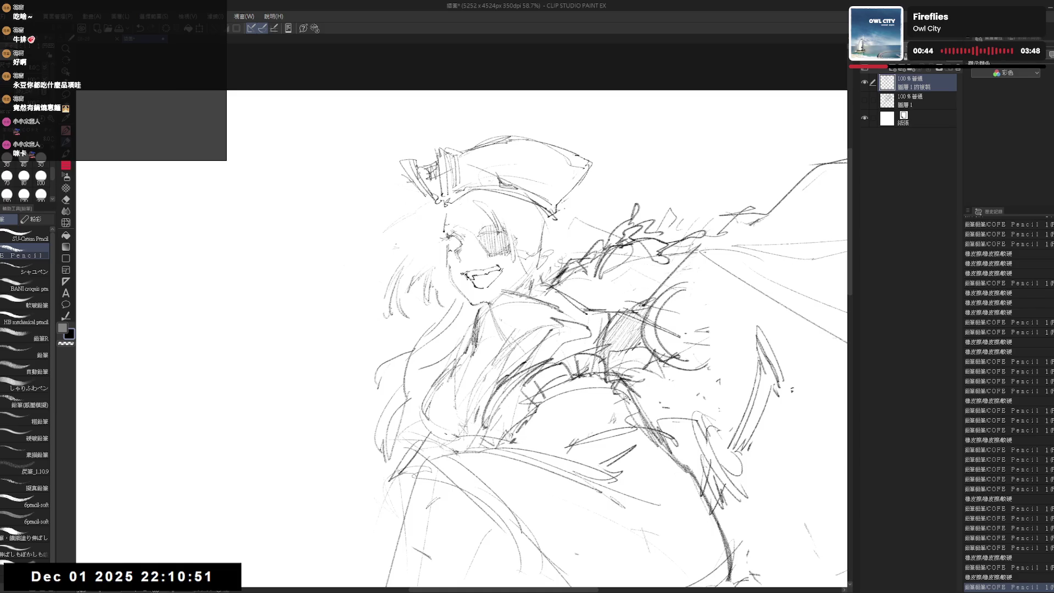
{"action": "key", "text": "ctrl+z"}
{"action": "key", "text": "ctrl+y"}
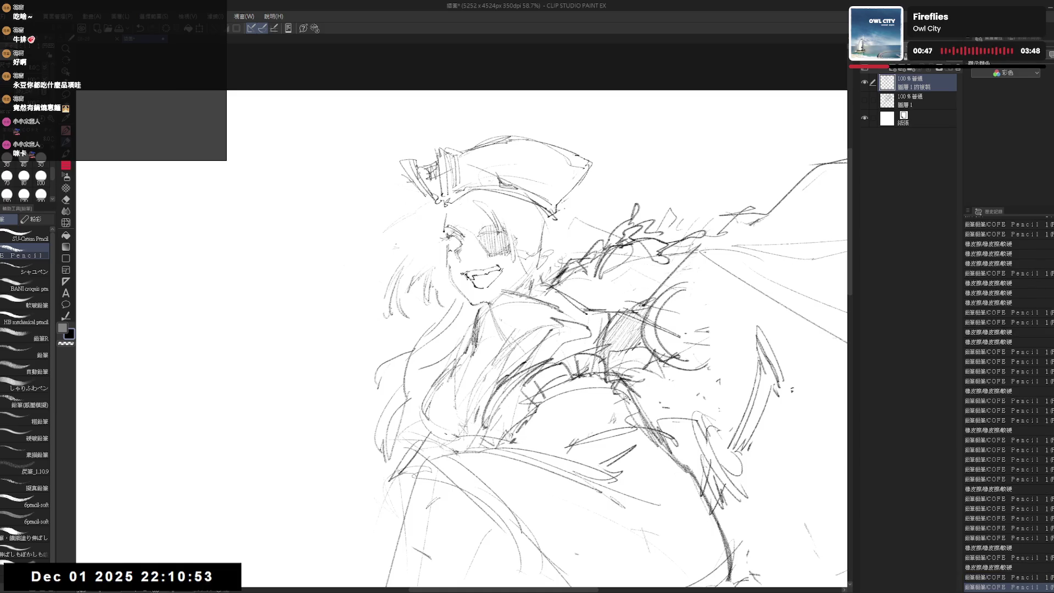
{"action": "left_click_drag", "start_coordinate": [448, 227], "coordinate": [462, 235]}
Step: Erase a stray mark near the face and zoom out to see the whole figure
{"action": "key", "text": "h"}
{"action": "key", "text": "h"}
{"action": "key", "text": "ctrl+z"}
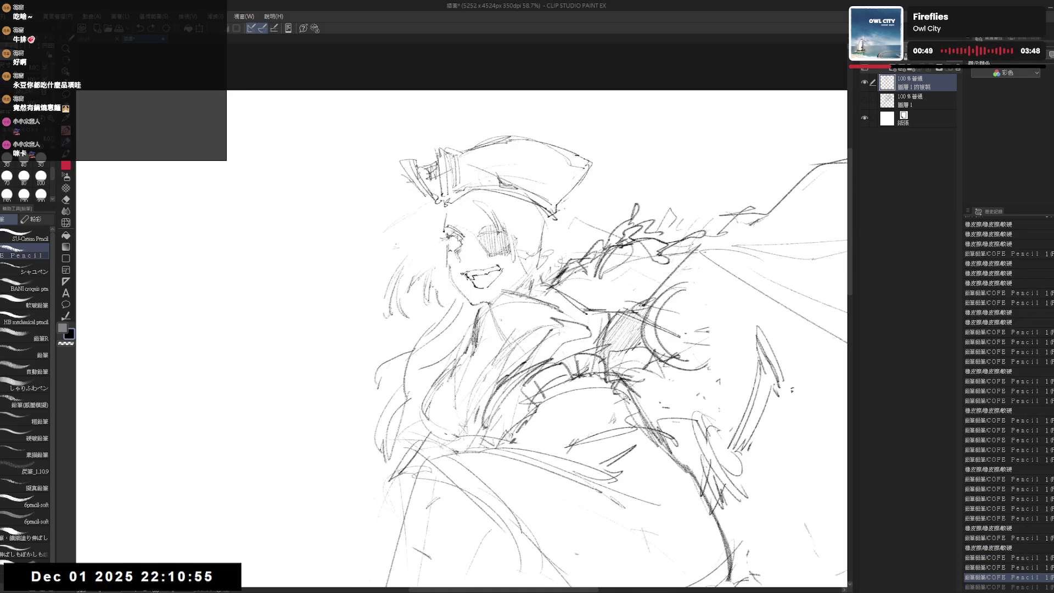
{"action": "key", "text": "e"}
{"action": "left_click_drag", "start_coordinate": [456, 235], "coordinate": [471, 245]}
{"action": "key", "text": "p"}
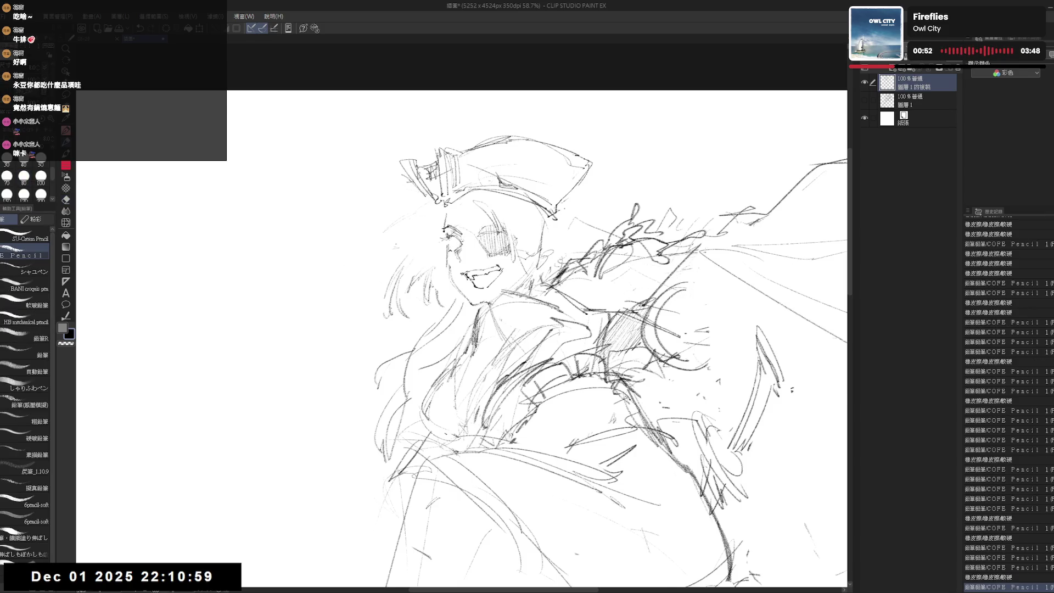
{"action": "key", "text": "ctrl+minus"}
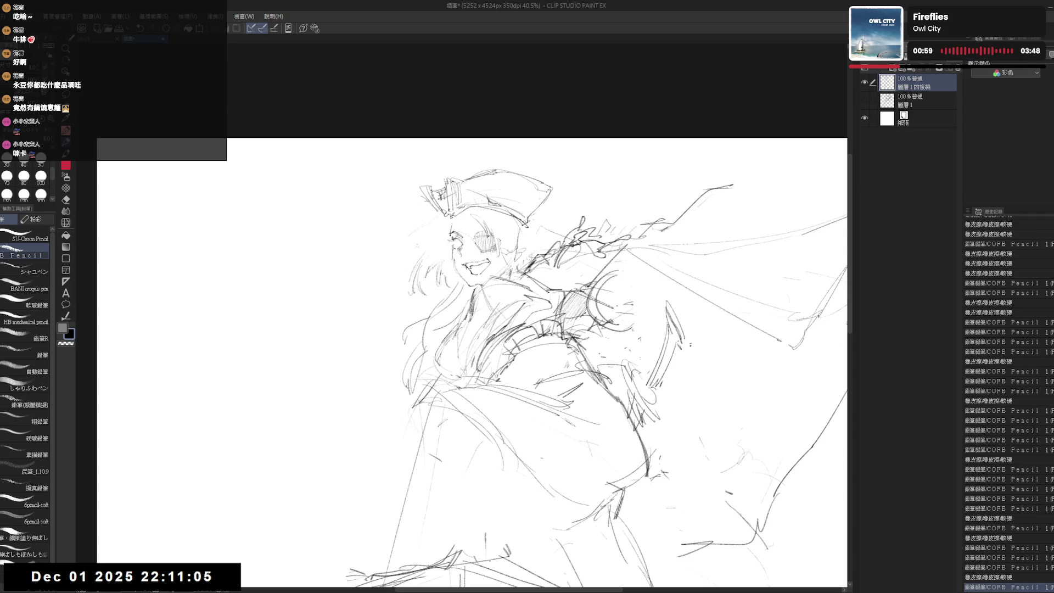
Step: Add a small stroke on the hat and check the pose with a horizontal flip
{"action": "scroll", "coordinate": [475, 247], "scroll_direction": "up", "scroll_amount": 1}
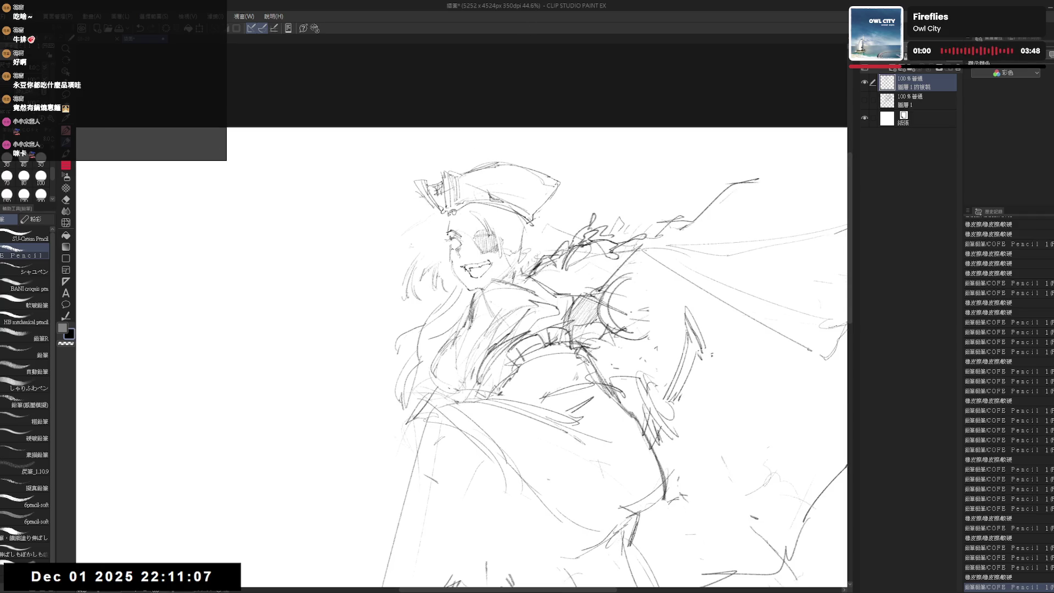
{"action": "left_click_drag", "start_coordinate": [461, 357], "coordinate": [465, 363]}
{"action": "left_click_drag", "start_coordinate": [456, 220], "coordinate": [472, 230]}
{"action": "key", "text": "ctrl+z"}
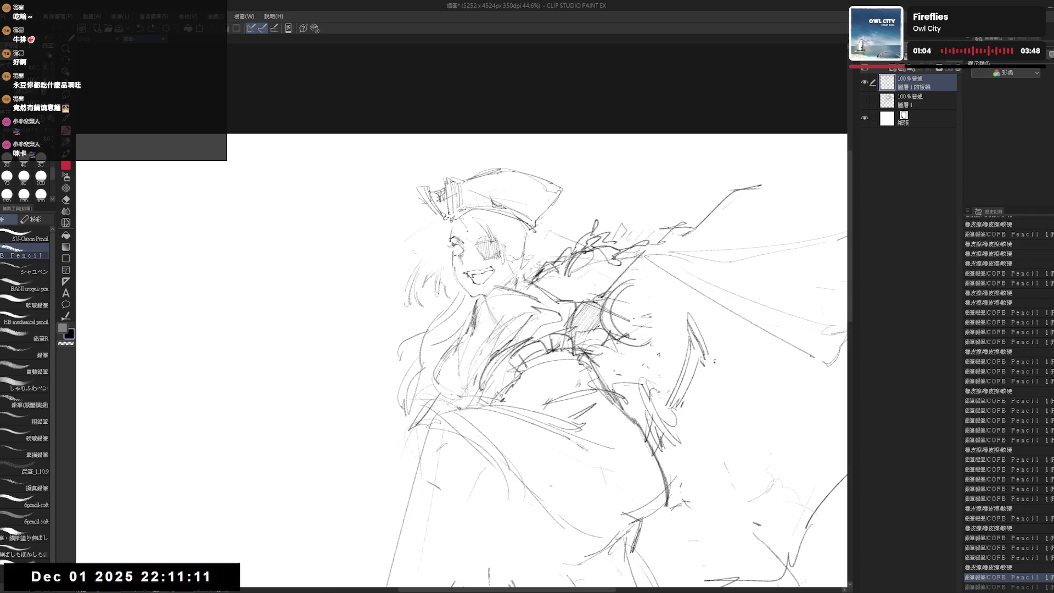
{"action": "left_click_drag", "start_coordinate": [454, 230], "coordinate": [471, 243]}
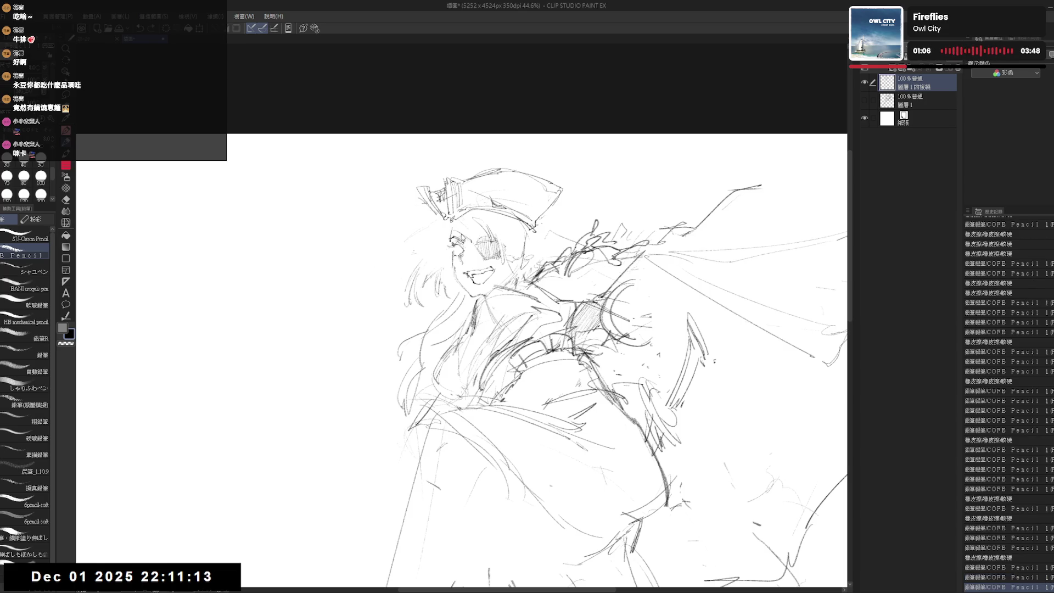
{"action": "key", "text": "ctrl+z"}
{"action": "key", "text": "ctrl+y"}
{"action": "key", "text": "h"}
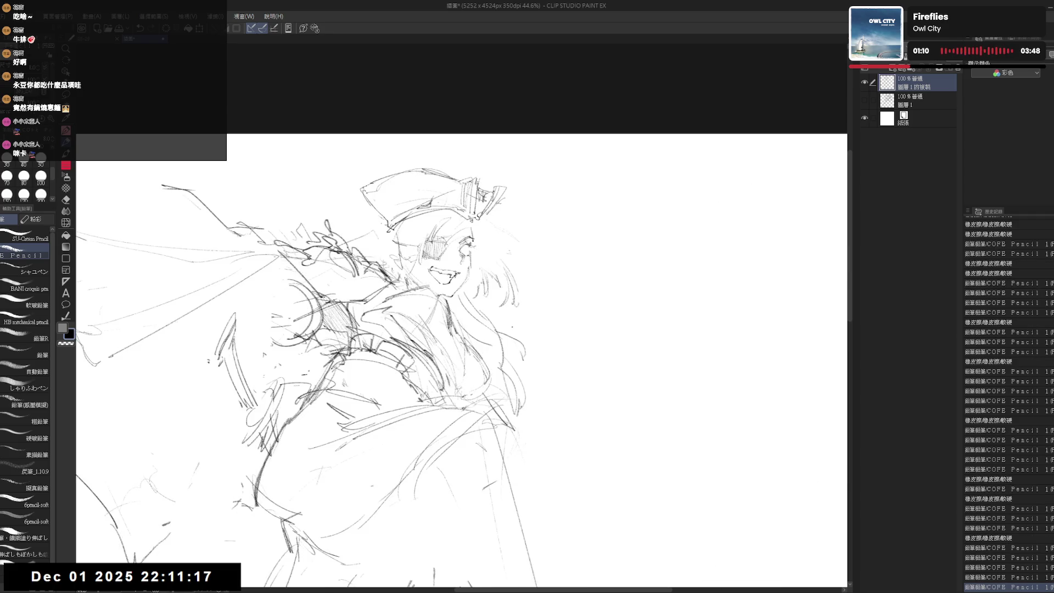
{"action": "key", "text": "h"}
Step: Lightly erase lines near the face and add another pencil line to the sketch
{"action": "key", "text": "e"}
{"action": "left_click_drag", "start_coordinate": [442, 230], "coordinate": [422, 229]}
{"action": "key", "text": "p"}
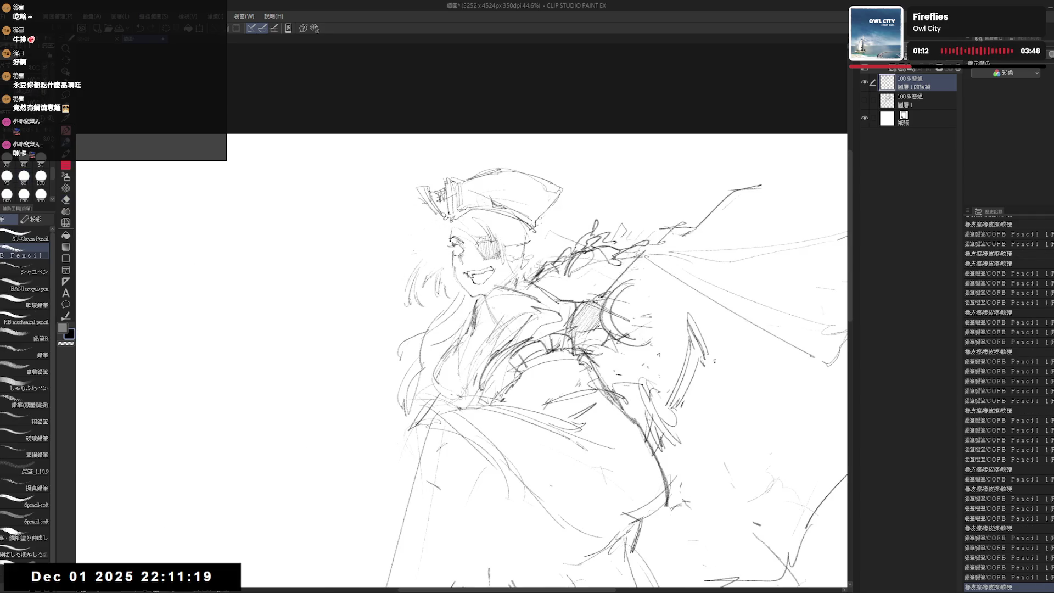
{"action": "left_click_drag", "start_coordinate": [604, 308], "coordinate": [626, 329]}
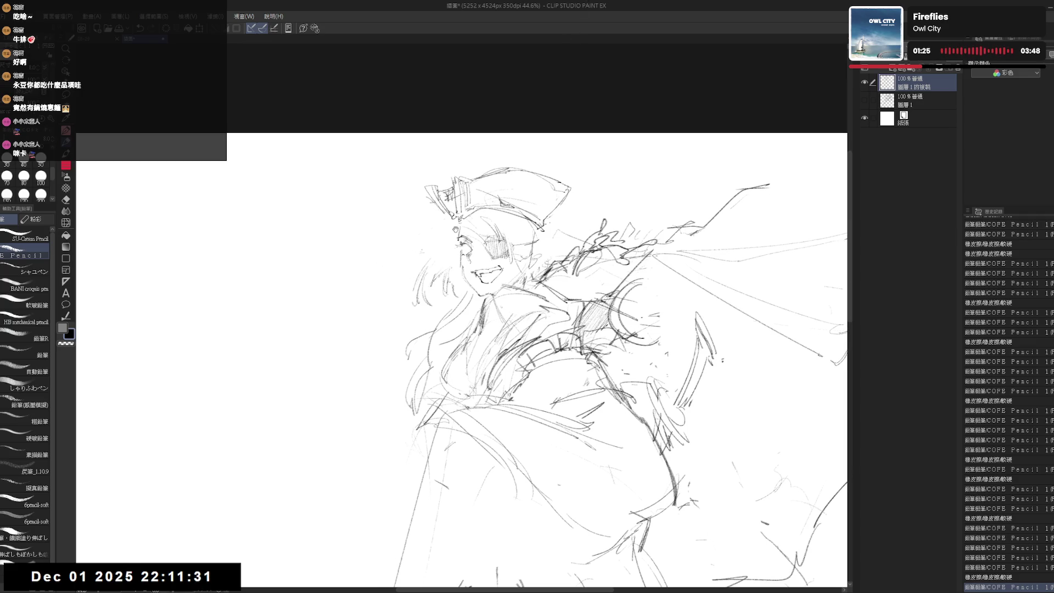
{"action": "left_click_drag", "start_coordinate": [549, 329], "coordinate": [556, 333]}
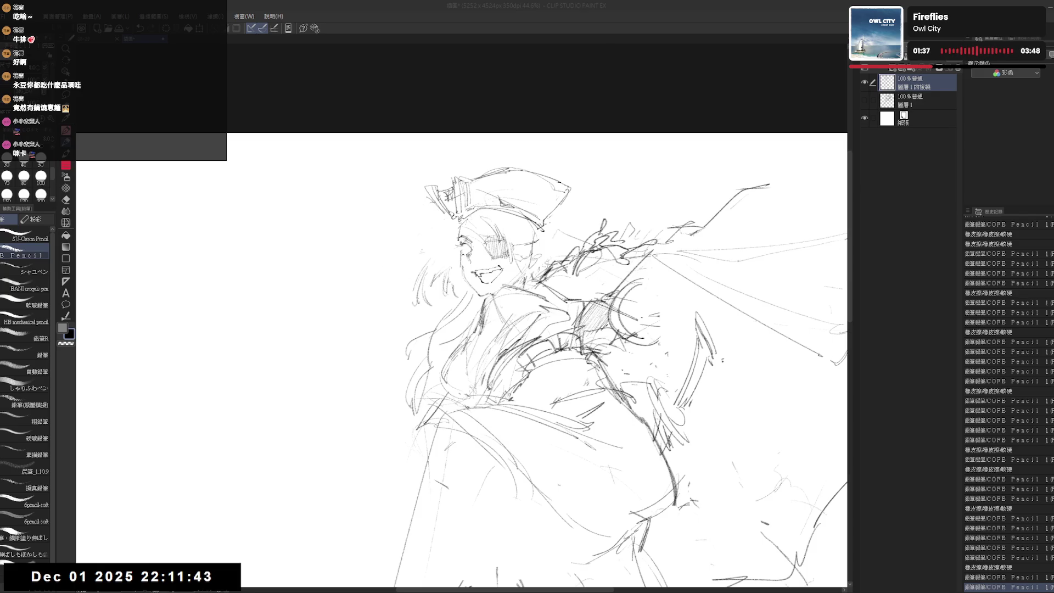
{"action": "key", "text": "alt+Tab"}
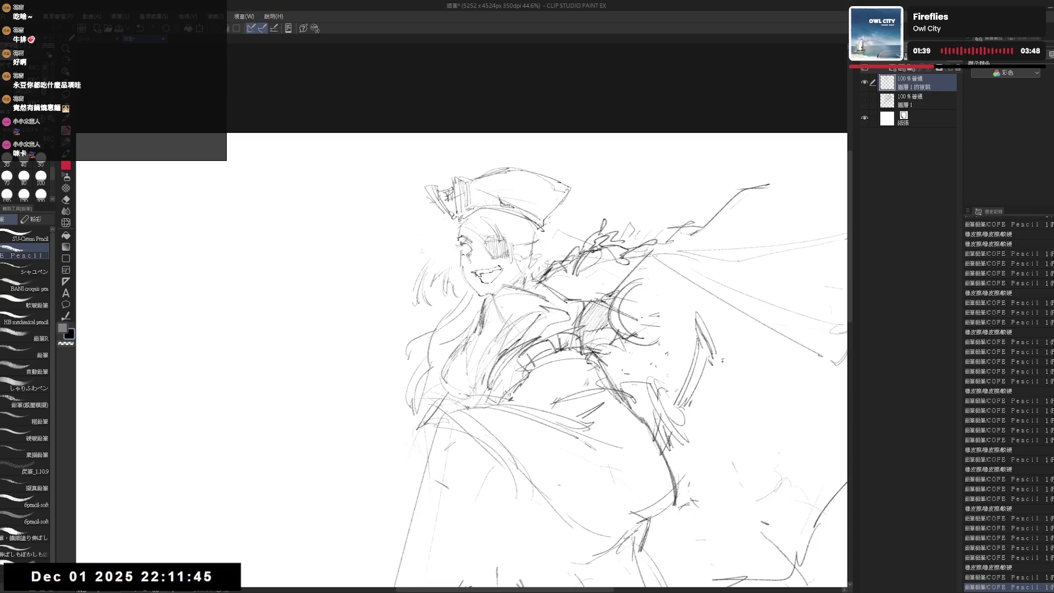
Step: Replace a short stroke near the face and draw a small curve on the hat
{"action": "left_click_drag", "start_coordinate": [453, 241], "coordinate": [443, 226]}
{"action": "key", "text": "ctrl+z"}
{"action": "key", "text": "e"}
{"action": "key", "text": "p"}
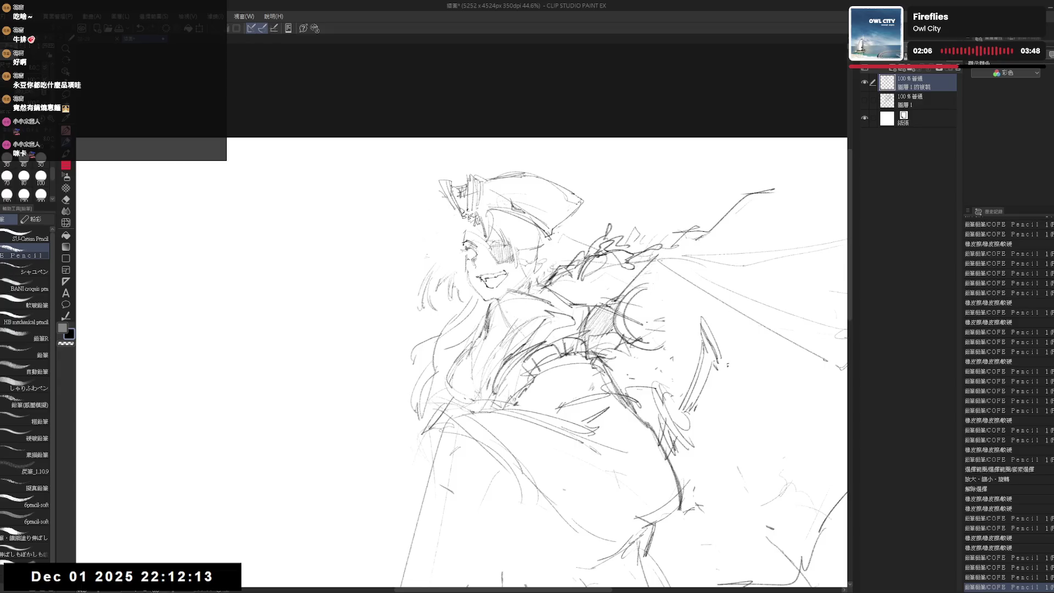
{"action": "left_click_drag", "start_coordinate": [487, 207], "coordinate": [475, 223]}
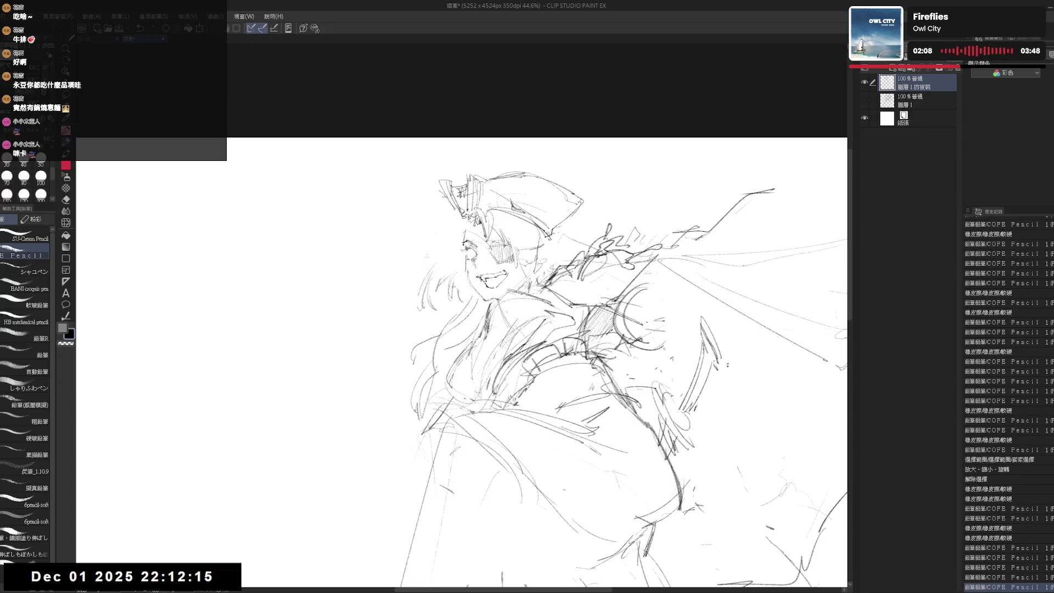
{"action": "key", "text": "e"}
{"action": "key", "text": "p"}
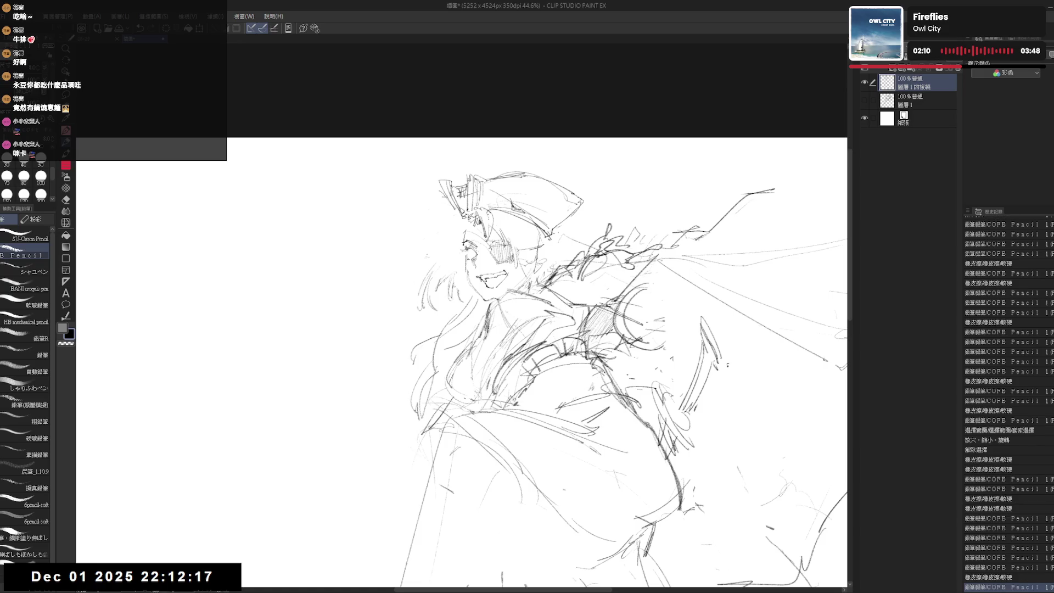
Step: Add two more strokes to the hat and flip the canvas to check
{"action": "mouse_move", "coordinate": [512, 207]}
{"action": "left_mouse_down"}
{"action": "mouse_move", "coordinate": [488, 242]}
{"action": "mouse_move", "coordinate": [497, 223]}
{"action": "mouse_move", "coordinate": [525, 267]}
{"action": "mouse_move", "coordinate": [513, 269]}
{"action": "left_mouse_up"}
{"action": "key", "text": "e"}
{"action": "key", "text": "p"}
{"action": "left_click_drag", "start_coordinate": [519, 258], "coordinate": [511, 272]}
{"action": "key", "text": "h"}
{"action": "key", "text": "h"}
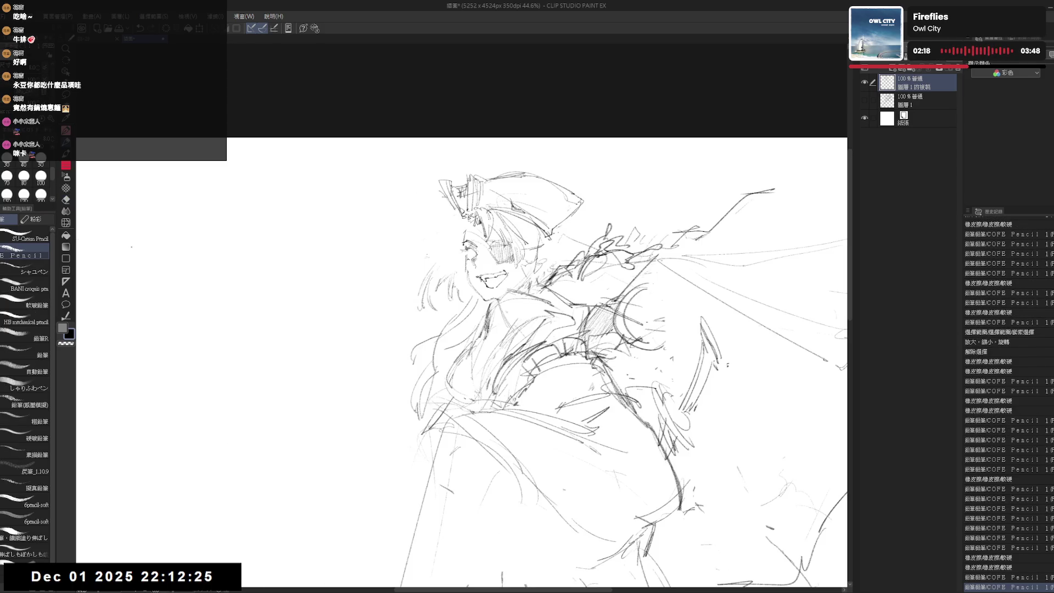
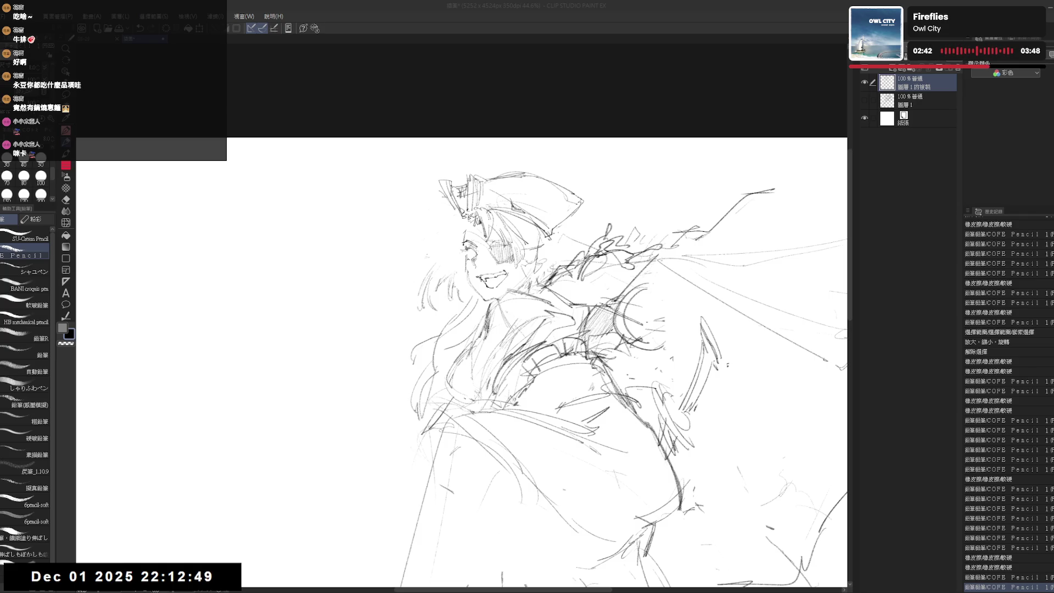
Step: Erase and redraw a cape line on a tilted canvas, then level the rotation
{"action": "left_click_drag", "start_coordinate": [549, 329], "coordinate": [542, 322]}
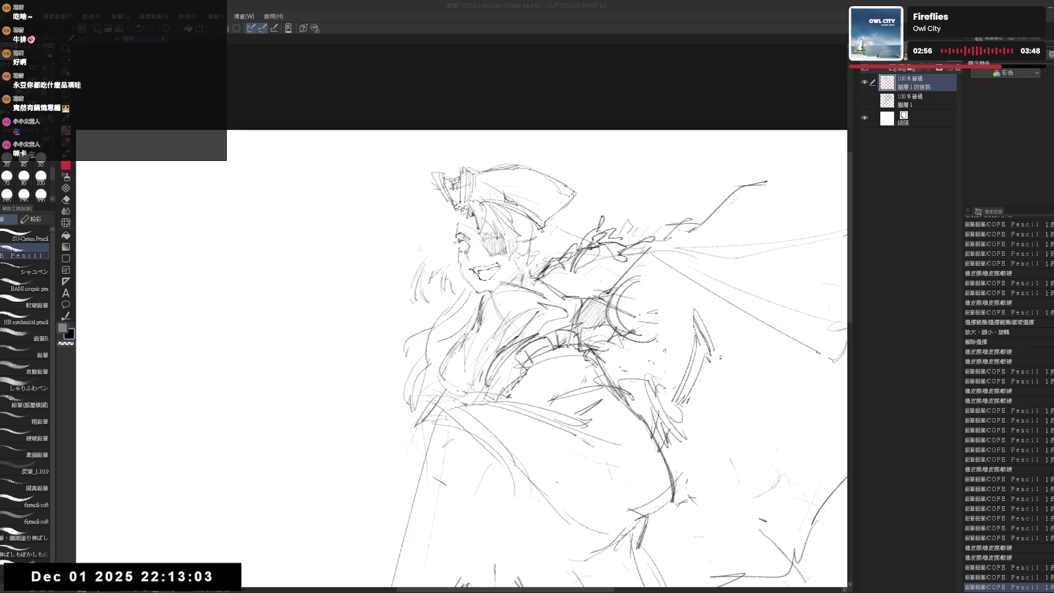
{"action": "left_click_drag", "start_coordinate": [461, 357], "coordinate": [448, 364]}
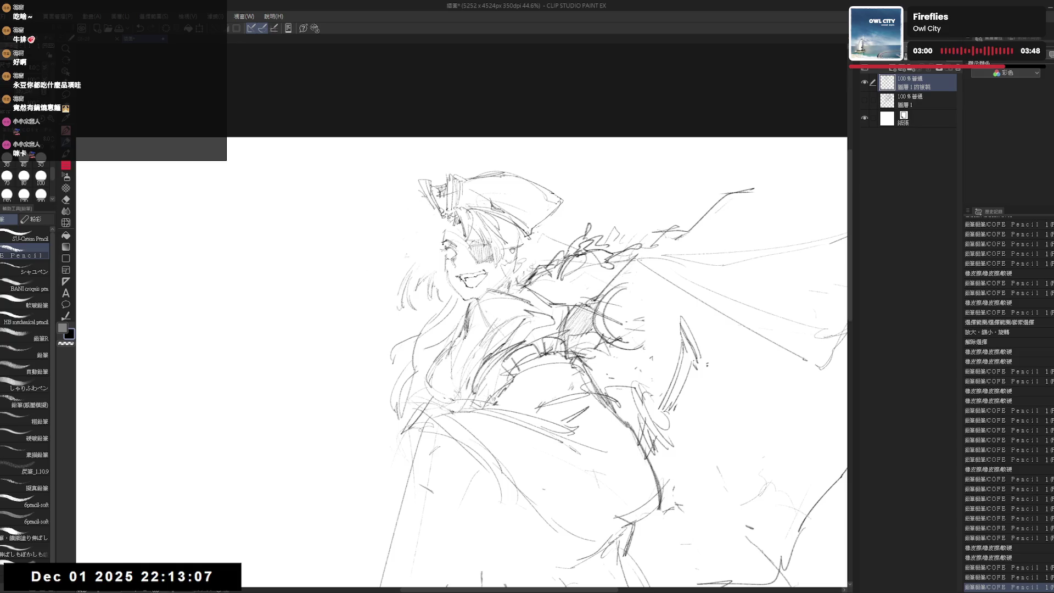
{"action": "key", "text": "e"}
{"action": "key", "text": "asciicircum"}
{"action": "left_click_drag", "start_coordinate": [519, 256], "coordinate": [503, 224]}
{"action": "key", "text": "p"}
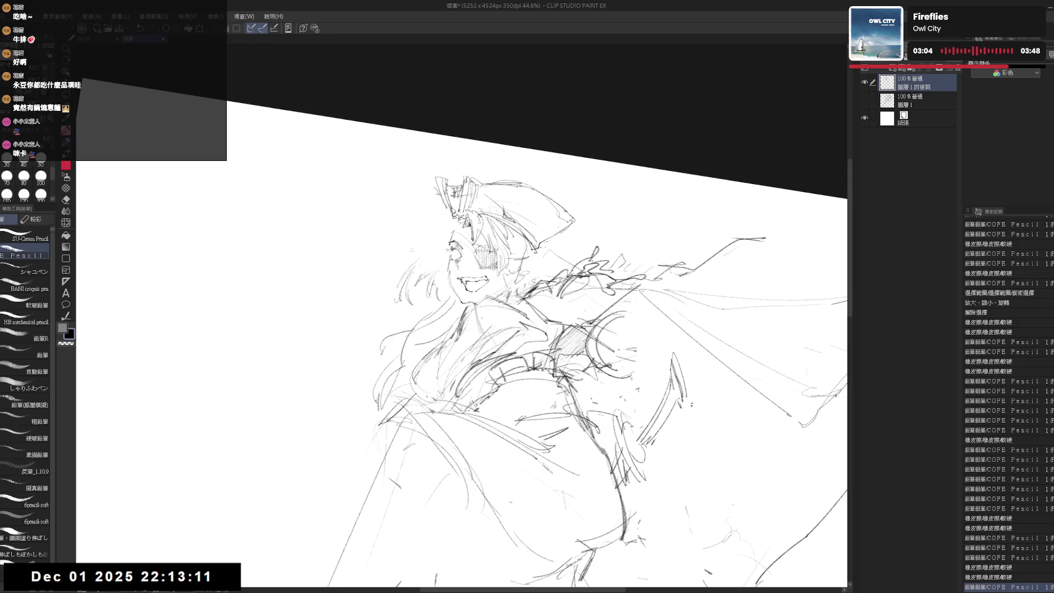
{"action": "key", "text": "minus"}
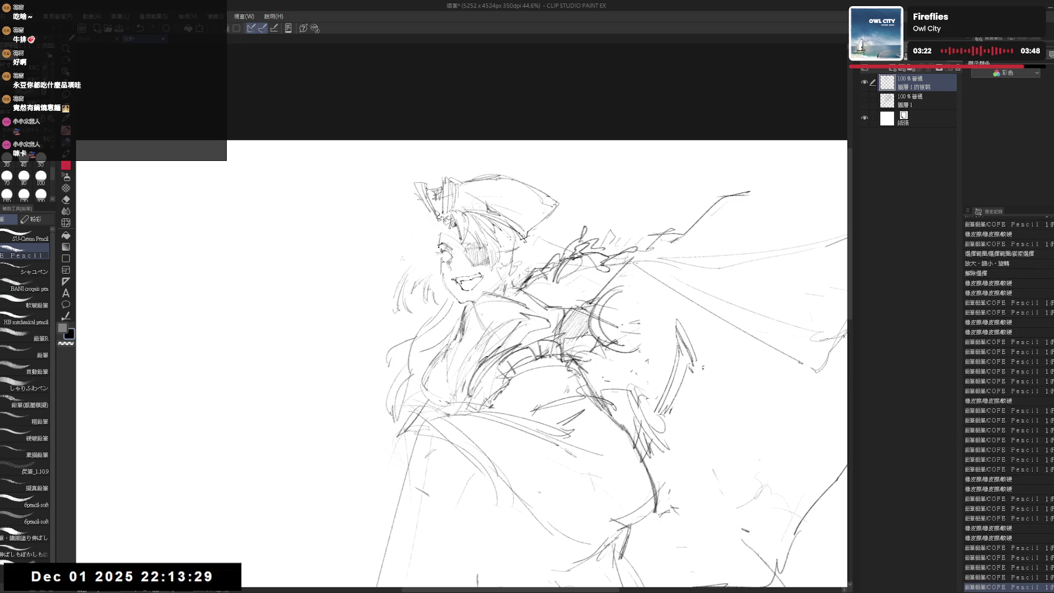
Step: Add pencil strokes to the cape and mirror-check the drawing
{"action": "left_click_drag", "start_coordinate": [496, 246], "coordinate": [511, 242]}
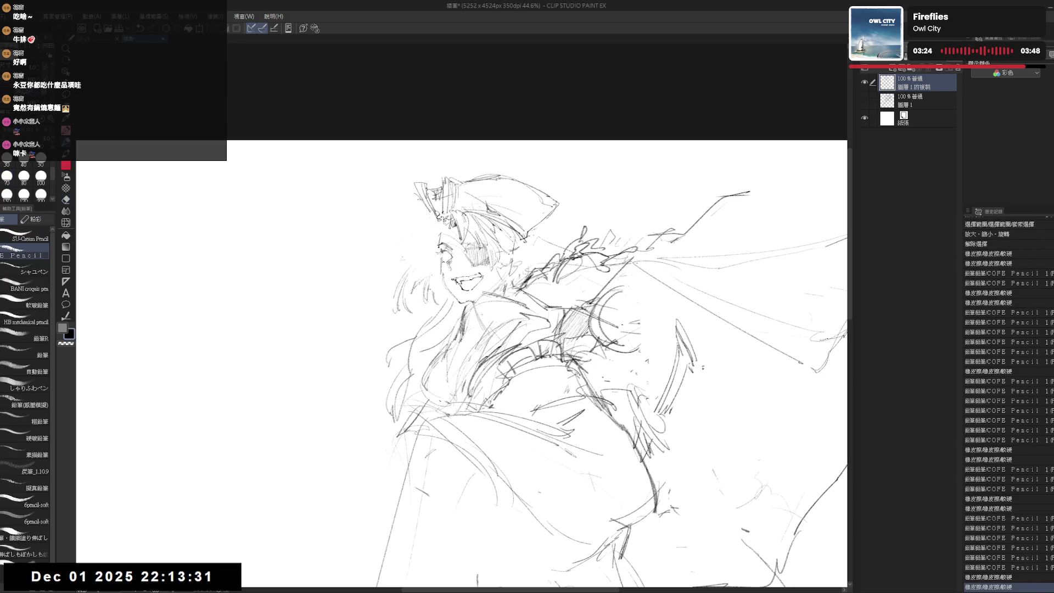
{"action": "key", "text": "h"}
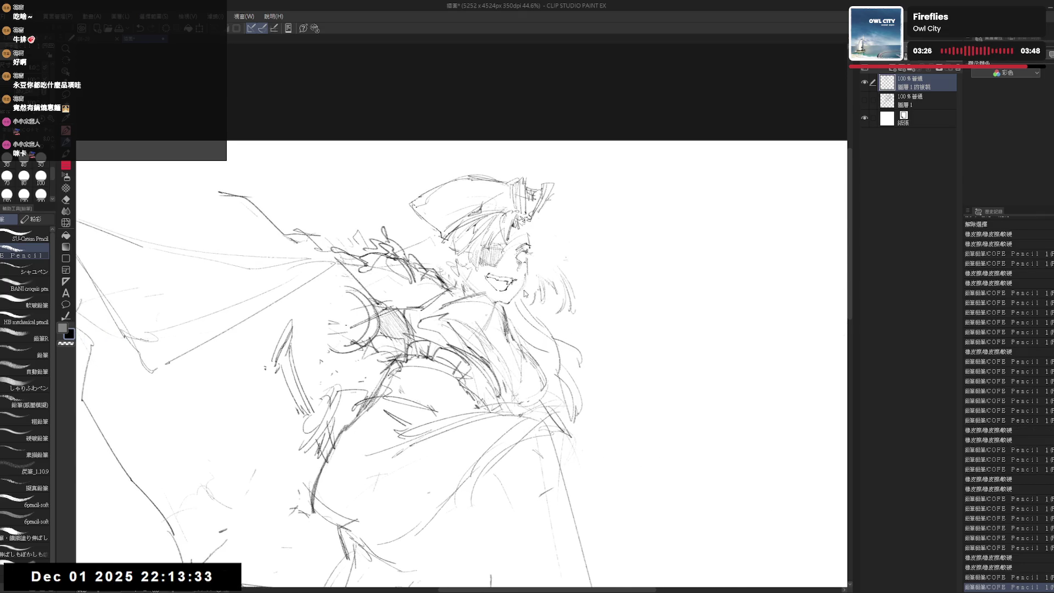
{"action": "key", "text": "h"}
{"action": "key", "text": "e"}
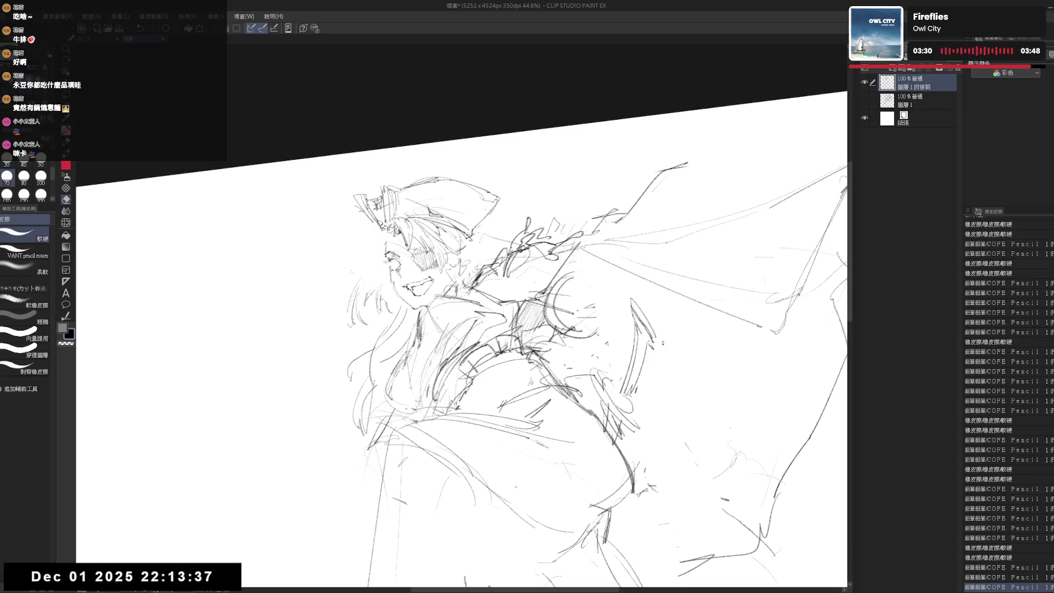
{"action": "key", "text": "p"}
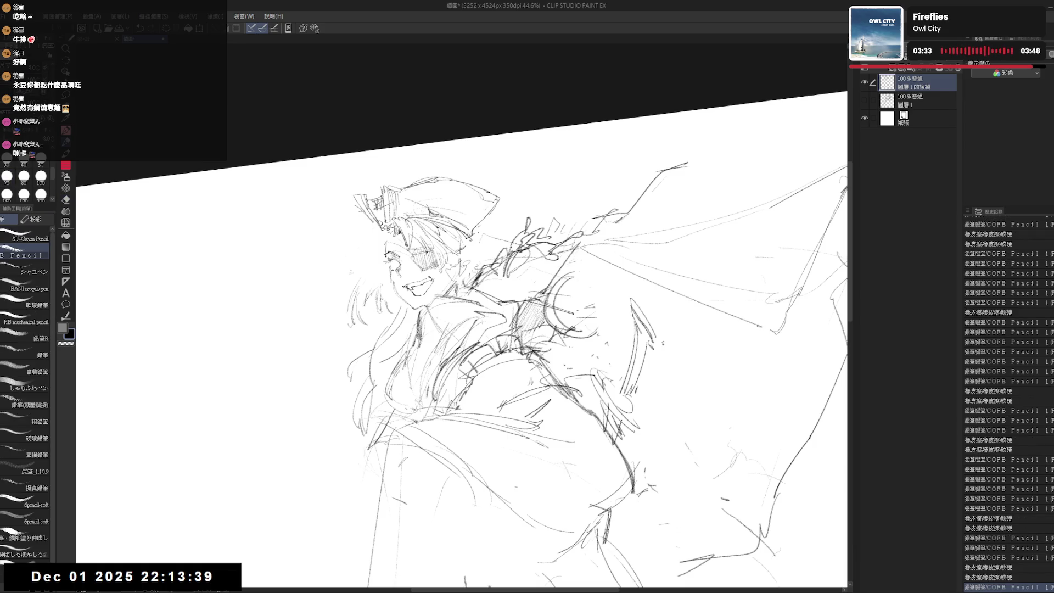
Step: Reset the canvas rotation and zoom out to frame the whole drawing and box
{"action": "key", "text": "ctrl+@"}
{"action": "mouse_move", "coordinate": [617, 192]}
{"action": "left_mouse_down"}
{"action": "mouse_move", "coordinate": [631, 129]}
{"action": "mouse_move", "coordinate": [593, 132]}
{"action": "left_mouse_up"}
{"action": "key", "text": "ctrl+minus"}
{"action": "key", "text": "ctrl+plus"}
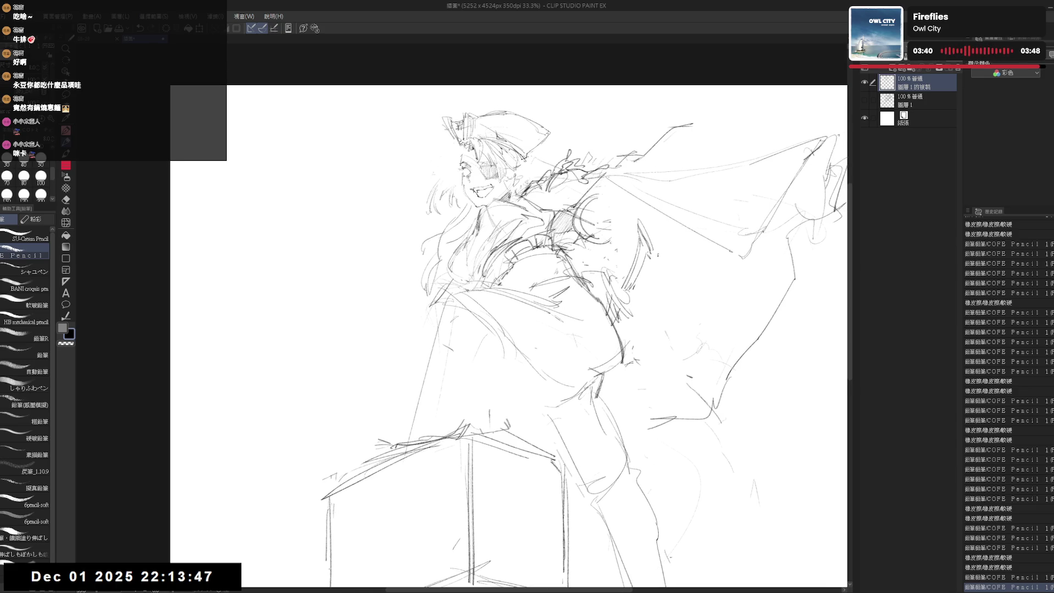
Step: Zoom in on the head and erase a stray mark on the sketch
{"action": "scroll", "coordinate": [504, 159], "scroll_direction": "up", "scroll_amount": 1}
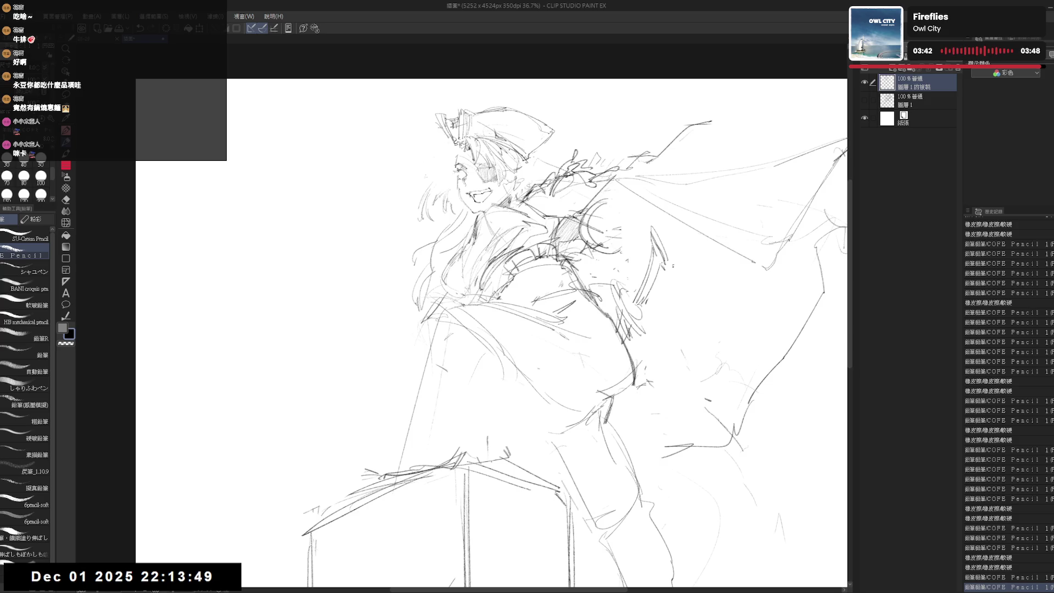
{"action": "scroll", "coordinate": [491, 333], "scroll_direction": "up", "scroll_amount": 1}
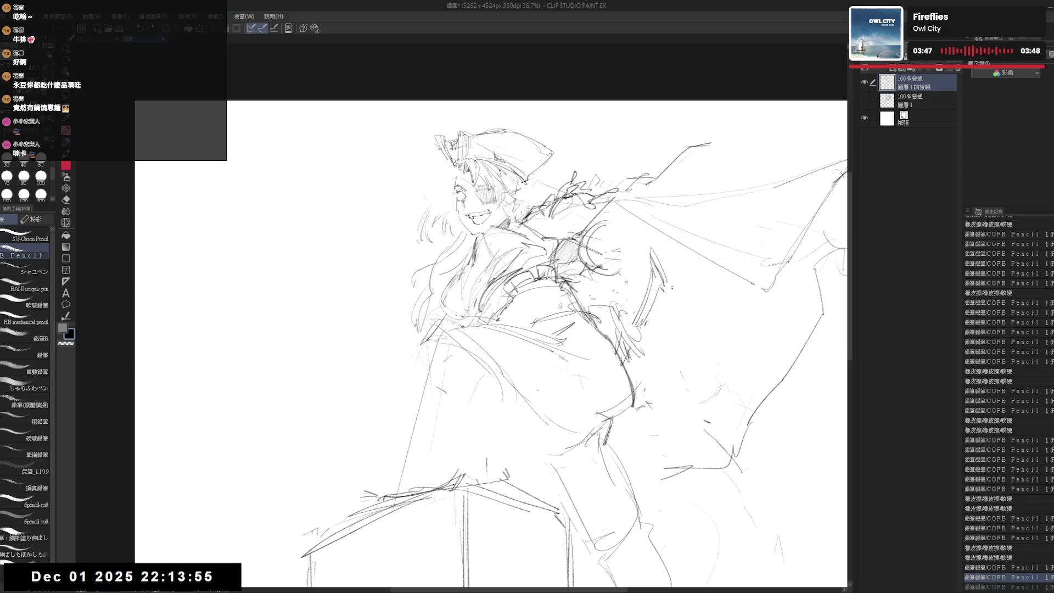
{"action": "key", "text": "e"}
{"action": "left_click", "coordinate": [517, 185]}
{"action": "key", "text": "p"}
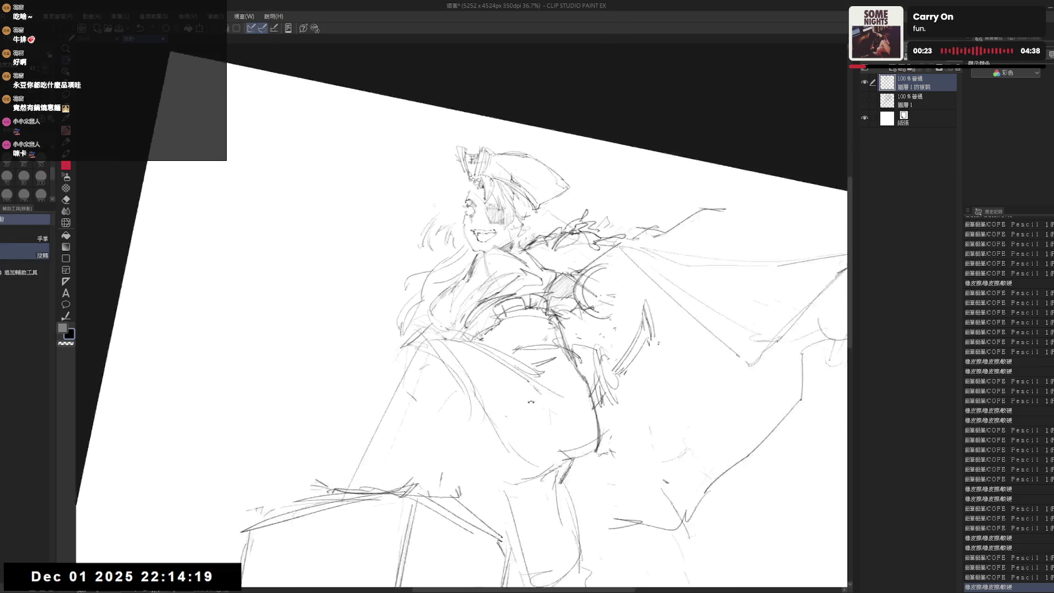
Step: Erase small marks beside the face and head, discarding a trial pencil mark
{"action": "key", "text": "e"}
{"action": "left_click_drag", "start_coordinate": [549, 221], "coordinate": [555, 231]}
{"action": "left_click_drag", "start_coordinate": [552, 217], "coordinate": [564, 247]}
{"action": "key", "text": "p"}
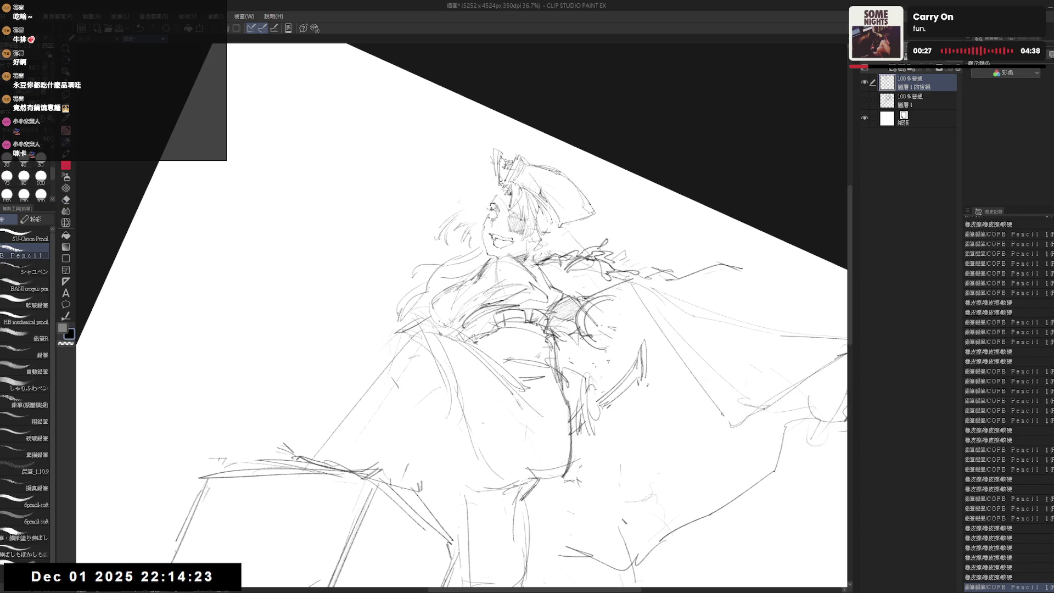
{"action": "left_click_drag", "start_coordinate": [554, 229], "coordinate": [566, 235]}
{"action": "key", "text": "ctrl+z"}
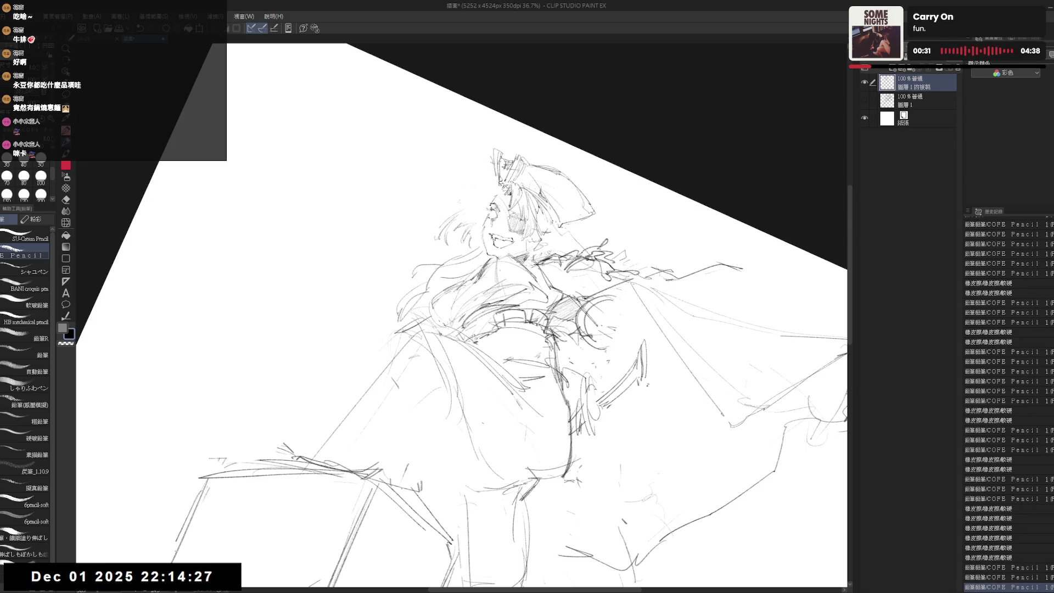
Step: Level the canvas rotation, mirror-check proportions and zoom in further
{"action": "key", "text": "ctrl+@"}
{"action": "key", "text": "h"}
{"action": "key", "text": "h"}
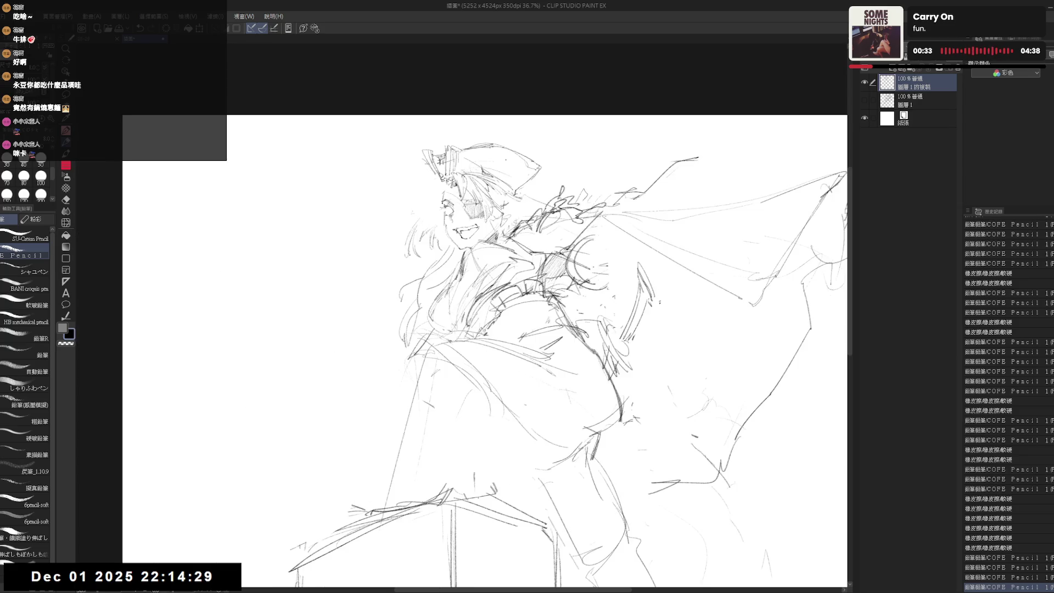
{"action": "key", "text": "p"}
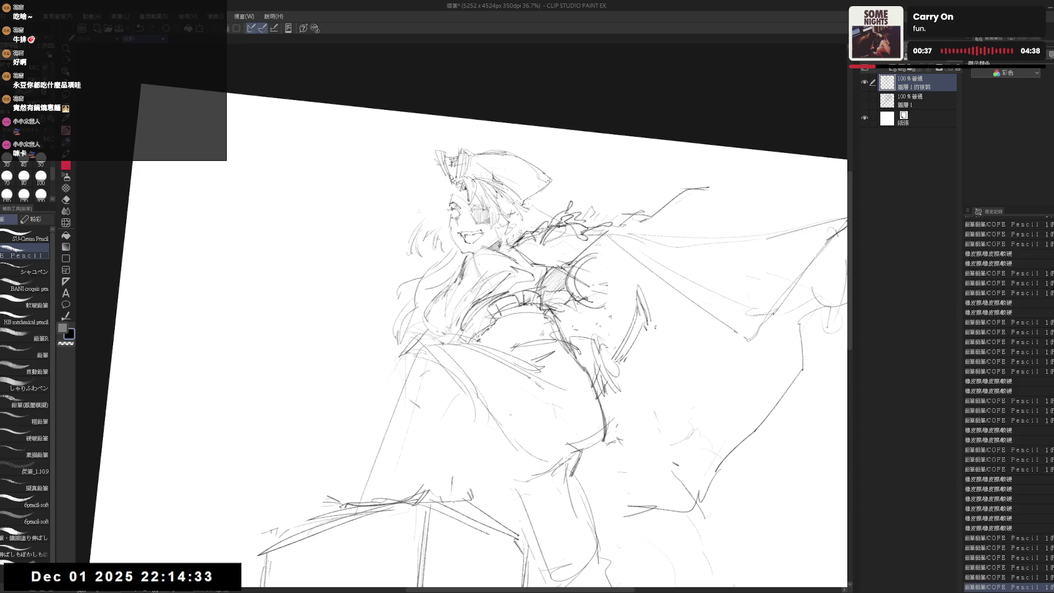
{"action": "scroll", "coordinate": [504, 202], "scroll_direction": "up", "scroll_amount": 5}
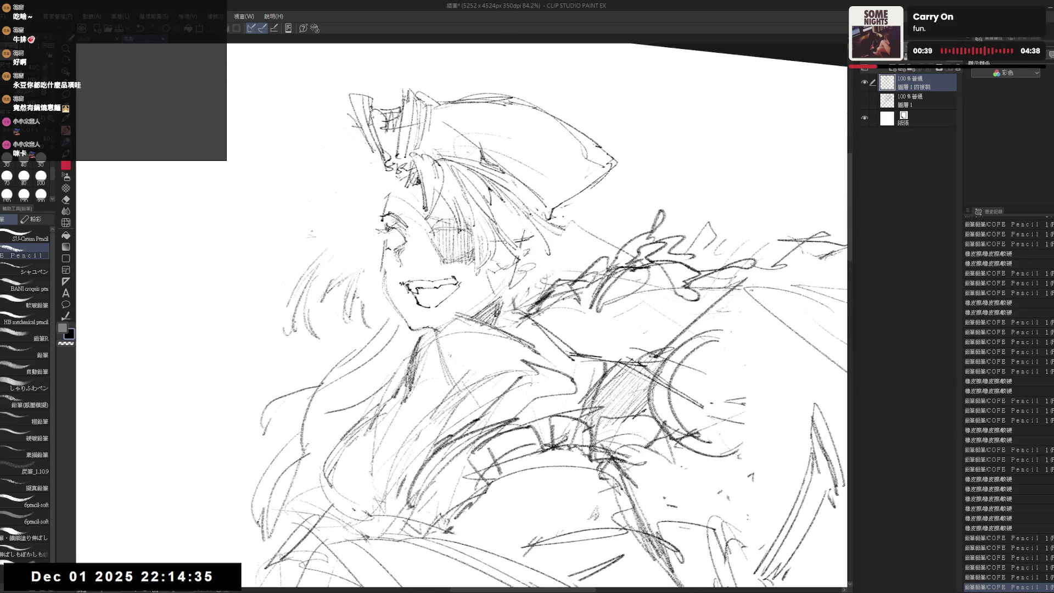
Step: Draw a pencil line for the ear and restore the recent strokes around it
{"action": "mouse_move", "coordinate": [527, 247]}
{"action": "left_mouse_down"}
{"action": "mouse_move", "coordinate": [543, 258]}
{"action": "mouse_move", "coordinate": [526, 263]}
{"action": "mouse_move", "coordinate": [541, 285]}
{"action": "left_mouse_up"}
{"action": "key", "text": "e"}
{"action": "key", "text": "p"}
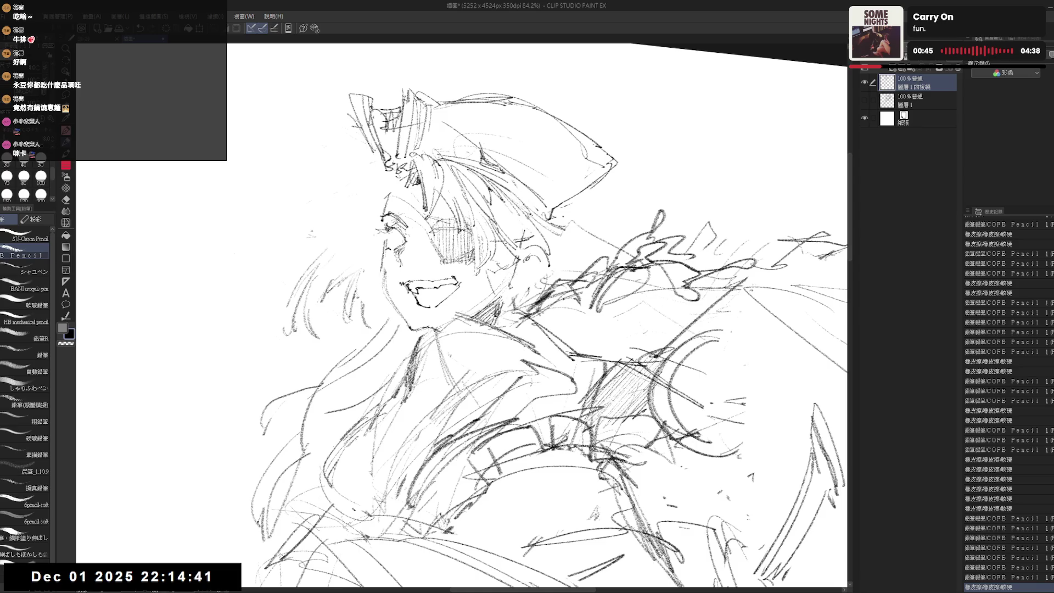
{"action": "key", "text": "ctrl+y"}
{"action": "key", "text": "ctrl+y"}
{"action": "key", "text": "ctrl+y"}
{"action": "key", "text": "ctrl+y"}
{"action": "key", "text": "ctrl+y"}
{"action": "key", "text": "ctrl+y"}
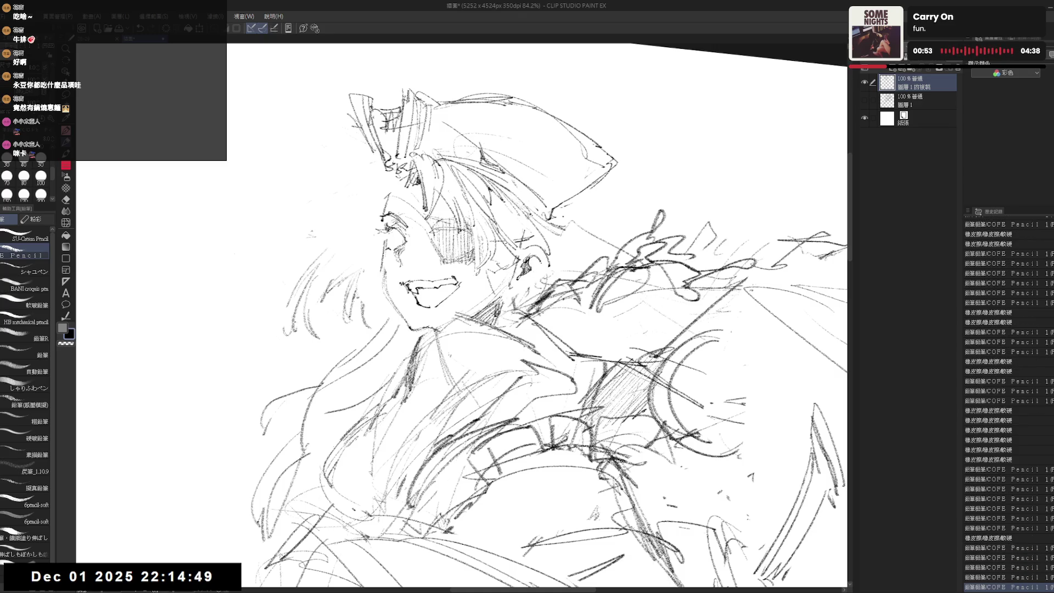
{"action": "key", "text": "ctrl+y"}
{"action": "key", "text": "ctrl+y"}
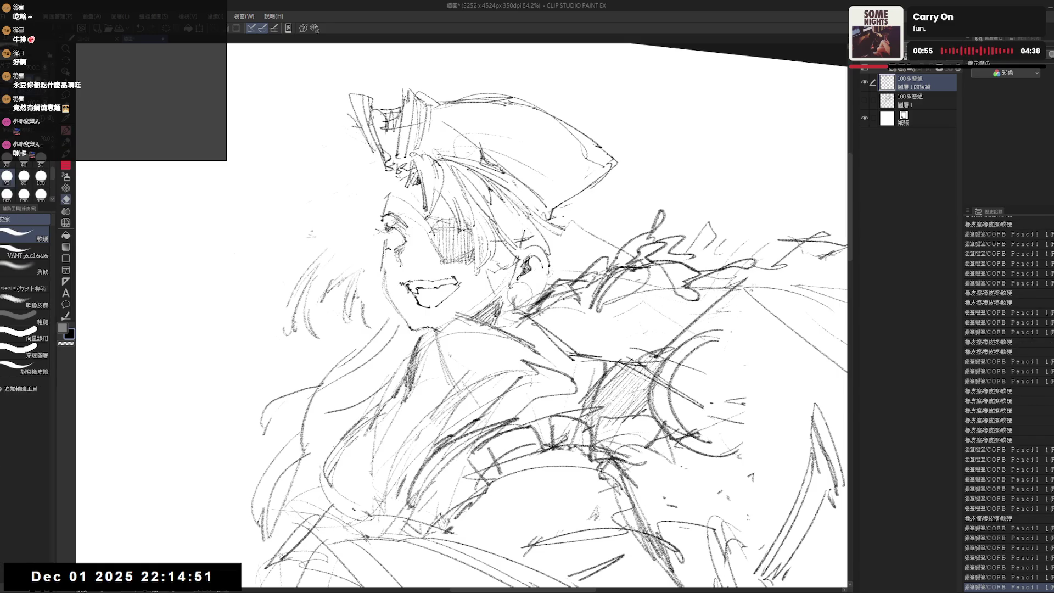
{"action": "key", "text": "ctrl+y"}
{"action": "key", "text": "ctrl+y"}
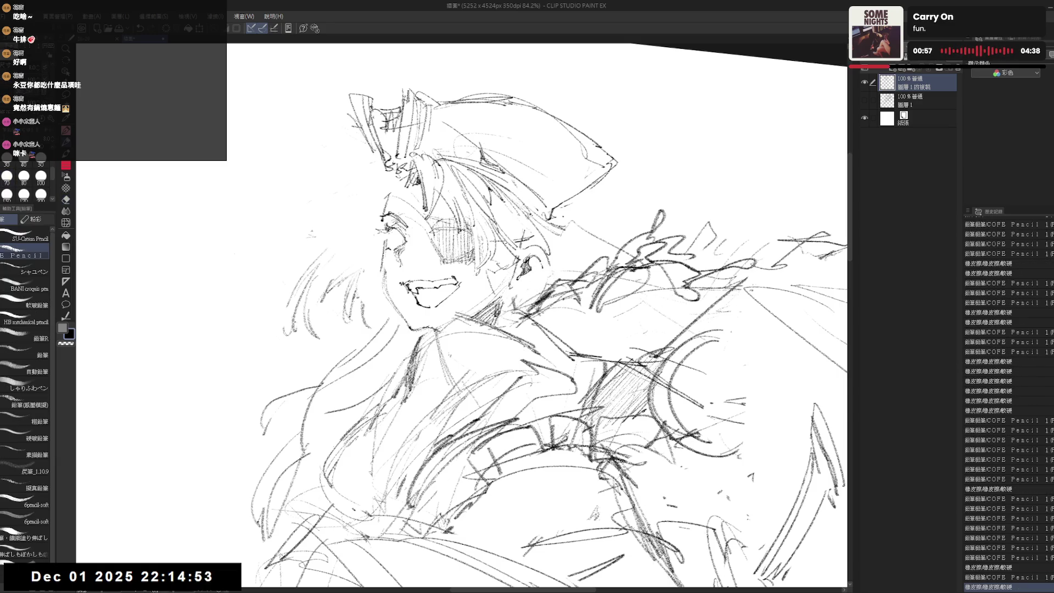
{"action": "key", "text": "ctrl+y"}
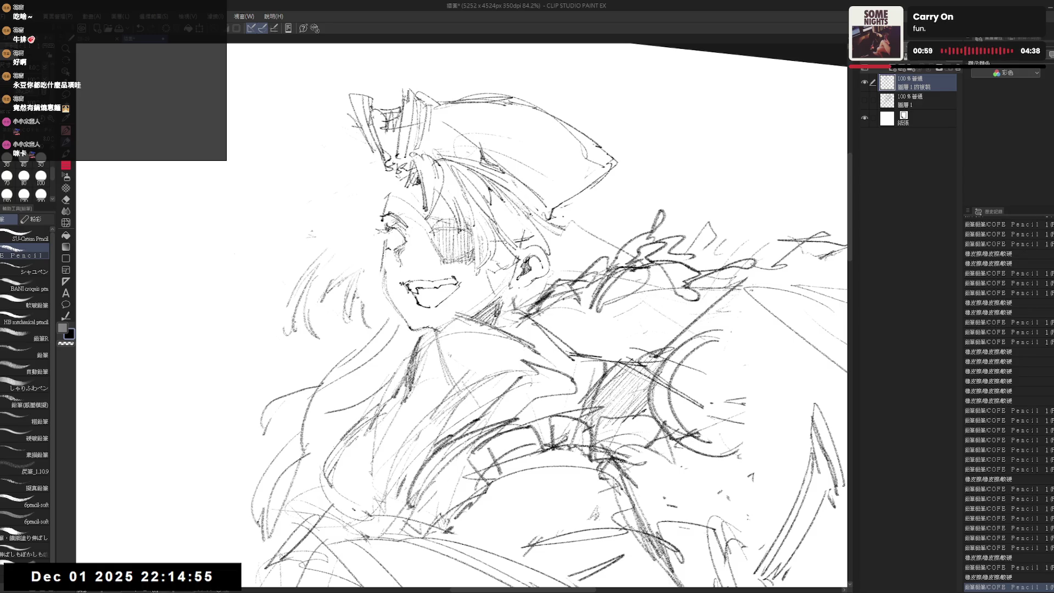
{"action": "key", "text": "ctrl+y"}
{"action": "key", "text": "ctrl+y"}
{"action": "key", "text": "ctrl+y"}
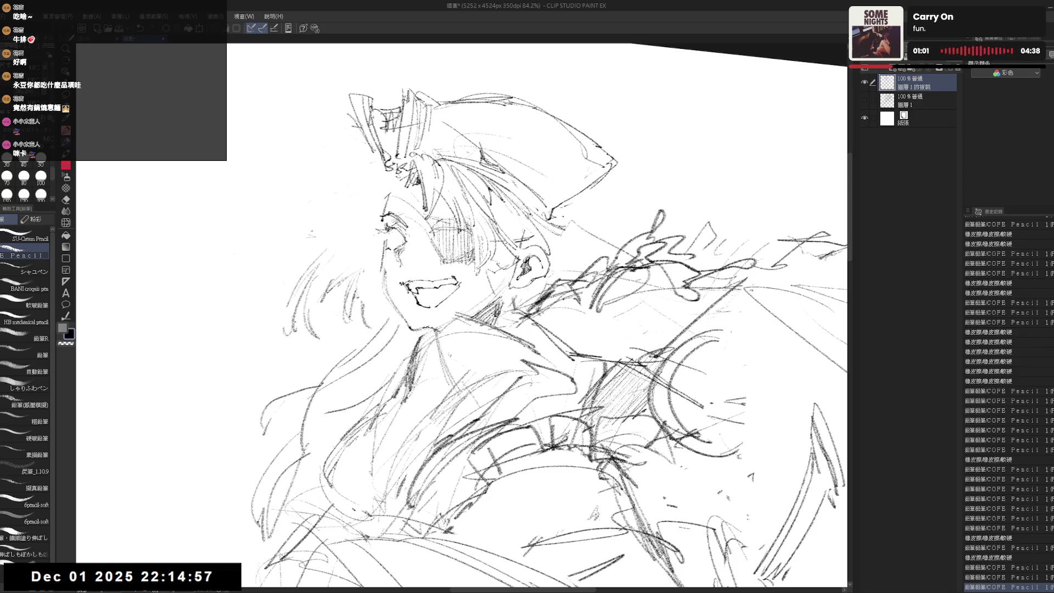
{"action": "key", "text": "ctrl+y"}
{"action": "key", "text": "ctrl+y"}
{"action": "key", "text": "ctrl+y"}
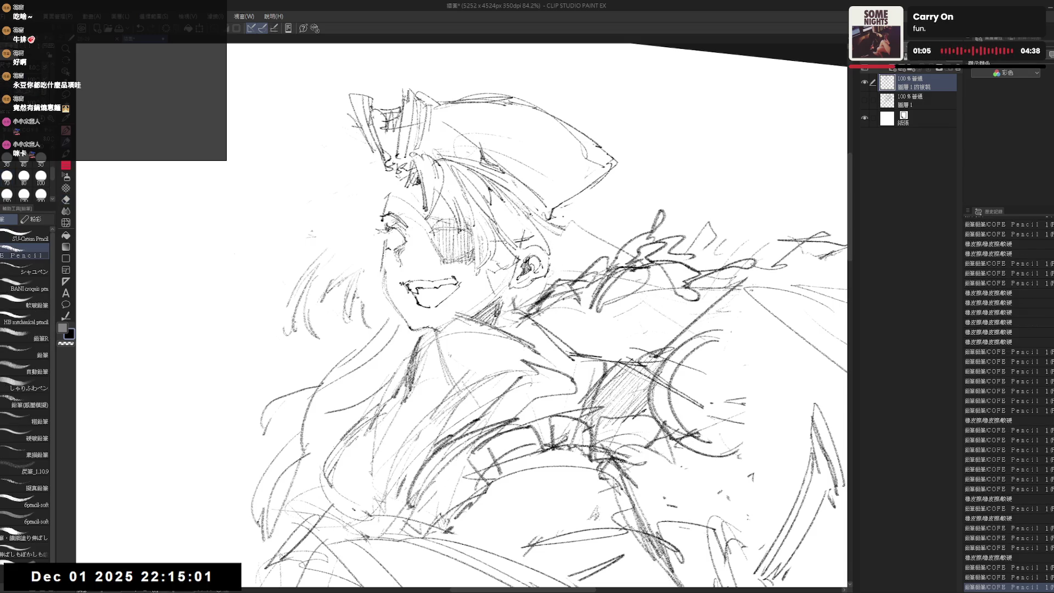
Step: Mirror-check the face on a flipped canvas, then zoom out slightly
{"action": "key", "text": "ctrl+y"}
{"action": "key", "text": "r"}
{"action": "key", "text": "h"}
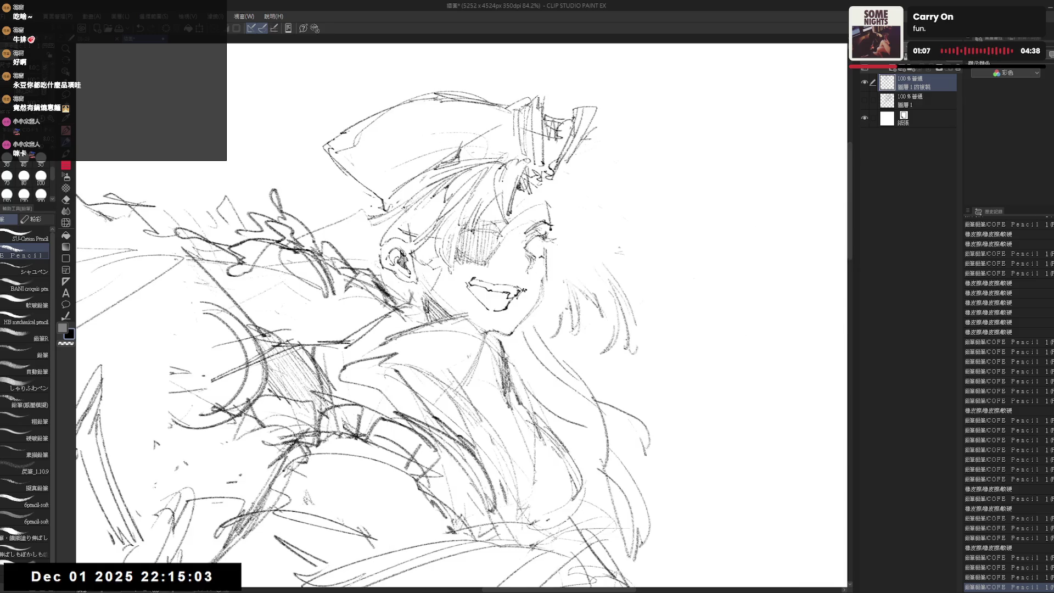
{"action": "key", "text": "h"}
{"action": "key", "text": "r"}
{"action": "key", "text": "ctrl+y"}
{"action": "key", "text": "ctrl+y"}
{"action": "key", "text": "ctrl+minus"}
{"action": "key", "text": "ctrl+minus"}
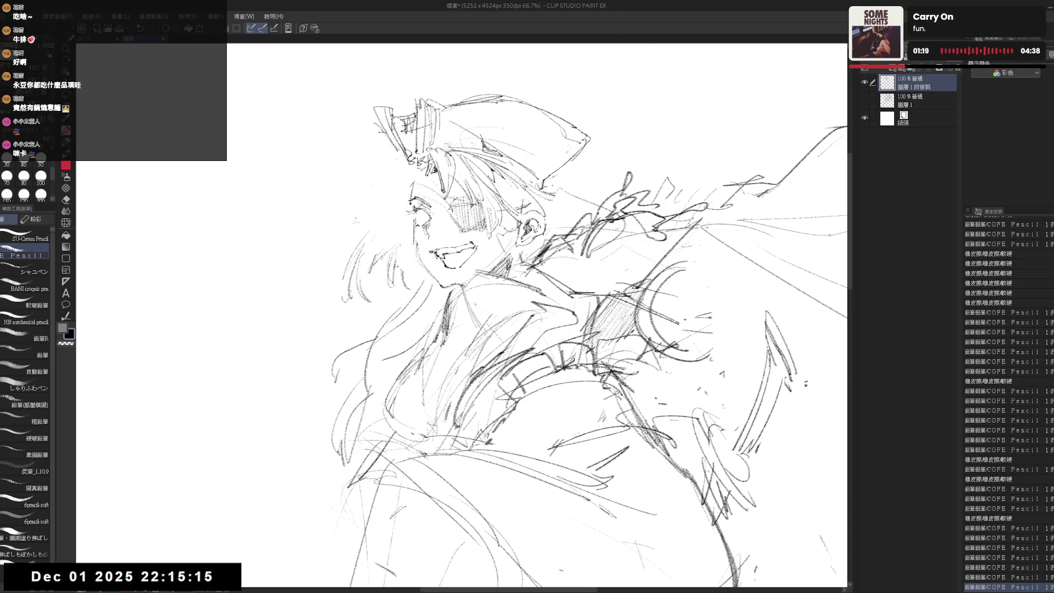
Step: Freehand-select the ear area and shift it down and to the right
{"action": "key", "text": "m"}
{"action": "scroll", "coordinate": [591, 341], "scroll_direction": "up", "scroll_amount": 1}
{"action": "mouse_move", "coordinate": [536, 252]}
{"action": "left_mouse_down"}
{"action": "mouse_move", "coordinate": [556, 217]}
{"action": "mouse_move", "coordinate": [516, 250]}
{"action": "mouse_move", "coordinate": [527, 236]}
{"action": "left_mouse_up"}
{"action": "key", "text": "ctrl+d"}
{"action": "key", "text": "h"}
{"action": "key", "text": "h"}
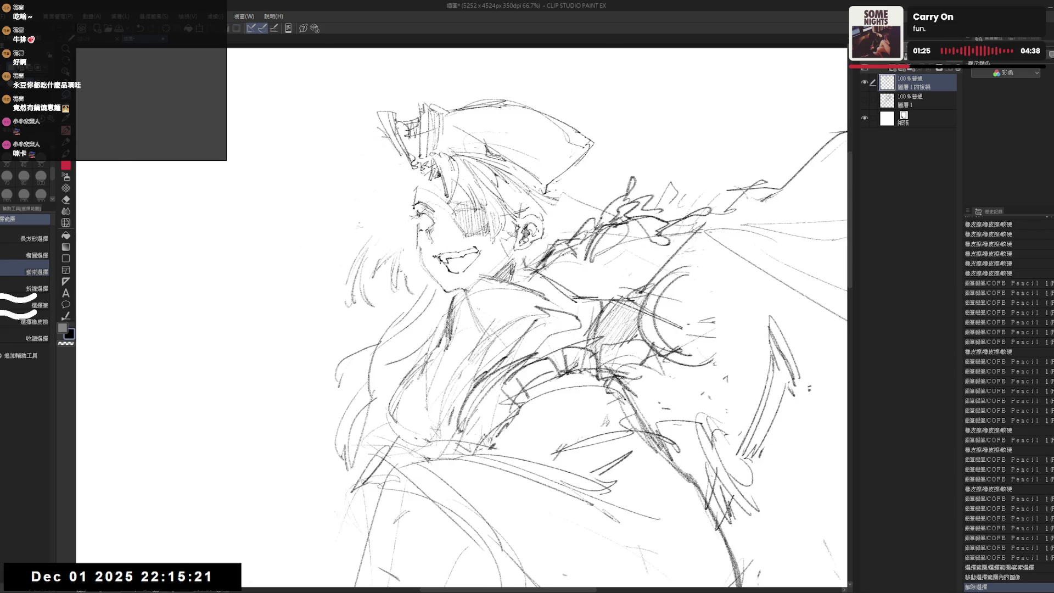
Step: Erase leftover marks around the ear and touch up the chin and neck
{"action": "key", "text": "e"}
{"action": "left_click_drag", "start_coordinate": [505, 242], "coordinate": [516, 256]}
{"action": "key", "text": "p"}
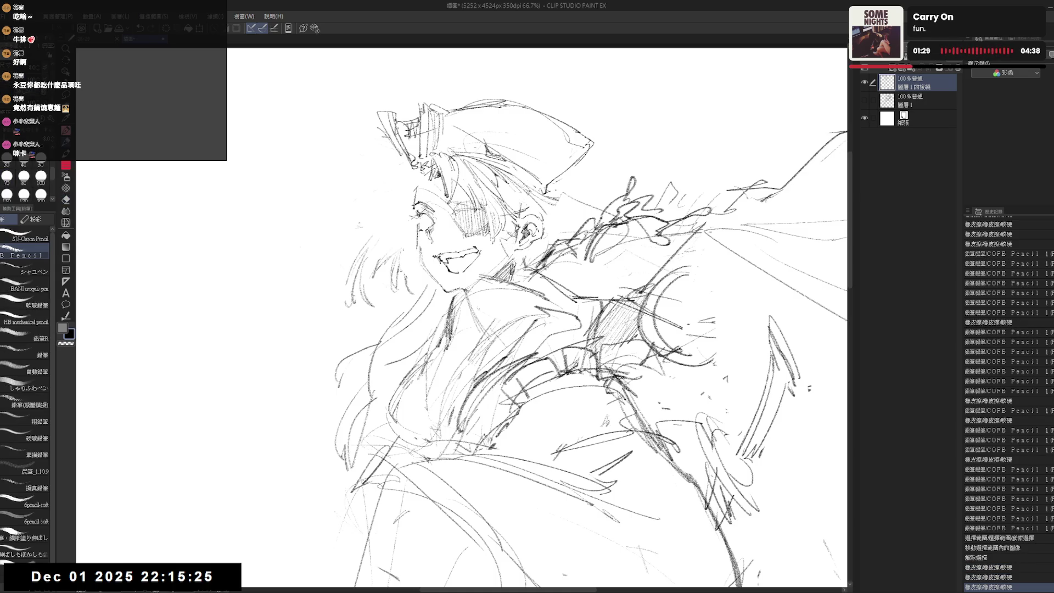
{"action": "key", "text": "e"}
{"action": "left_click_drag", "start_coordinate": [513, 242], "coordinate": [524, 255]}
{"action": "key", "text": "p"}
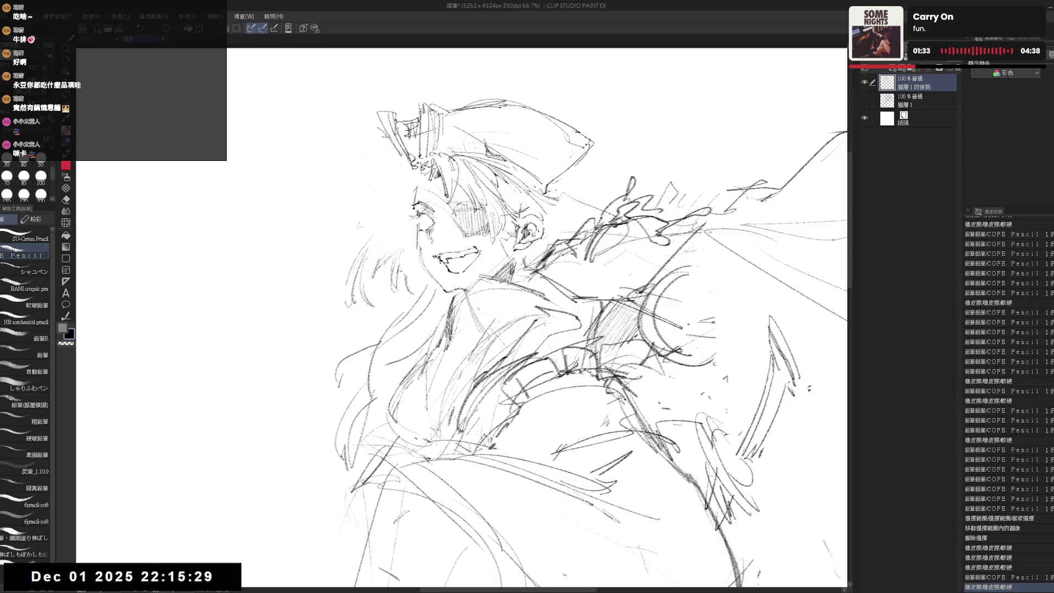
{"action": "key", "text": "h"}
{"action": "key", "text": "h"}
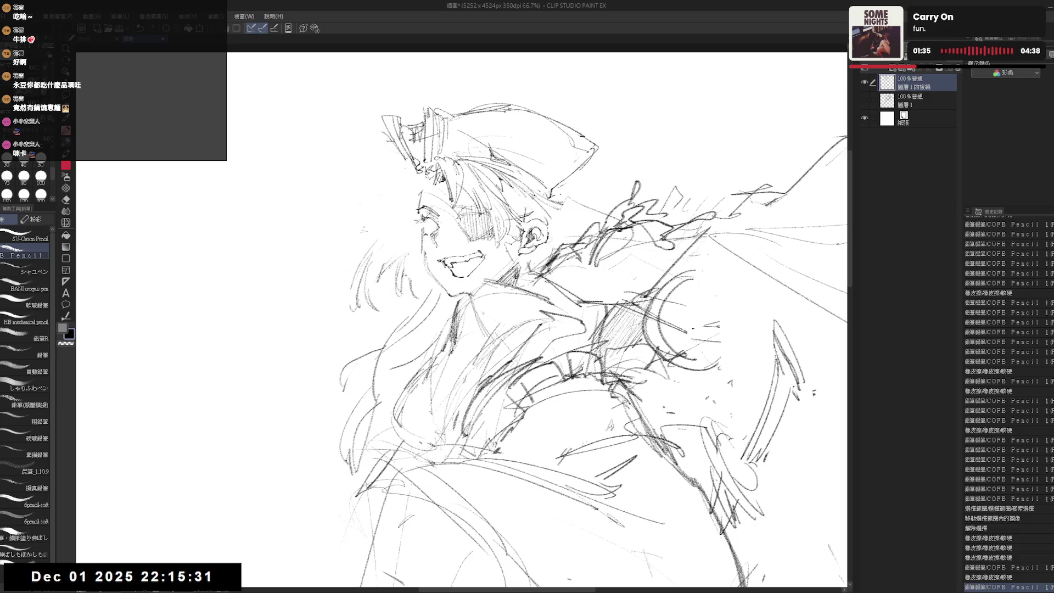
{"action": "left_click_drag", "start_coordinate": [516, 255], "coordinate": [524, 269]}
{"action": "key", "text": "e"}
{"action": "key", "text": "p"}
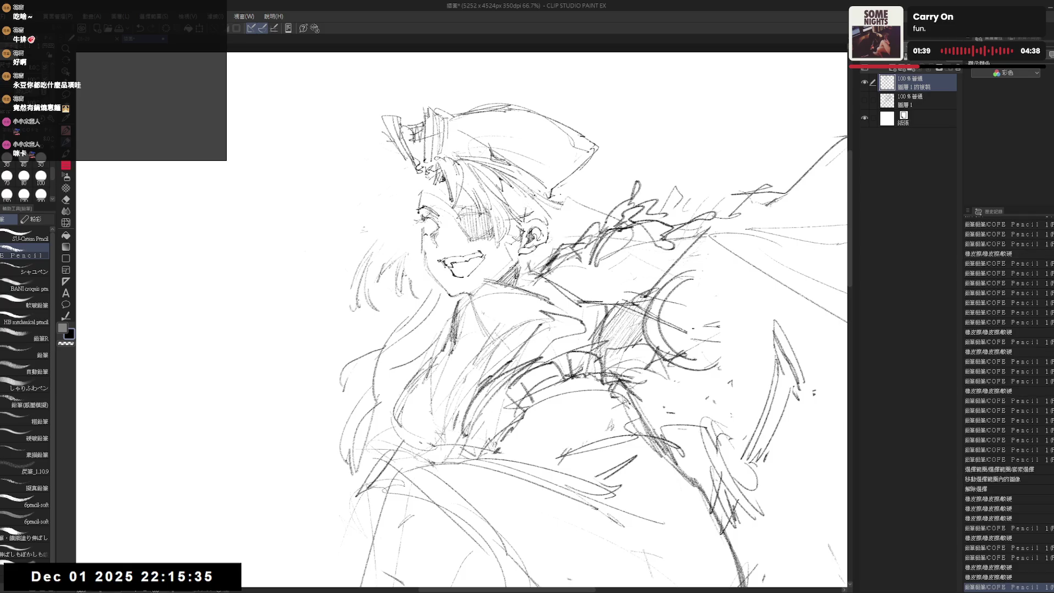
Step: Erase stray hair lines and the old hat tip and top with a larger eraser
{"action": "key", "text": "minus"}
{"action": "key", "text": "minus"}
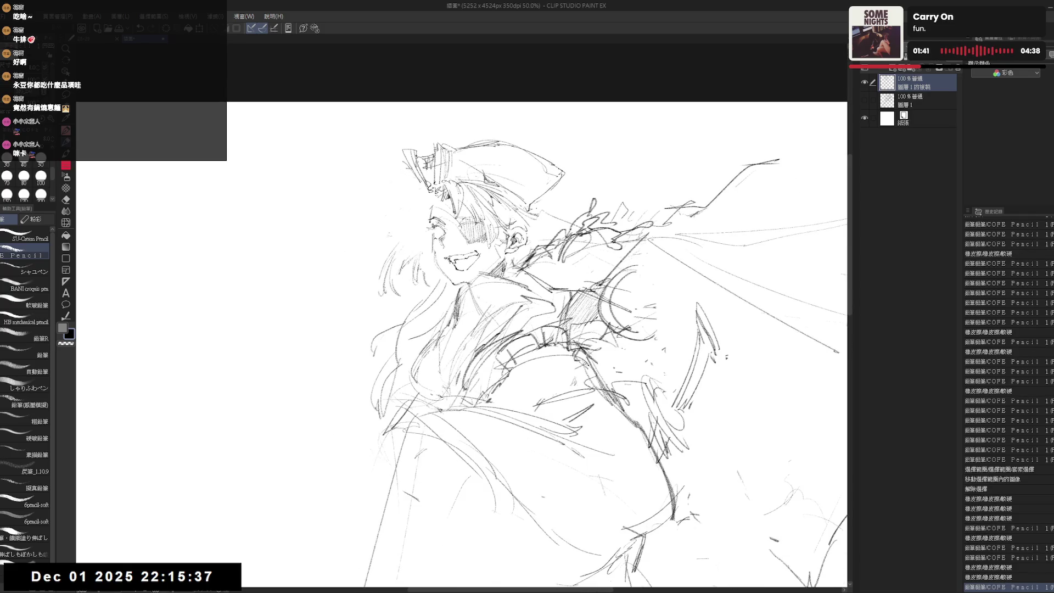
{"action": "key", "text": "e"}
{"action": "left_click_drag", "start_coordinate": [501, 201], "coordinate": [522, 219]}
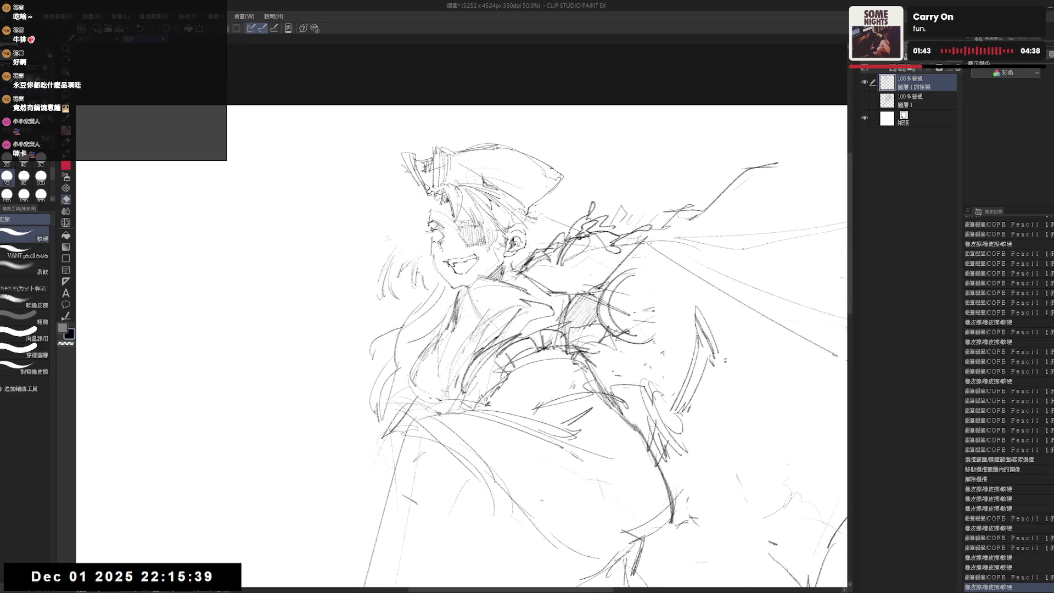
{"action": "key", "text": "asciicircum"}
{"action": "mouse_move", "coordinate": [556, 179]}
{"action": "left_mouse_down"}
{"action": "mouse_move", "coordinate": [566, 171]}
{"action": "mouse_move", "coordinate": [549, 157]}
{"action": "left_mouse_up"}
{"action": "key", "text": "bracketright"}
{"action": "left_click_drag", "start_coordinate": [461, 161], "coordinate": [511, 140]}
Step: Redraw the curved top of the hat, undoing misfired strokes
{"action": "key", "text": "p"}
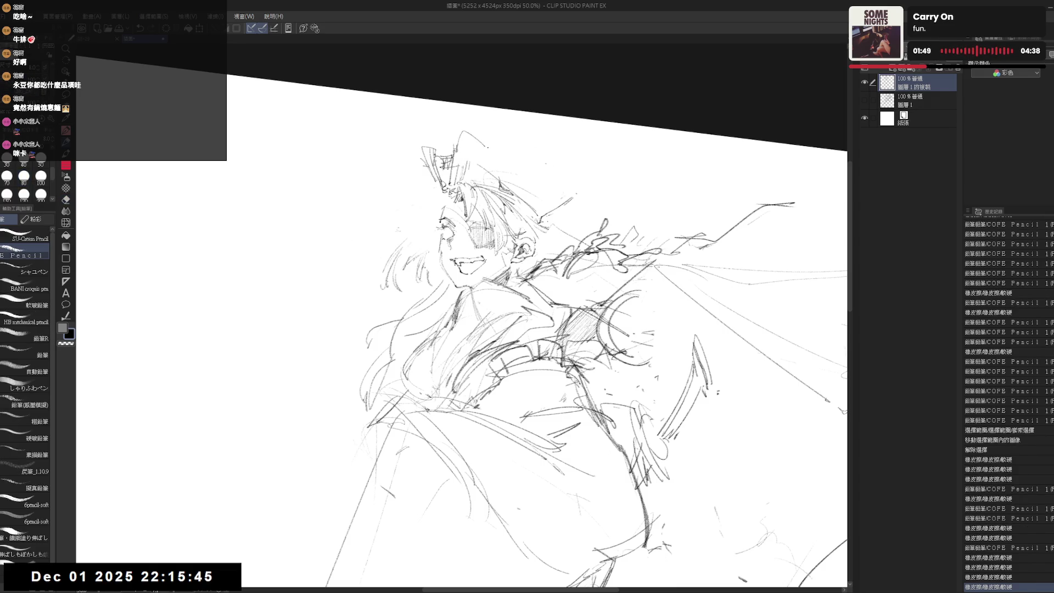
{"action": "left_click_drag", "start_coordinate": [514, 178], "coordinate": [566, 156]}
{"action": "key", "text": "ctrl+z"}
{"action": "mouse_move", "coordinate": [465, 160]}
{"action": "left_mouse_down"}
{"action": "mouse_move", "coordinate": [513, 135]}
{"action": "mouse_move", "coordinate": [454, 137]}
{"action": "mouse_move", "coordinate": [506, 122]}
{"action": "mouse_move", "coordinate": [527, 182]}
{"action": "mouse_move", "coordinate": [500, 177]}
{"action": "mouse_move", "coordinate": [541, 165]}
{"action": "mouse_move", "coordinate": [577, 189]}
{"action": "left_mouse_up"}
{"action": "key", "text": "ctrl+z"}
{"action": "key", "text": "e"}
{"action": "key", "text": "p"}
Step: Sketch short strokes along the hat brim, erase strays, and reset the view level
{"action": "mouse_move", "coordinate": [552, 178]}
{"action": "left_mouse_down"}
{"action": "mouse_move", "coordinate": [579, 192]}
{"action": "mouse_move", "coordinate": [583, 208]}
{"action": "left_mouse_up"}
{"action": "mouse_move", "coordinate": [560, 185]}
{"action": "left_mouse_down"}
{"action": "mouse_move", "coordinate": [585, 211]}
{"action": "mouse_move", "coordinate": [571, 229]}
{"action": "left_mouse_up"}
{"action": "key", "text": "e"}
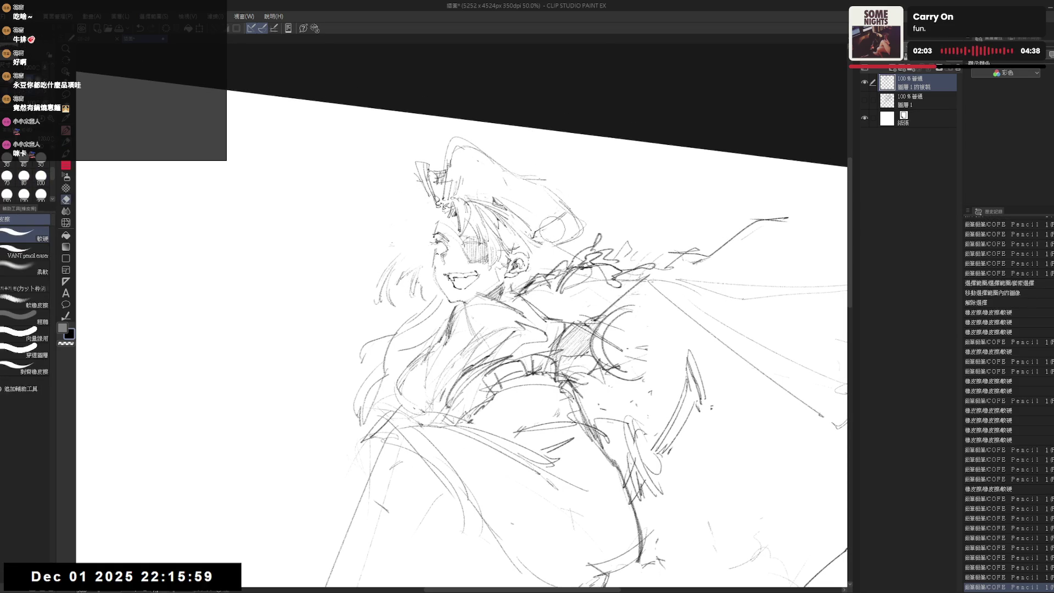
{"action": "mouse_move", "coordinate": [547, 233]}
{"action": "left_mouse_down"}
{"action": "mouse_move", "coordinate": [580, 205]}
{"action": "mouse_move", "coordinate": [565, 191]}
{"action": "mouse_move", "coordinate": [577, 209]}
{"action": "left_mouse_up"}
{"action": "key", "text": "p"}
{"action": "key", "text": "e"}
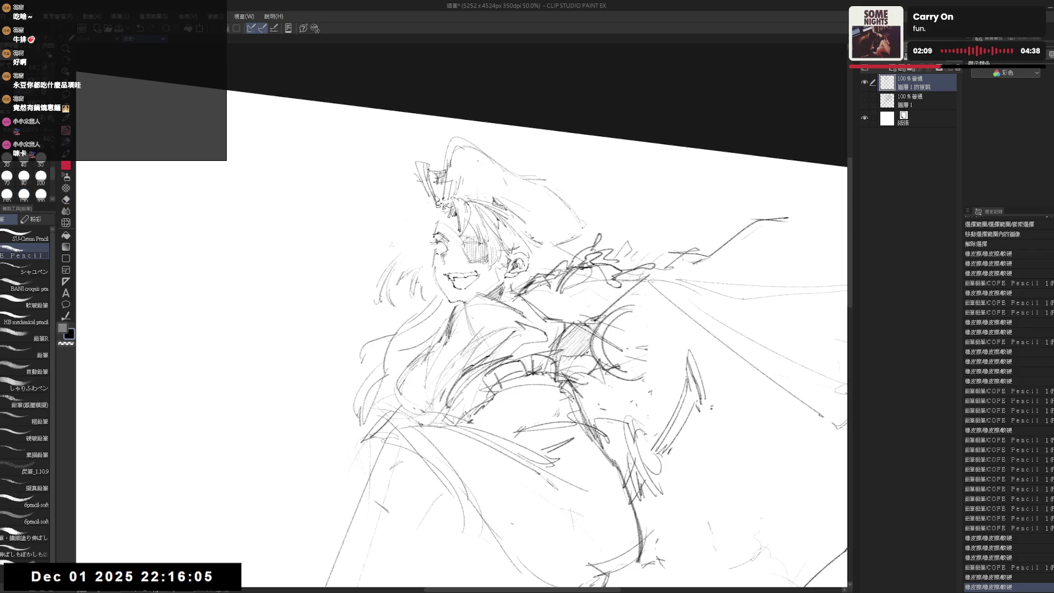
{"action": "key", "text": "e"}
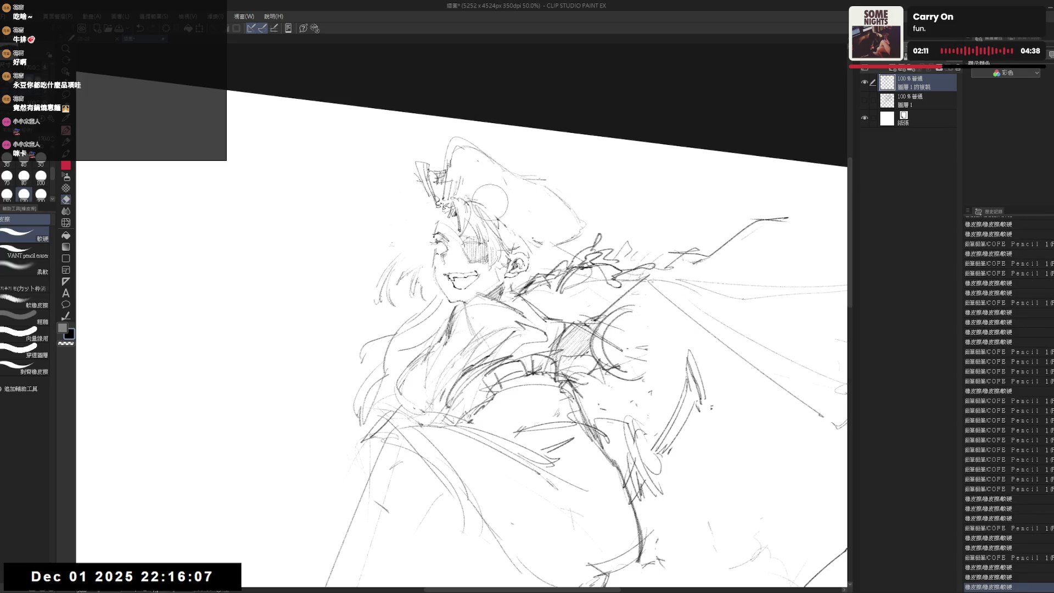
{"action": "key", "text": "p"}
{"action": "key", "text": "ctrl+0"}
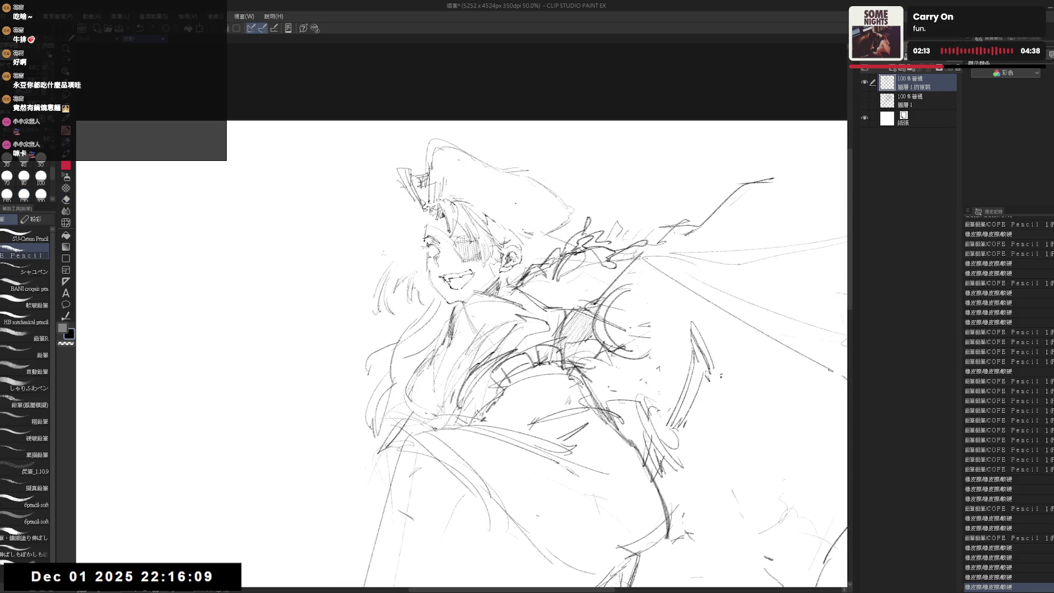
Step: Mirror-check the sketch and reframe the view around the face
{"action": "key", "text": "h"}
{"action": "scroll", "coordinate": [512, 202], "scroll_direction": "down", "scroll_amount": 1}
{"action": "key", "text": "h"}
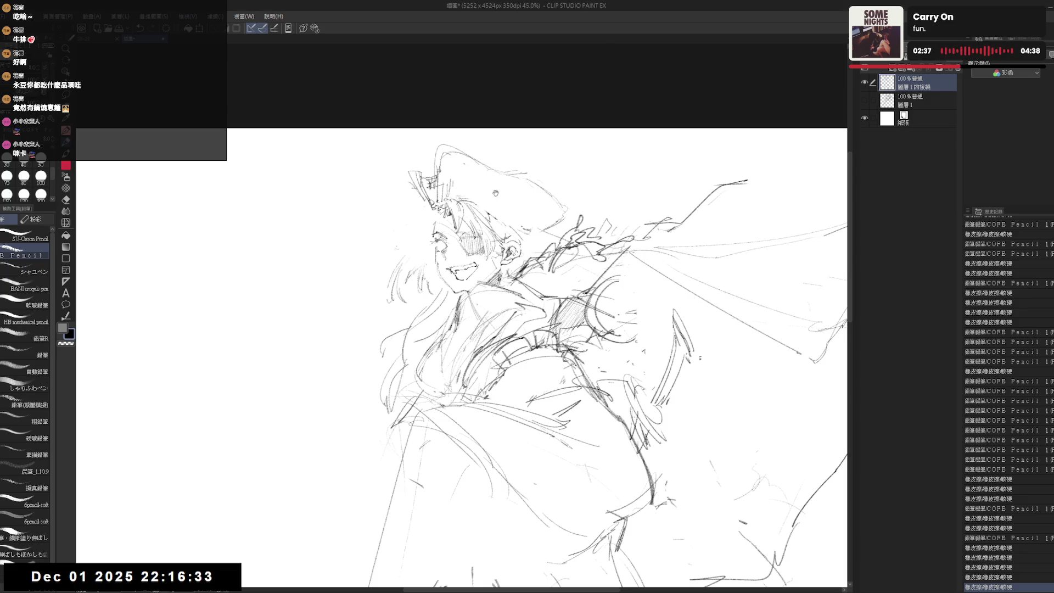
{"action": "left_click_drag", "start_coordinate": [477, 178], "coordinate": [497, 197]}
{"action": "key", "text": "e"}
{"action": "key", "text": "p"}
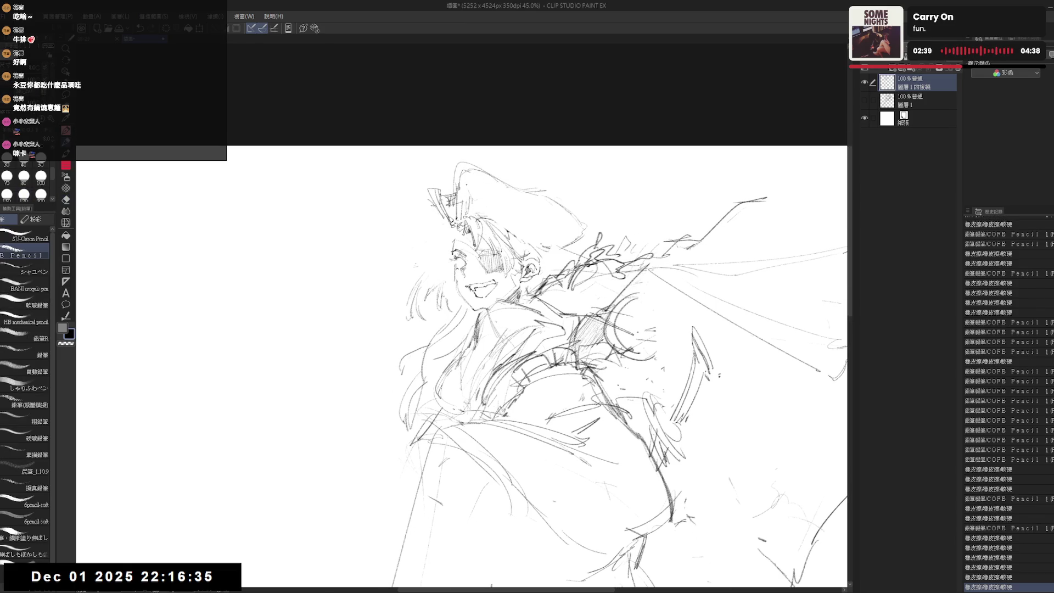
{"action": "left_click_drag", "start_coordinate": [495, 286], "coordinate": [511, 297]}
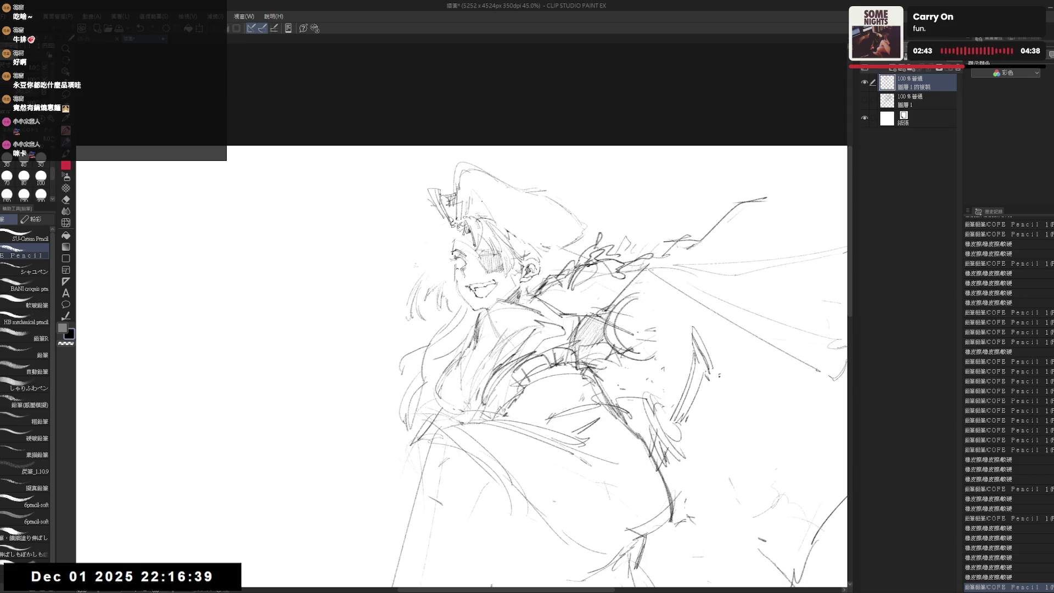
{"action": "left_click_drag", "start_coordinate": [461, 368], "coordinate": [451, 381]}
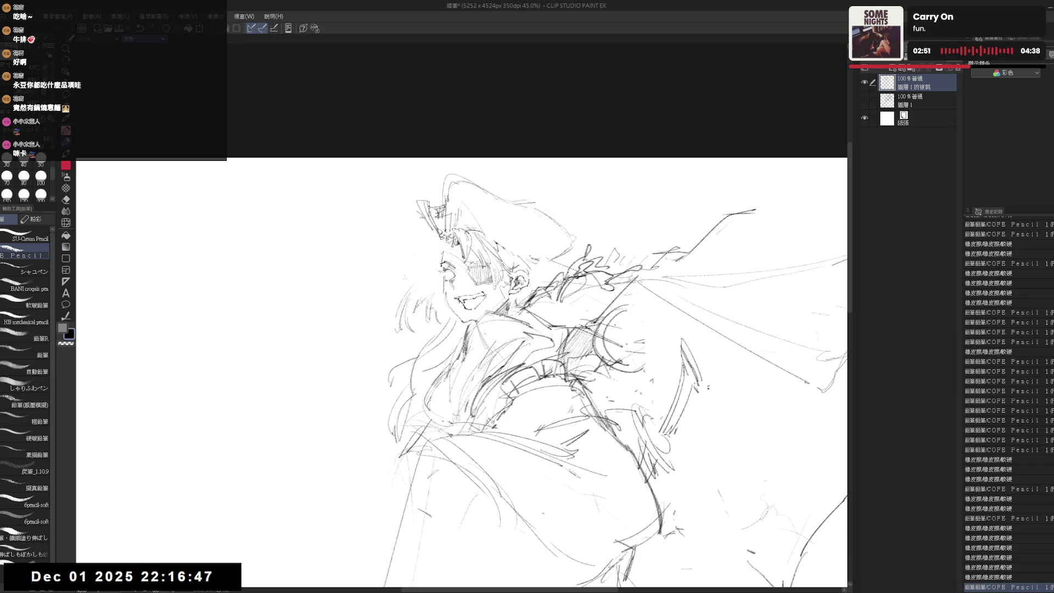
Step: Lighten the strokes at the top of the hair on a rotated canvas
{"action": "key", "text": "e"}
{"action": "mouse_move", "coordinate": [527, 306]}
{"action": "left_mouse_down"}
{"action": "mouse_move", "coordinate": [528, 250]}
{"action": "mouse_move", "coordinate": [530, 274]}
{"action": "mouse_move", "coordinate": [502, 254]}
{"action": "mouse_move", "coordinate": [549, 329]}
{"action": "mouse_move", "coordinate": [528, 258]}
{"action": "mouse_move", "coordinate": [536, 280]}
{"action": "mouse_move", "coordinate": [518, 293]}
{"action": "left_mouse_up"}
{"action": "key", "text": "p"}
{"action": "key", "text": "e"}
{"action": "key", "text": "p"}
{"action": "key", "text": "p"}
{"action": "key", "text": "e"}
{"action": "key", "text": "p"}
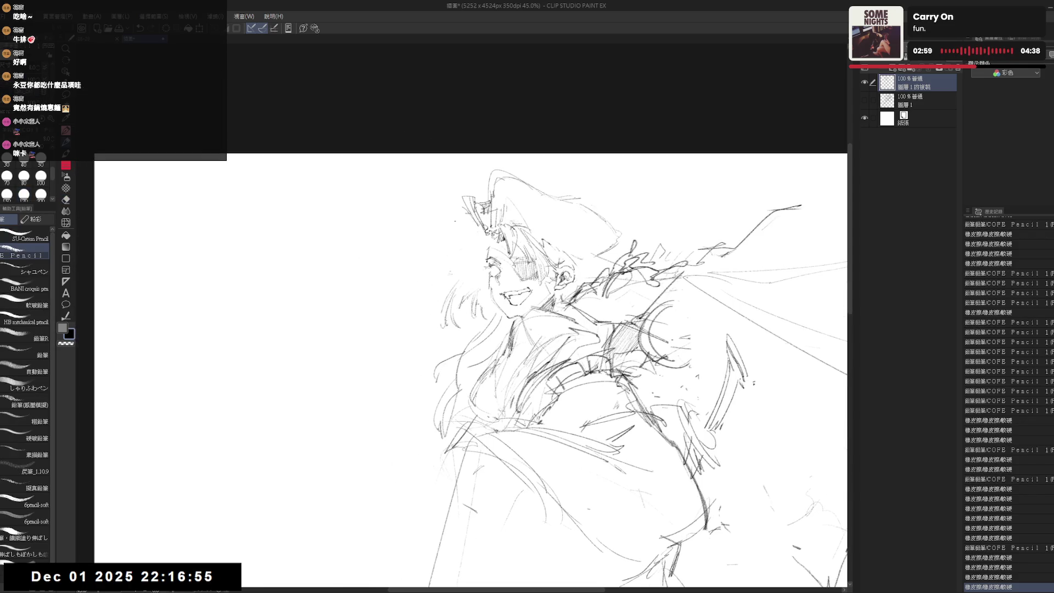
{"action": "key", "text": "e"}
{"action": "left_click_drag", "start_coordinate": [459, 193], "coordinate": [473, 219]}
{"action": "key", "text": "p"}
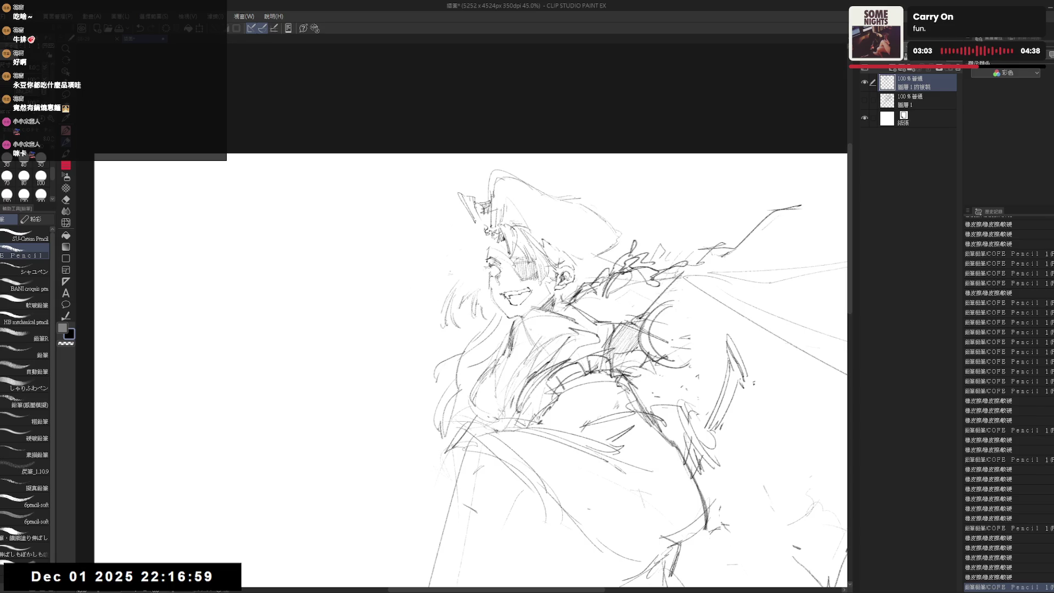
{"action": "scroll", "coordinate": [472, 365], "scroll_direction": "down", "scroll_amount": 1}
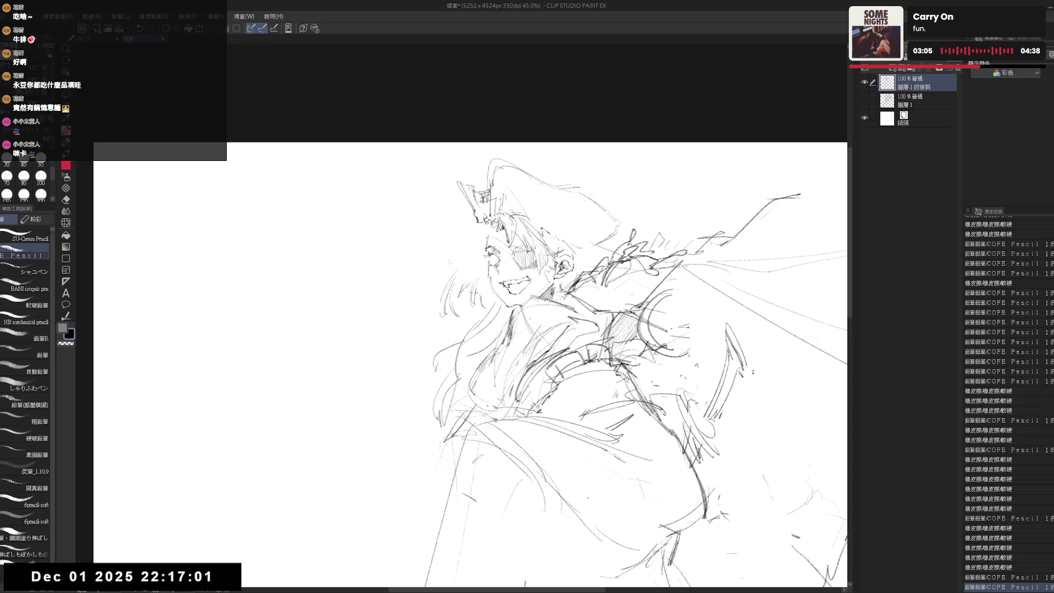
Step: Erase sketch lines left of the face and draw short hair strokes beside it
{"action": "key", "text": "e"}
{"action": "mouse_move", "coordinate": [459, 264]}
{"action": "left_mouse_down"}
{"action": "mouse_move", "coordinate": [443, 301]}
{"action": "mouse_move", "coordinate": [463, 275]}
{"action": "left_mouse_up"}
{"action": "key", "text": "p"}
{"action": "left_click_drag", "start_coordinate": [484, 230], "coordinate": [471, 246]}
{"action": "key", "text": "ctrl+z"}
{"action": "key", "text": "ctrl+z"}
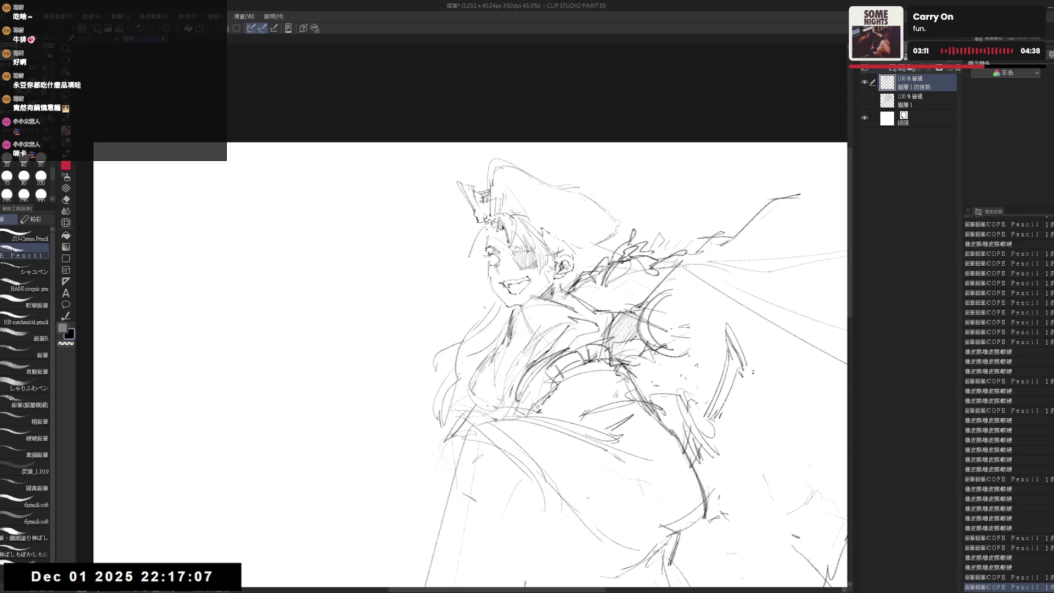
{"action": "mouse_move", "coordinate": [485, 230]}
{"action": "left_mouse_down"}
{"action": "mouse_move", "coordinate": [458, 257]}
{"action": "mouse_move", "coordinate": [461, 275]}
{"action": "left_mouse_up"}
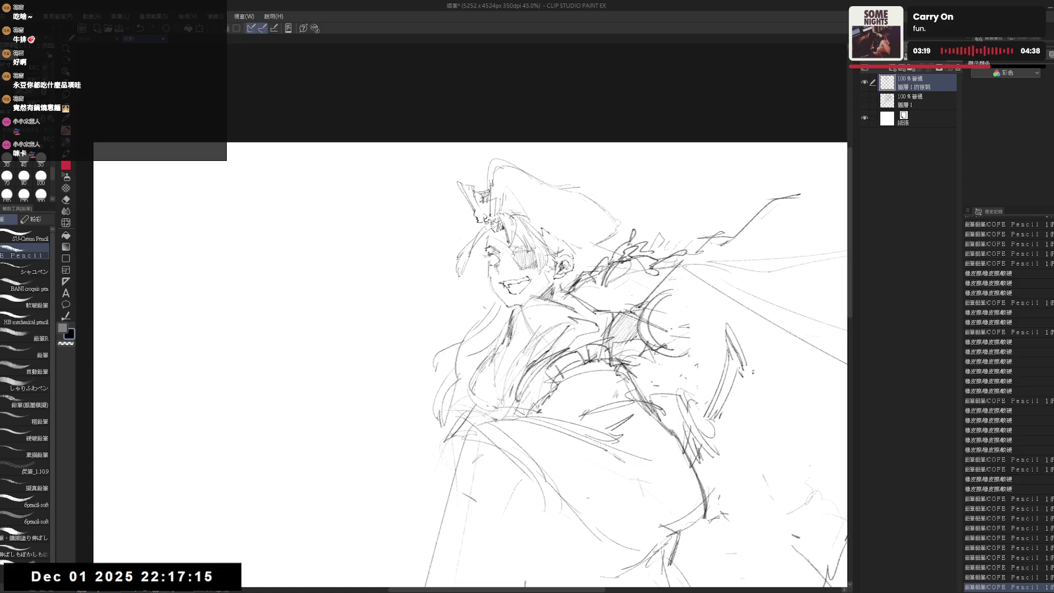
{"action": "mouse_move", "coordinate": [477, 412]}
{"action": "left_mouse_down"}
{"action": "mouse_move", "coordinate": [453, 343]}
{"action": "mouse_move", "coordinate": [471, 366]}
{"action": "mouse_move", "coordinate": [480, 264]}
{"action": "left_mouse_up"}
Step: Zoom in and add short strokes near the face, comparing them with undo and redo
{"action": "scroll", "coordinate": [481, 264], "scroll_direction": "up", "scroll_amount": 2}
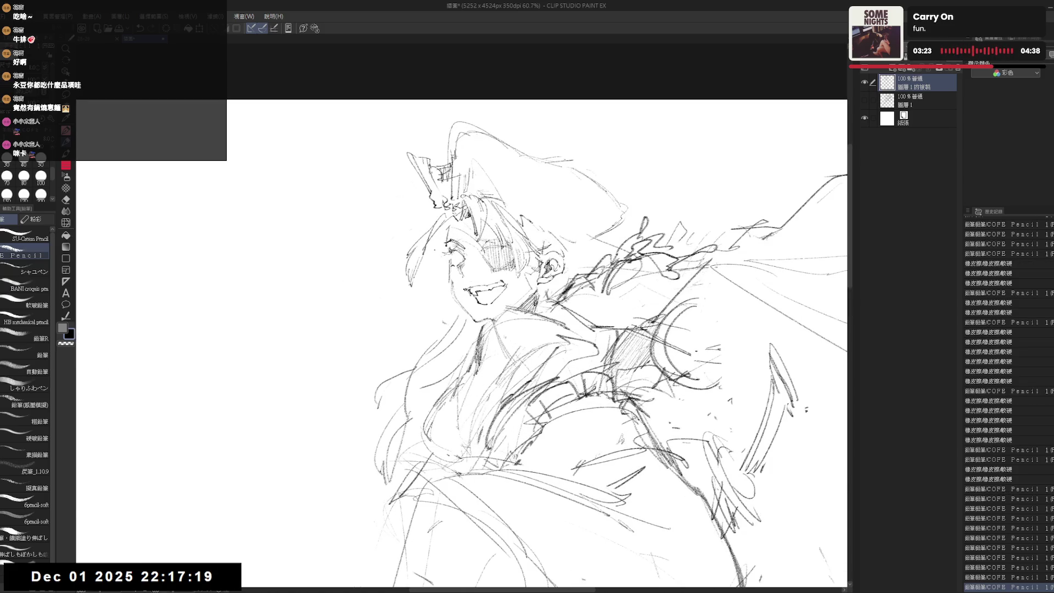
{"action": "left_click_drag", "start_coordinate": [430, 241], "coordinate": [449, 231]}
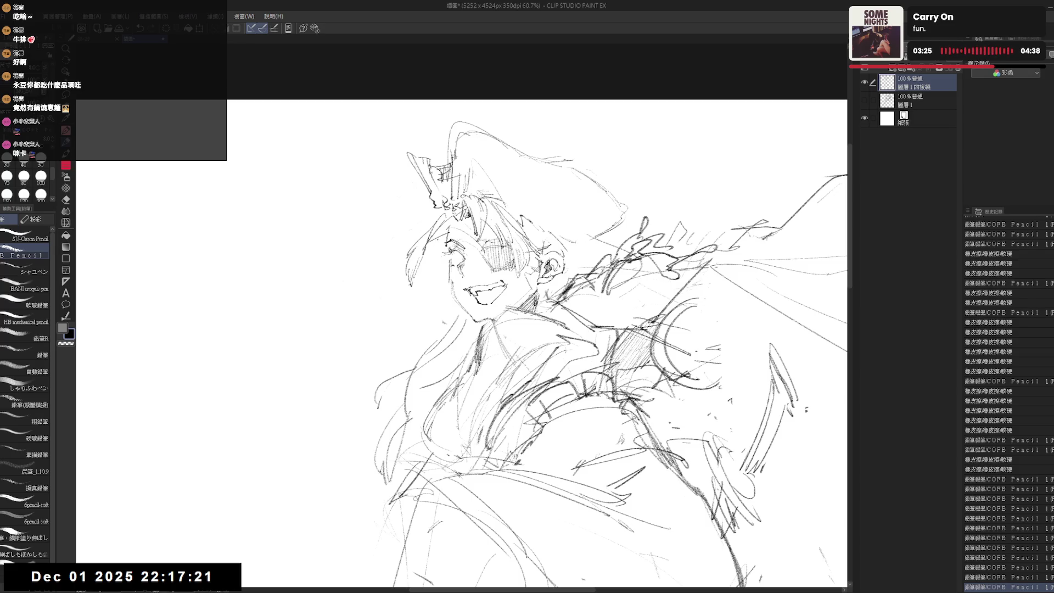
{"action": "key", "text": "ctrl+z"}
{"action": "key", "text": "ctrl+z"}
{"action": "key", "text": "ctrl+y"}
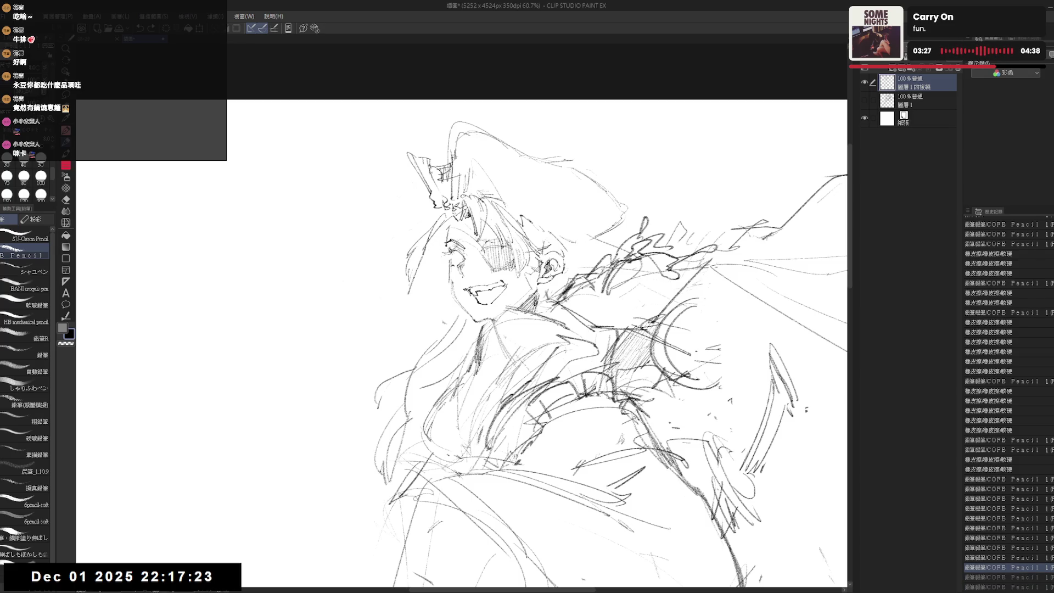
{"action": "key", "text": "ctrl+y"}
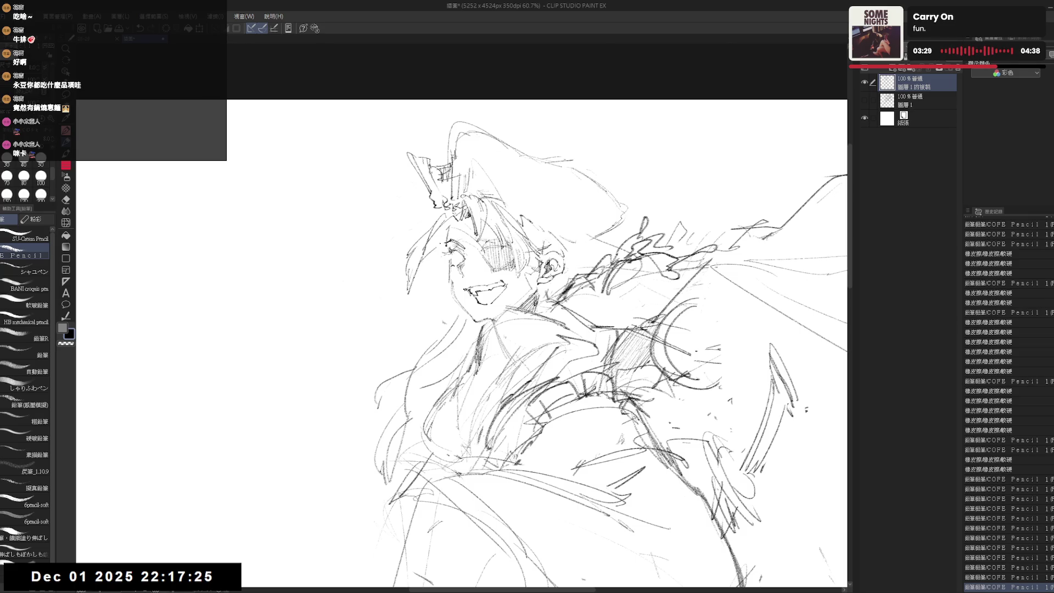
{"action": "key", "text": "ctrl+z"}
{"action": "left_click_drag", "start_coordinate": [446, 230], "coordinate": [440, 259]}
{"action": "key", "text": "ctrl+z"}
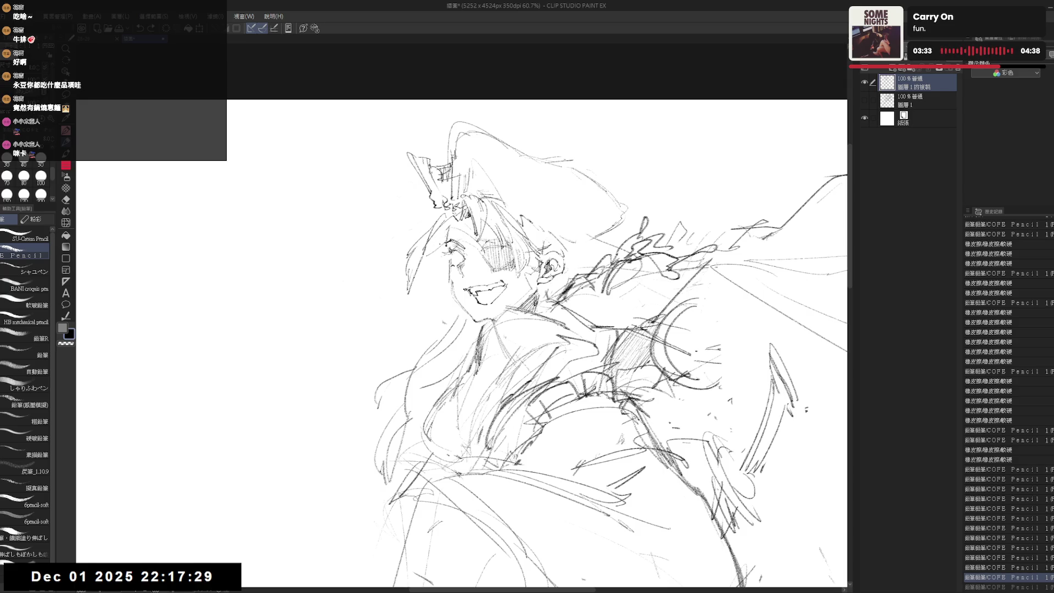
{"action": "key", "text": "ctrl+y"}
Step: Draw a short stroke near the chin and erase small stray marks
{"action": "left_click_drag", "start_coordinate": [433, 256], "coordinate": [423, 290]}
{"action": "key", "text": "ctrl+z"}
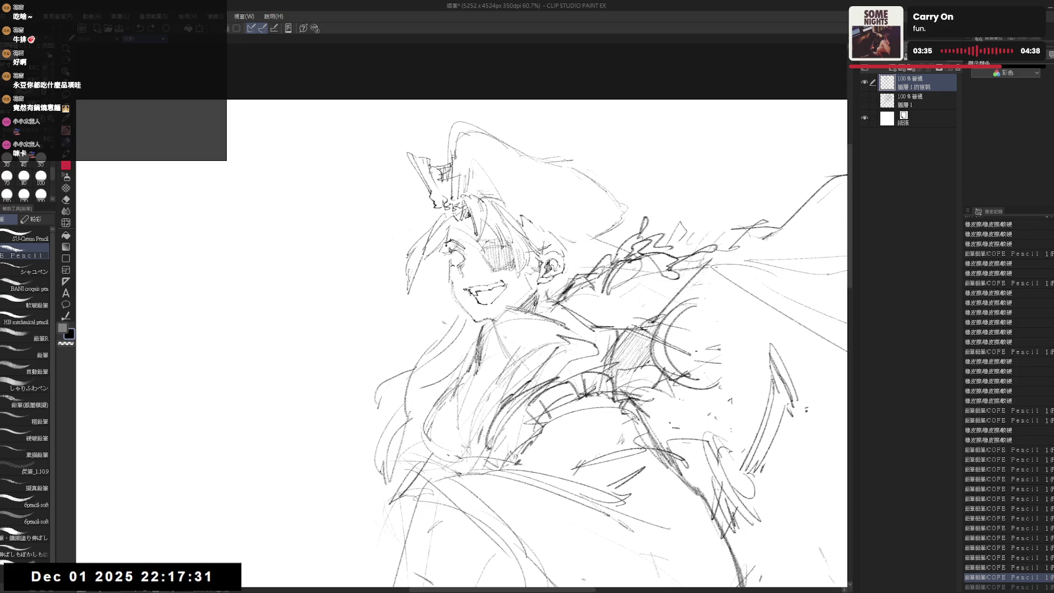
{"action": "key", "text": "ctrl+y"}
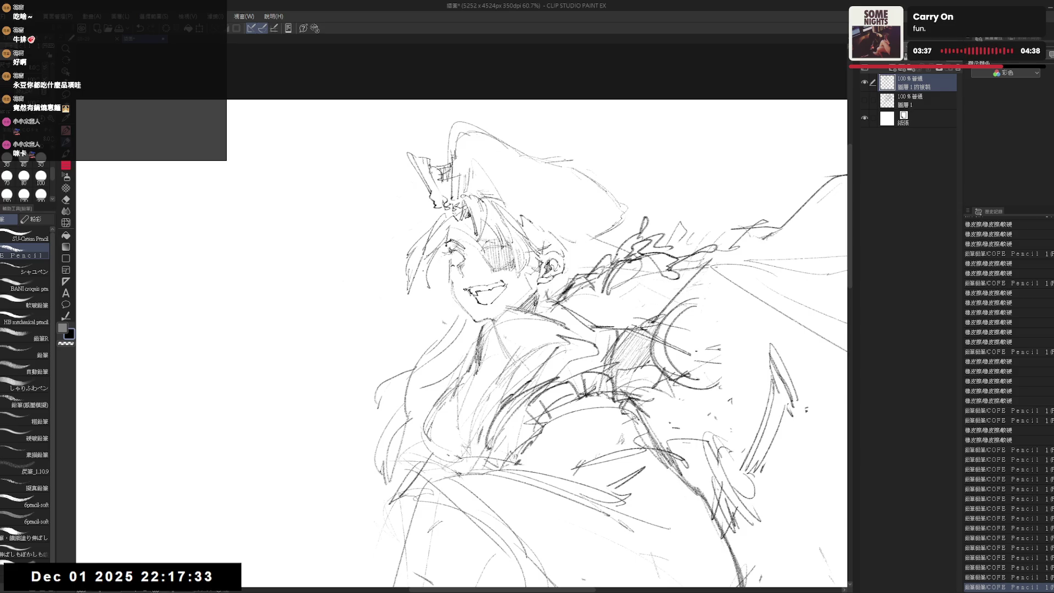
{"action": "mouse_move", "coordinate": [425, 272]}
{"action": "left_mouse_down"}
{"action": "mouse_move", "coordinate": [431, 285]}
{"action": "mouse_move", "coordinate": [447, 274]}
{"action": "left_mouse_up"}
{"action": "key", "text": "ctrl+z"}
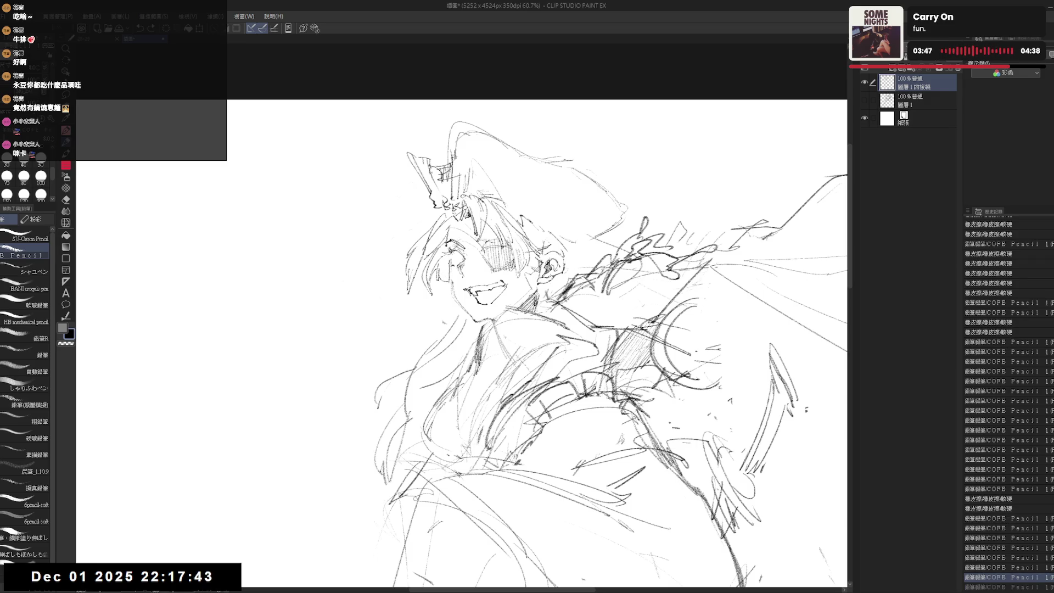
Step: On a mirrored view, erase a line at the chin and neck and redraw a small chin stroke
{"action": "key", "text": "h"}
{"action": "key", "text": "h"}
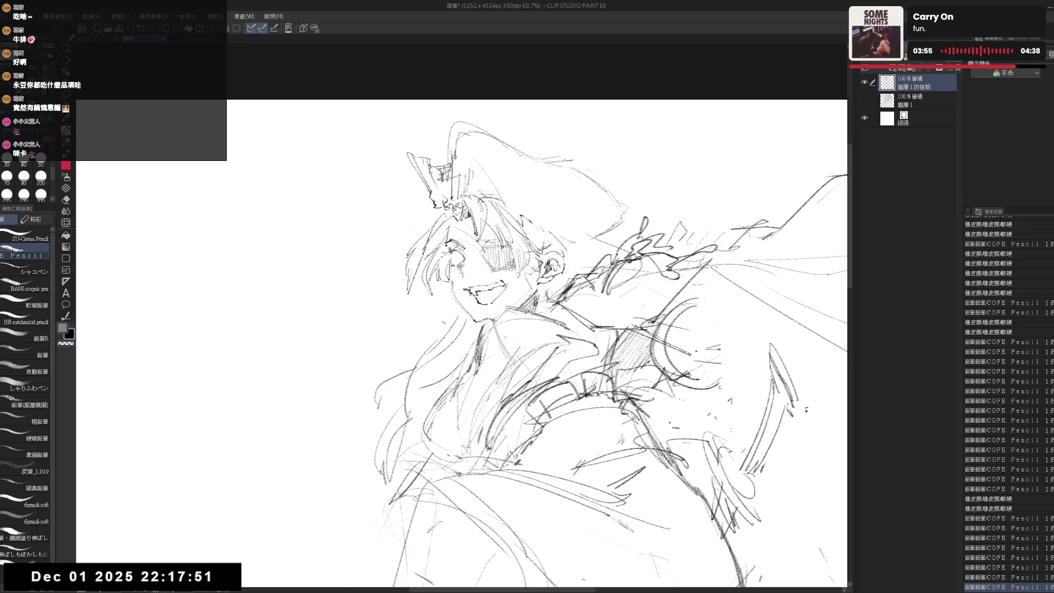
{"action": "mouse_move", "coordinate": [456, 313]}
{"action": "left_mouse_down"}
{"action": "mouse_move", "coordinate": [478, 340]}
{"action": "mouse_move", "coordinate": [466, 357]}
{"action": "left_mouse_up"}
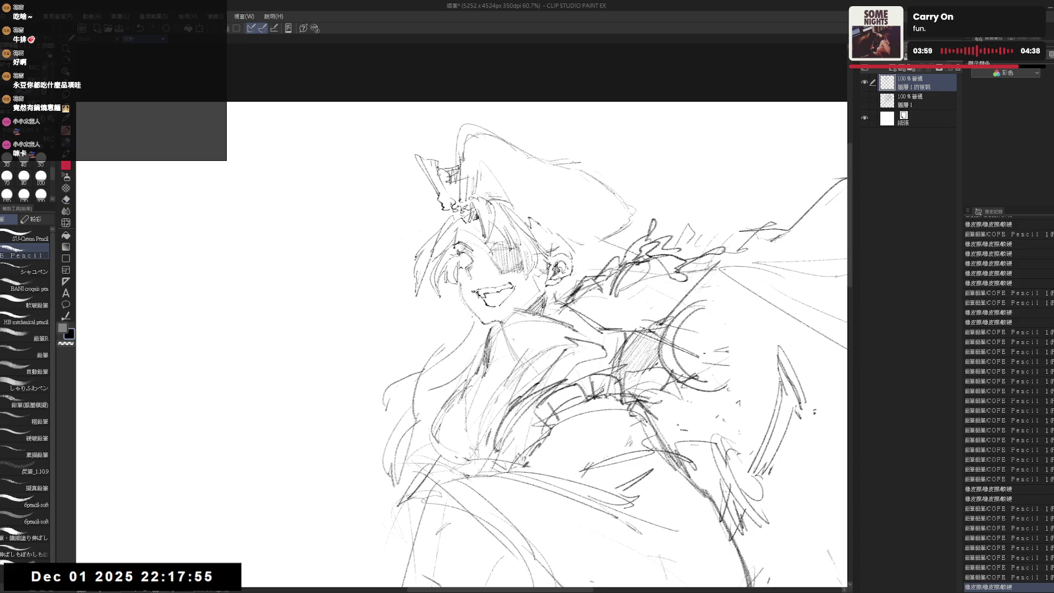
{"action": "mouse_move", "coordinate": [456, 318]}
{"action": "left_mouse_down"}
{"action": "mouse_move", "coordinate": [474, 340]}
{"action": "mouse_move", "coordinate": [423, 354]}
{"action": "left_mouse_up"}
{"action": "key", "text": "ctrl+z"}
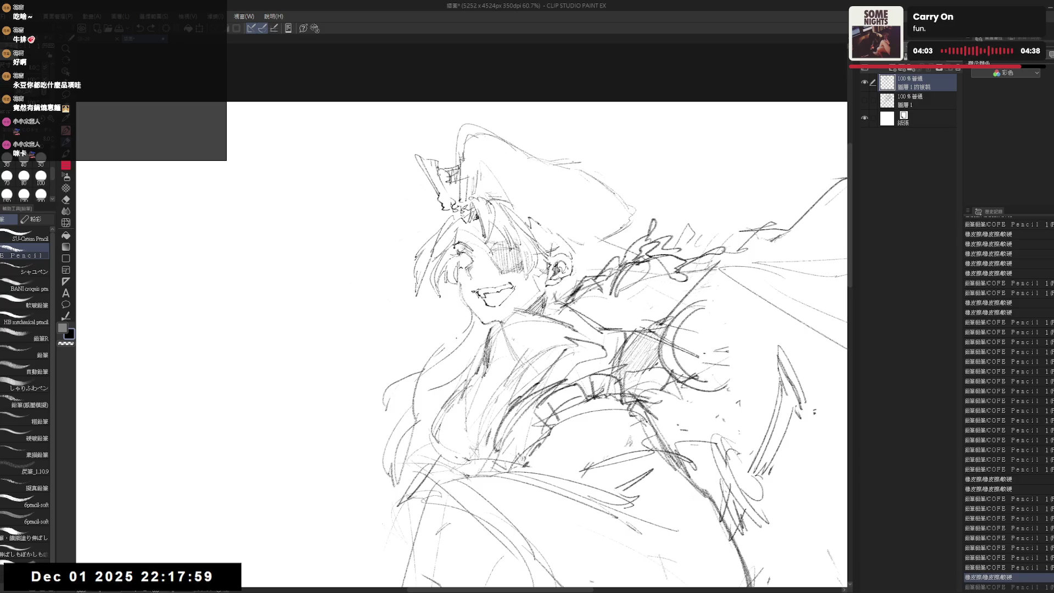
{"action": "key", "text": "ctrl+y"}
Step: Erase a small spot and add strokes to the left side of the hair
{"action": "key", "text": "e"}
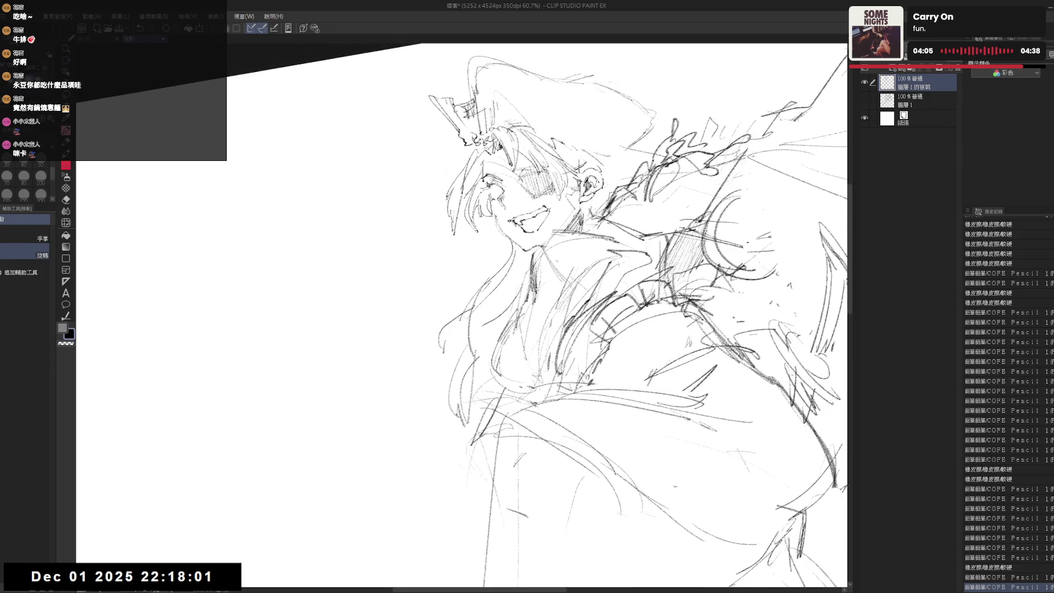
{"action": "left_click", "coordinate": [477, 307]}
{"action": "key", "text": "p"}
{"action": "left_click_drag", "start_coordinate": [480, 299], "coordinate": [431, 371]}
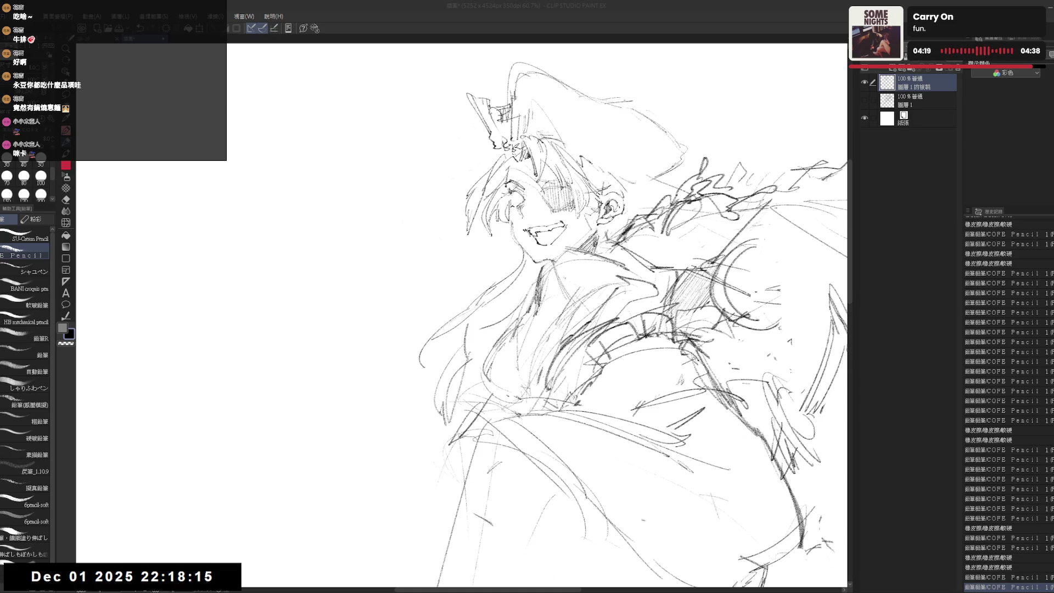
Step: Compare the mouth stroke with undo and redo, keep it, and zoom out to 33.3%
{"action": "scroll", "coordinate": [636, 320], "scroll_direction": "down", "scroll_amount": 1}
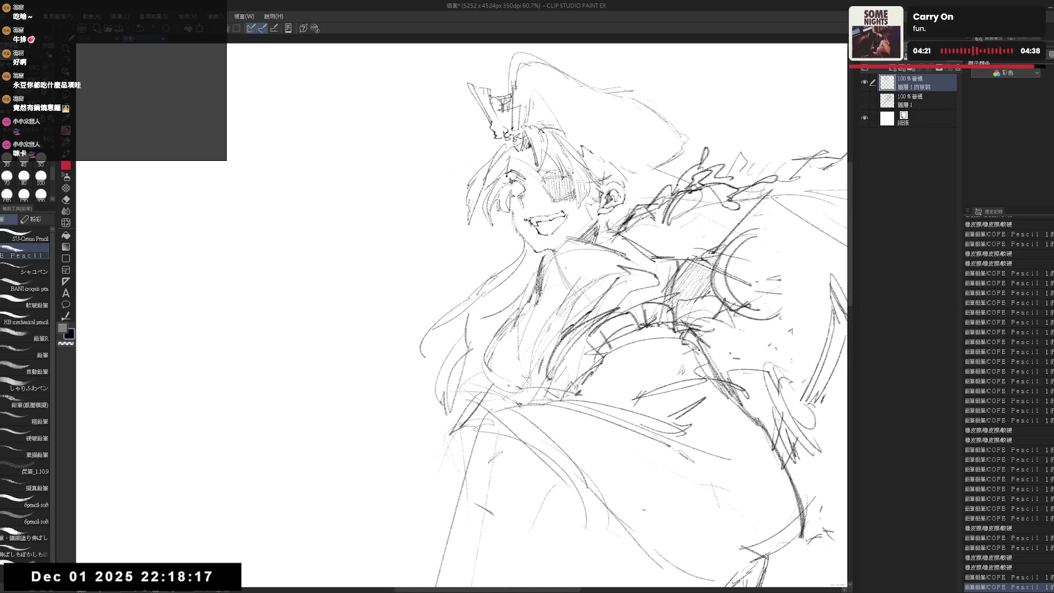
{"action": "key", "text": "ctrl+z"}
{"action": "key", "text": "ctrl+z"}
{"action": "key", "text": "ctrl+y"}
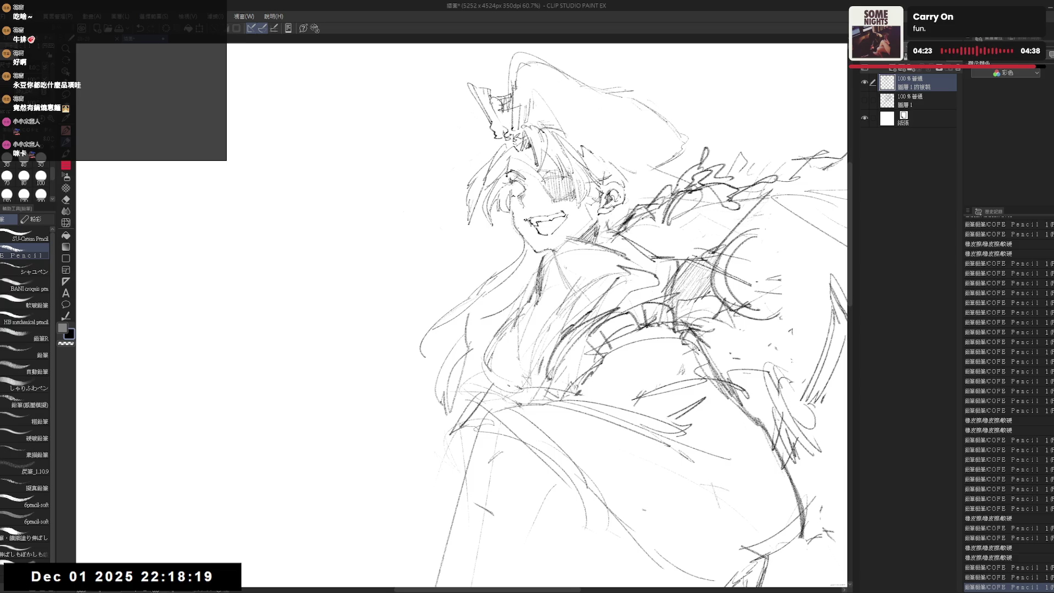
{"action": "key", "text": "ctrl+y"}
{"action": "key", "text": "ctrl+y"}
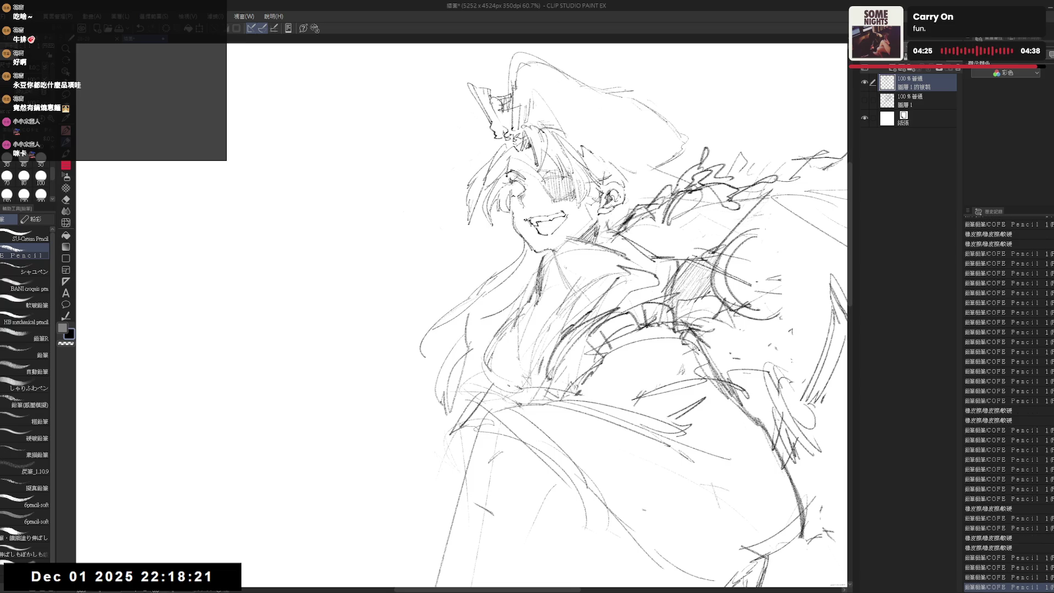
{"action": "key", "text": "ctrl+y"}
{"action": "key", "text": "ctrl+minus"}
{"action": "key", "text": "ctrl+minus"}
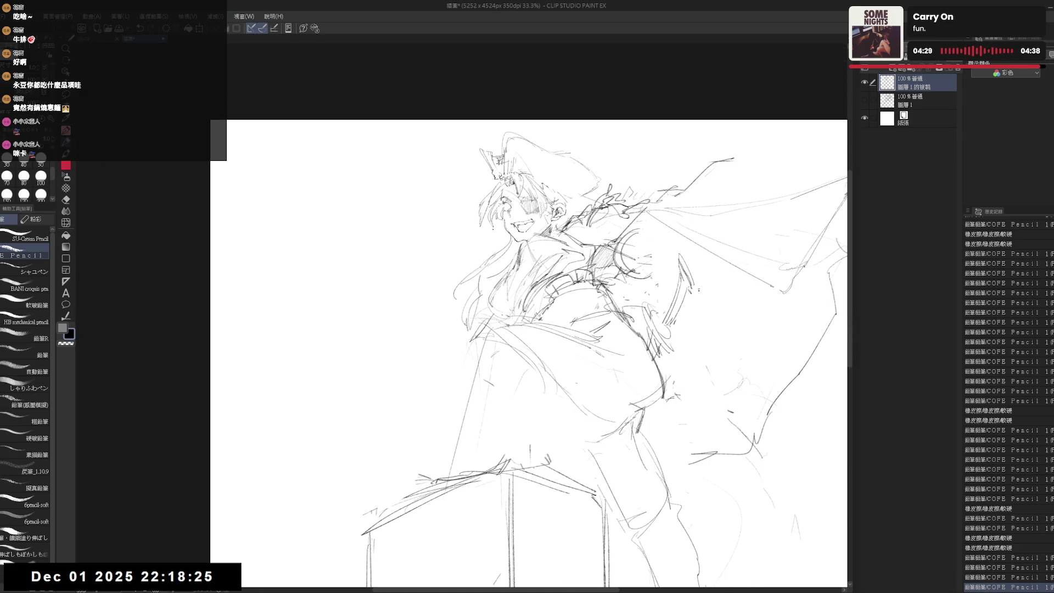
Step: Mirror the view to check, then erase stray marks on the figure and a short line near the face
{"action": "key", "text": "h"}
{"action": "key", "text": "h"}
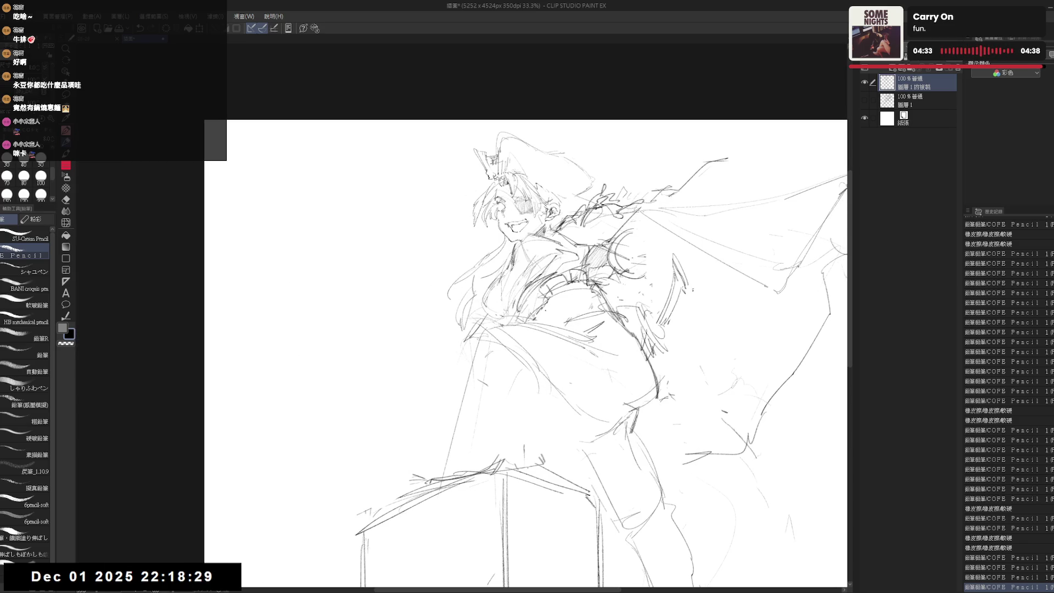
{"action": "key", "text": "e"}
{"action": "left_click_drag", "start_coordinate": [523, 333], "coordinate": [546, 339]}
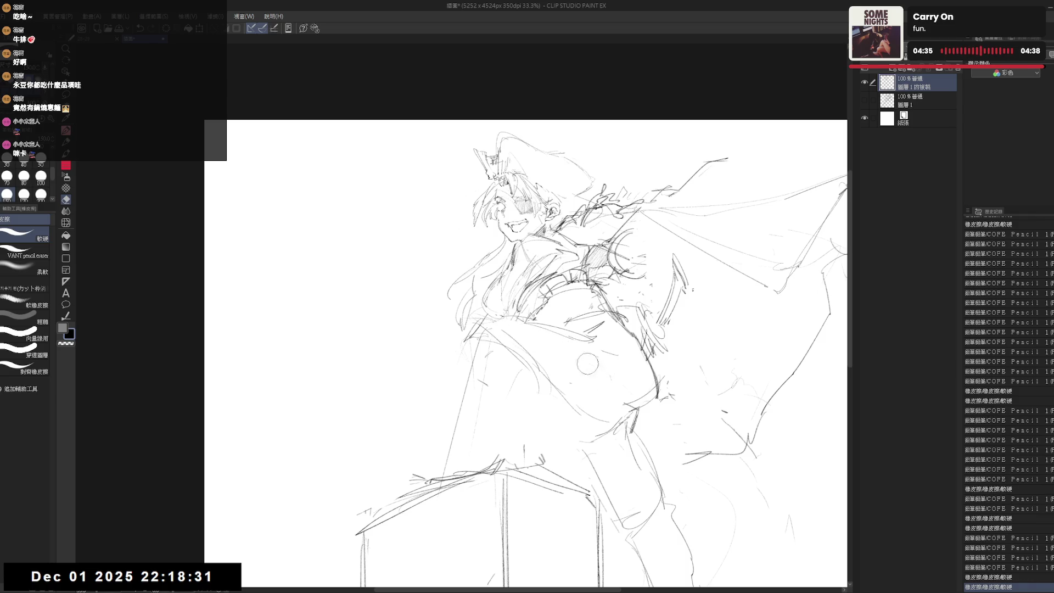
{"action": "left_click", "coordinate": [602, 355]}
{"action": "key", "text": "p"}
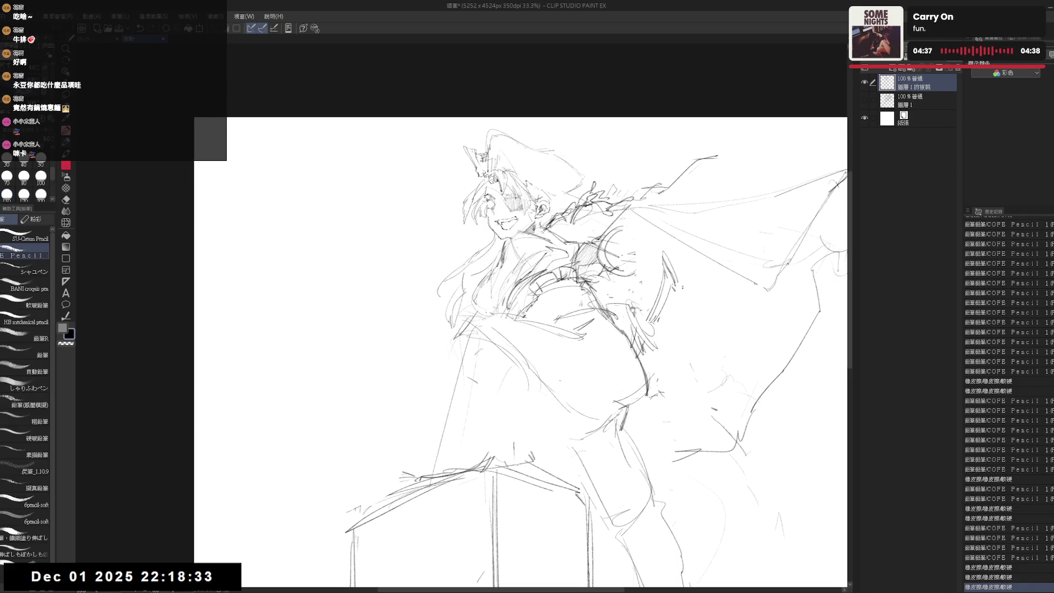
{"action": "key", "text": "e"}
{"action": "mouse_move", "coordinate": [573, 237]}
{"action": "left_mouse_down"}
{"action": "mouse_move", "coordinate": [533, 242]}
{"action": "mouse_move", "coordinate": [549, 233]}
{"action": "mouse_move", "coordinate": [550, 244]}
{"action": "mouse_move", "coordinate": [615, 183]}
{"action": "mouse_move", "coordinate": [571, 232]}
{"action": "mouse_move", "coordinate": [593, 208]}
{"action": "left_mouse_up"}
{"action": "key", "text": "p"}
Step: Lasso and shift part of the collar, erase stray shoulder lines, and redraw them in pencil
{"action": "key", "text": "m"}
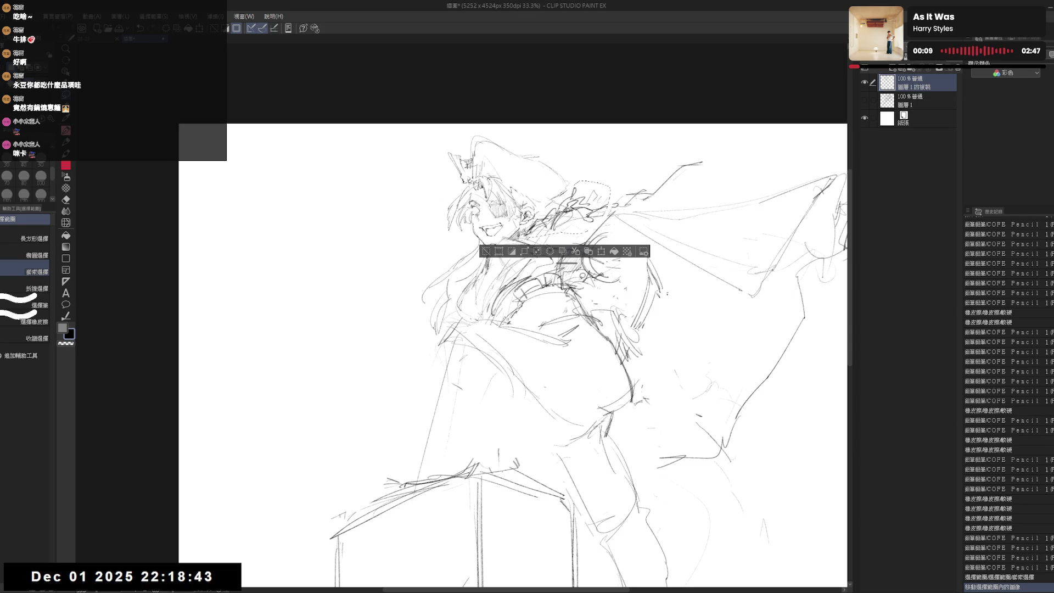
{"action": "key", "text": "ctrl+d"}
{"action": "key", "text": "e"}
{"action": "mouse_move", "coordinate": [621, 198]}
{"action": "left_mouse_down"}
{"action": "mouse_move", "coordinate": [579, 231]}
{"action": "mouse_move", "coordinate": [604, 203]}
{"action": "mouse_move", "coordinate": [574, 176]}
{"action": "left_mouse_up"}
{"action": "key", "text": "m"}
{"action": "left_click_drag", "start_coordinate": [472, 313], "coordinate": [489, 298]}
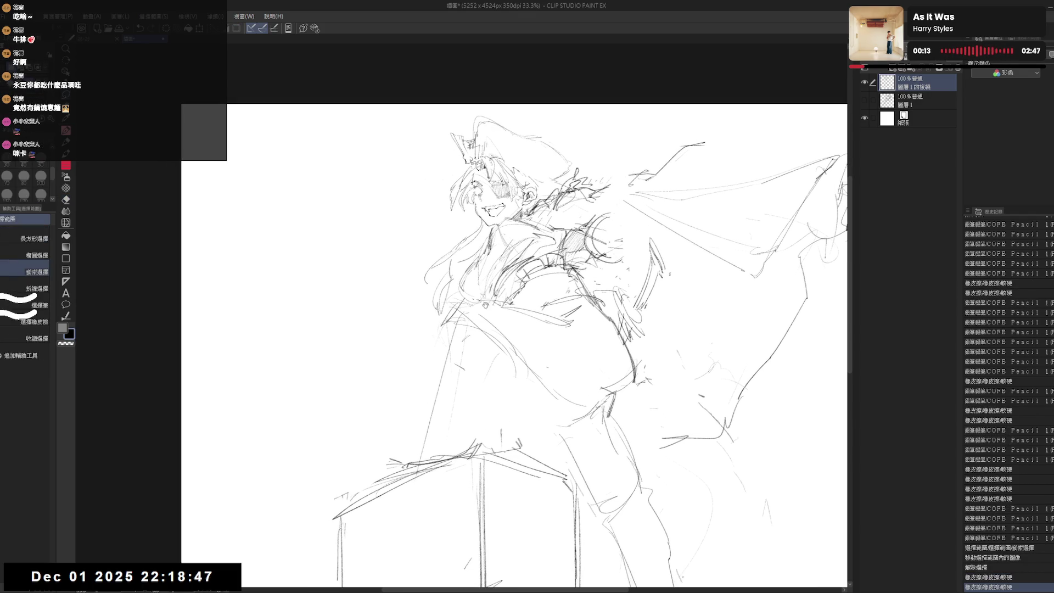
{"action": "key", "text": "e"}
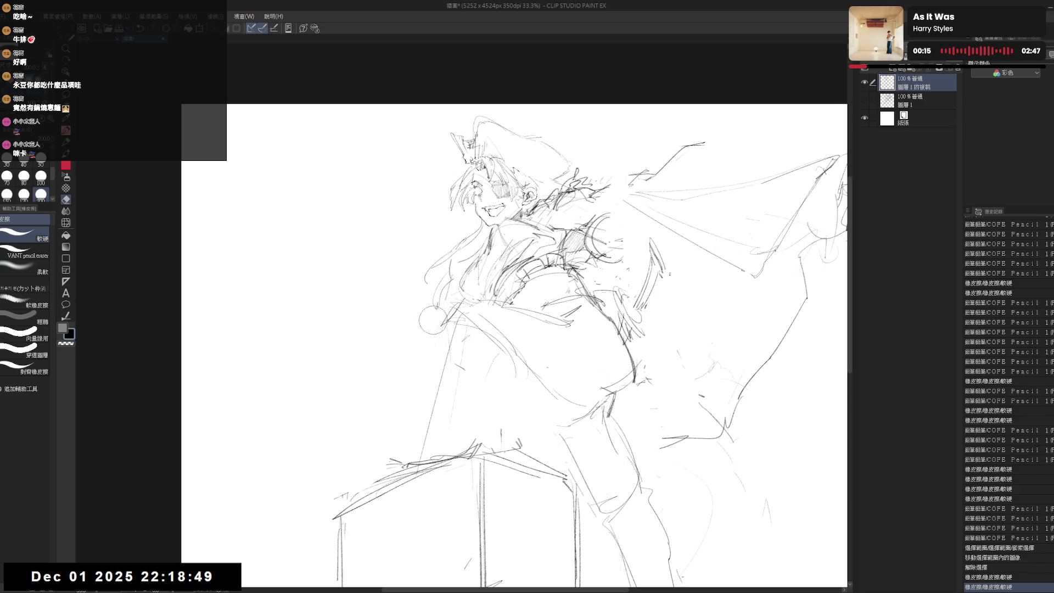
{"action": "key", "text": "p"}
{"action": "left_click_drag", "start_coordinate": [425, 297], "coordinate": [438, 314]}
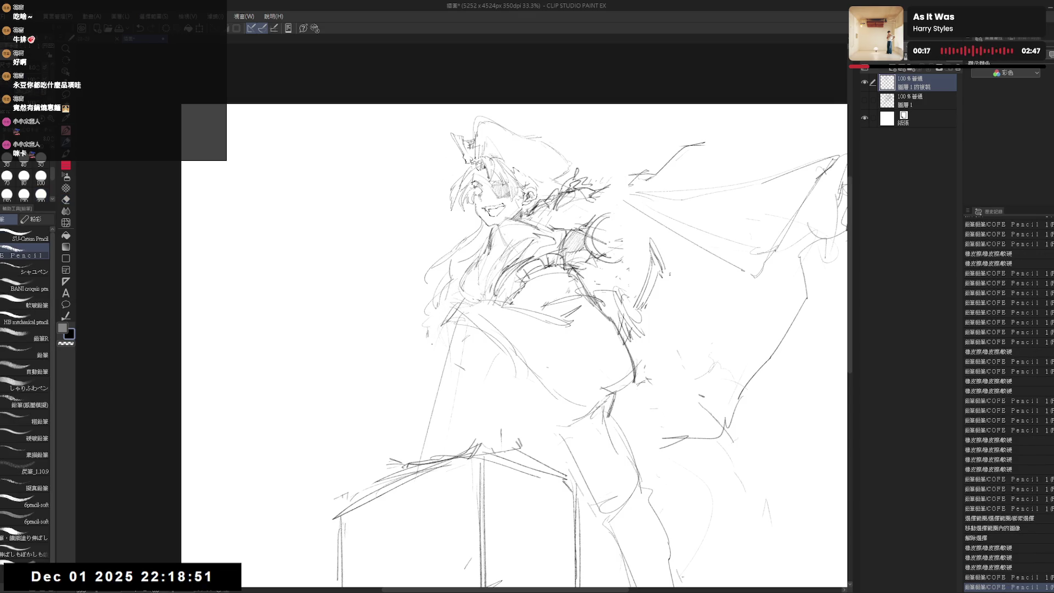
Step: Mirror the view to check the pose and erase a small area near the hip
{"action": "key", "text": "h"}
{"action": "key", "text": "h"}
{"action": "scroll", "coordinate": [516, 326], "scroll_direction": "down", "scroll_amount": 1}
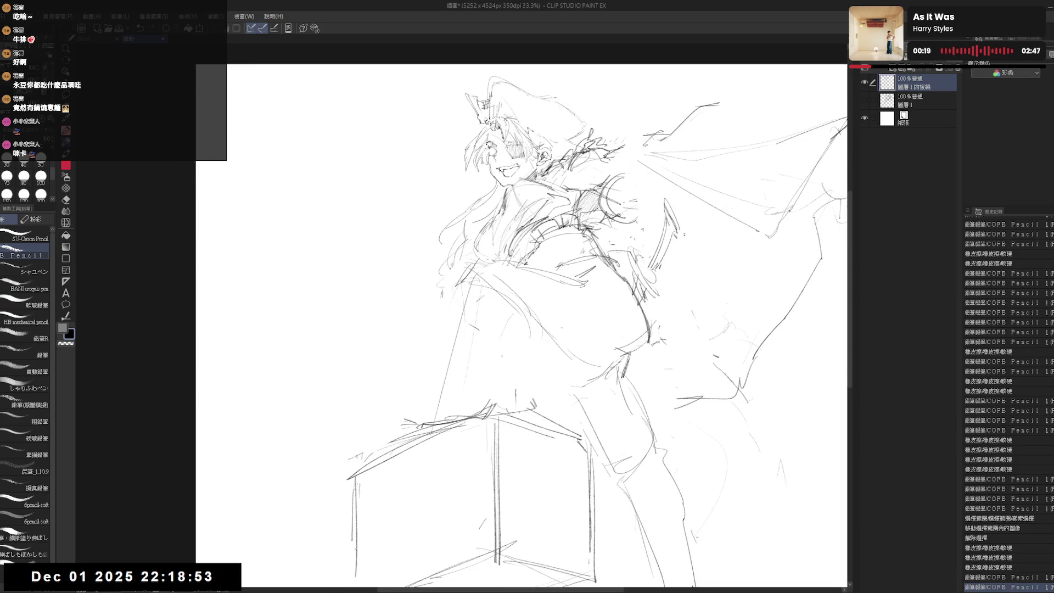
{"action": "key", "text": "e"}
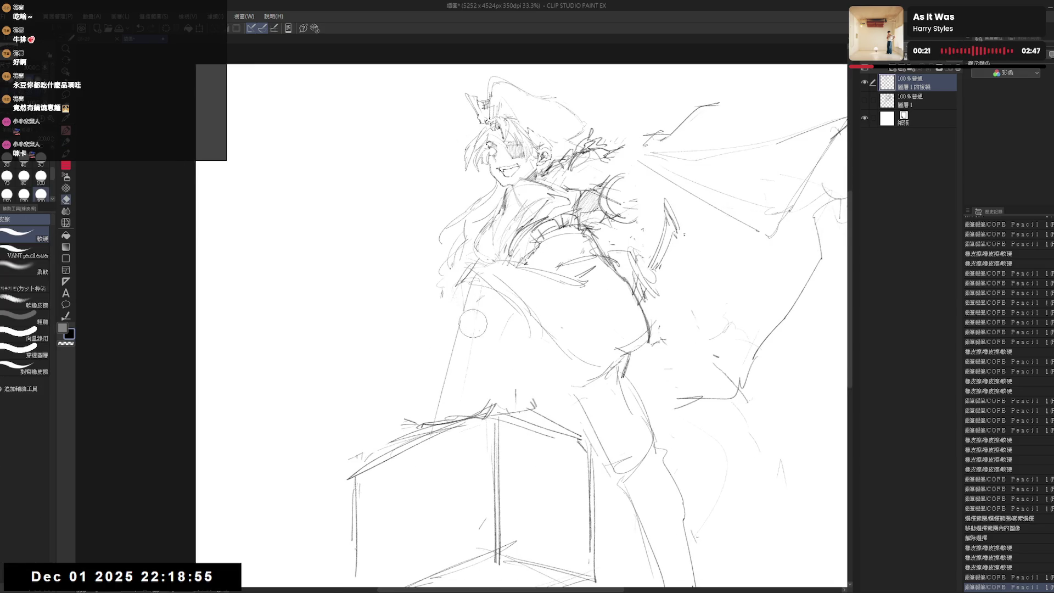
{"action": "left_click_drag", "start_coordinate": [477, 322], "coordinate": [467, 329]}
{"action": "key", "text": "p"}
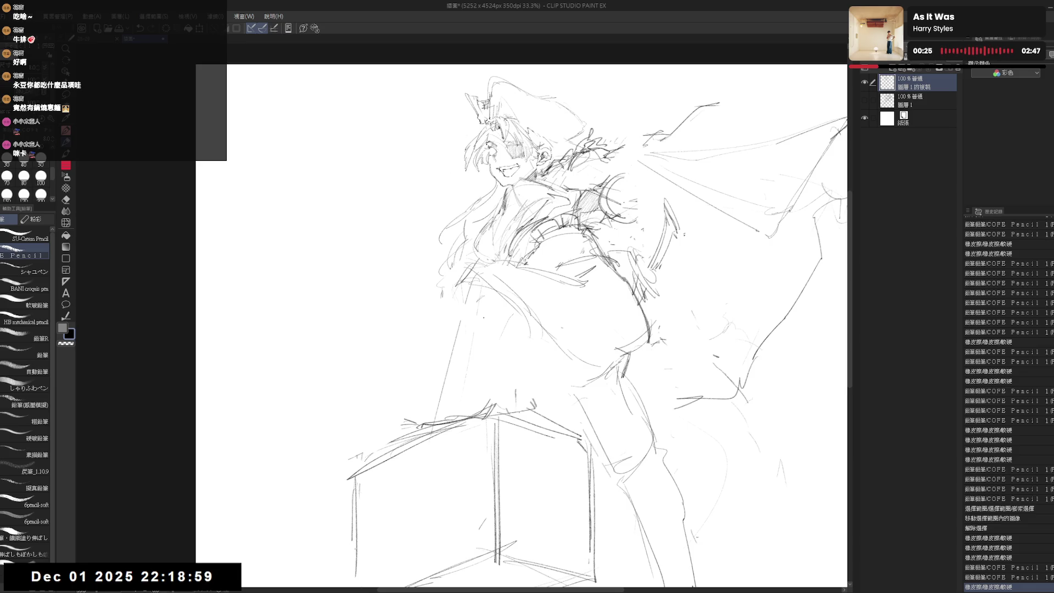
Step: Sketch the hand resting on the hip, redrawing the undone strokes and adding fingers
{"action": "mouse_move", "coordinate": [564, 273]}
{"action": "left_mouse_down"}
{"action": "mouse_move", "coordinate": [526, 268]}
{"action": "mouse_move", "coordinate": [566, 296]}
{"action": "mouse_move", "coordinate": [571, 278]}
{"action": "left_mouse_up"}
{"action": "mouse_move", "coordinate": [497, 261]}
{"action": "left_mouse_down"}
{"action": "mouse_move", "coordinate": [557, 247]}
{"action": "mouse_move", "coordinate": [606, 337]}
{"action": "left_mouse_up"}
{"action": "key", "text": "e"}
{"action": "key", "text": "p"}
{"action": "mouse_move", "coordinate": [540, 242]}
{"action": "left_mouse_down"}
{"action": "mouse_move", "coordinate": [557, 240]}
{"action": "mouse_move", "coordinate": [540, 241]}
{"action": "left_mouse_up"}
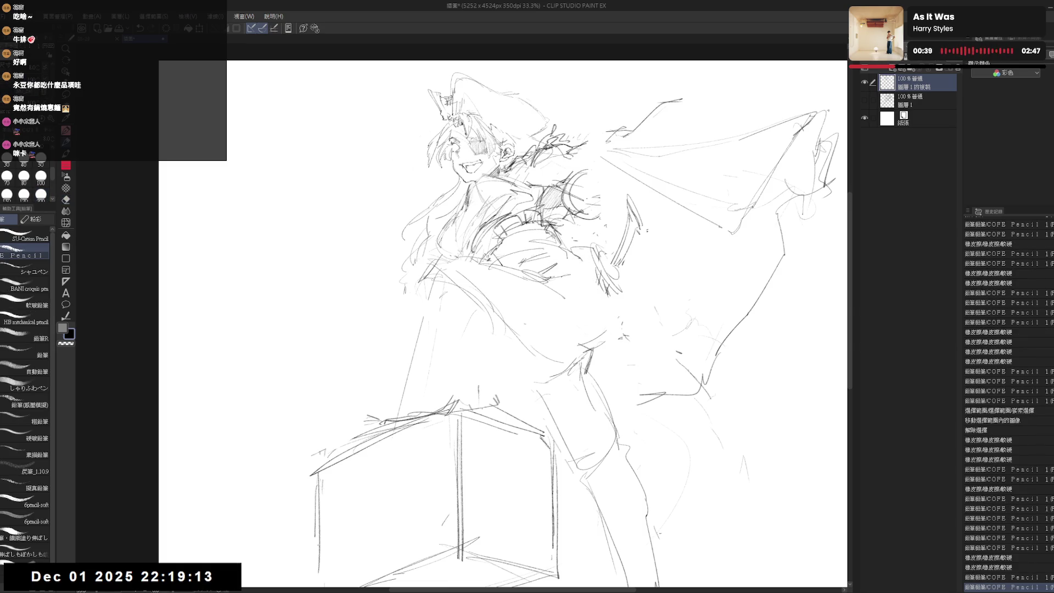
{"action": "left_click_drag", "start_coordinate": [582, 269], "coordinate": [599, 306]}
{"action": "left_click_drag", "start_coordinate": [601, 306], "coordinate": [593, 342]}
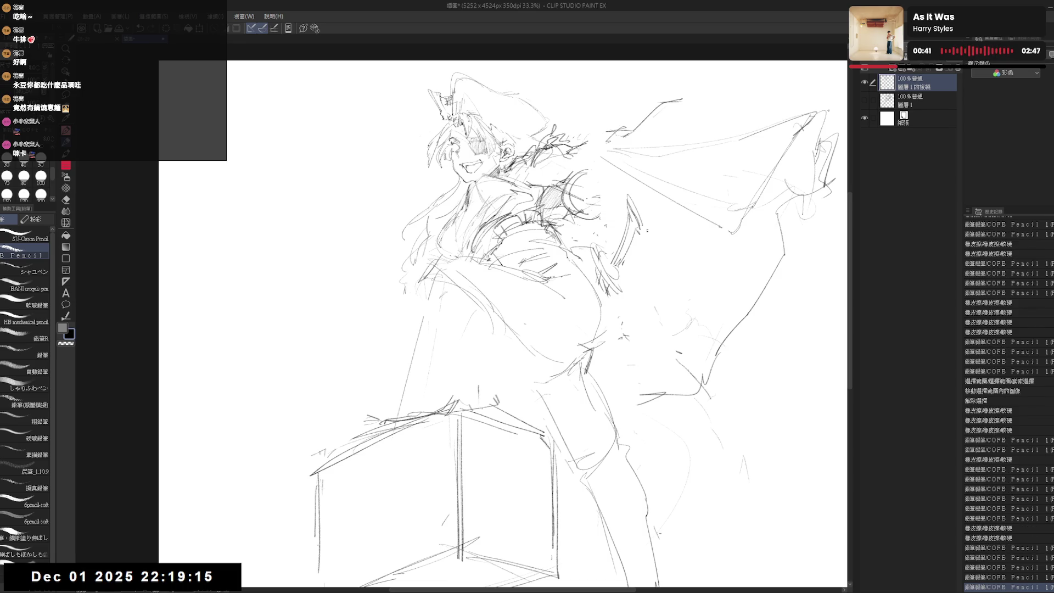
{"action": "key", "text": "ctrl+z"}
{"action": "key", "text": "ctrl+z"}
{"action": "mouse_move", "coordinate": [568, 261]}
{"action": "left_mouse_down"}
{"action": "mouse_move", "coordinate": [603, 333]}
{"action": "mouse_move", "coordinate": [602, 307]}
{"action": "mouse_move", "coordinate": [608, 349]}
{"action": "left_mouse_up"}
{"action": "mouse_move", "coordinate": [554, 286]}
{"action": "left_mouse_down"}
{"action": "mouse_move", "coordinate": [574, 278]}
{"action": "mouse_move", "coordinate": [583, 312]}
{"action": "left_mouse_up"}
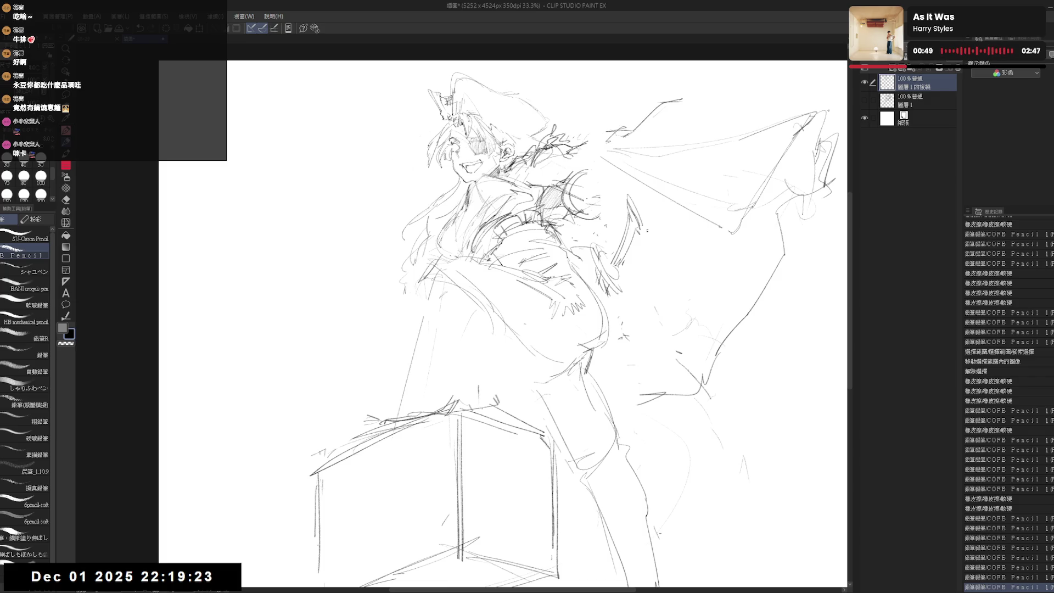
{"action": "left_click_drag", "start_coordinate": [549, 280], "coordinate": [519, 297]}
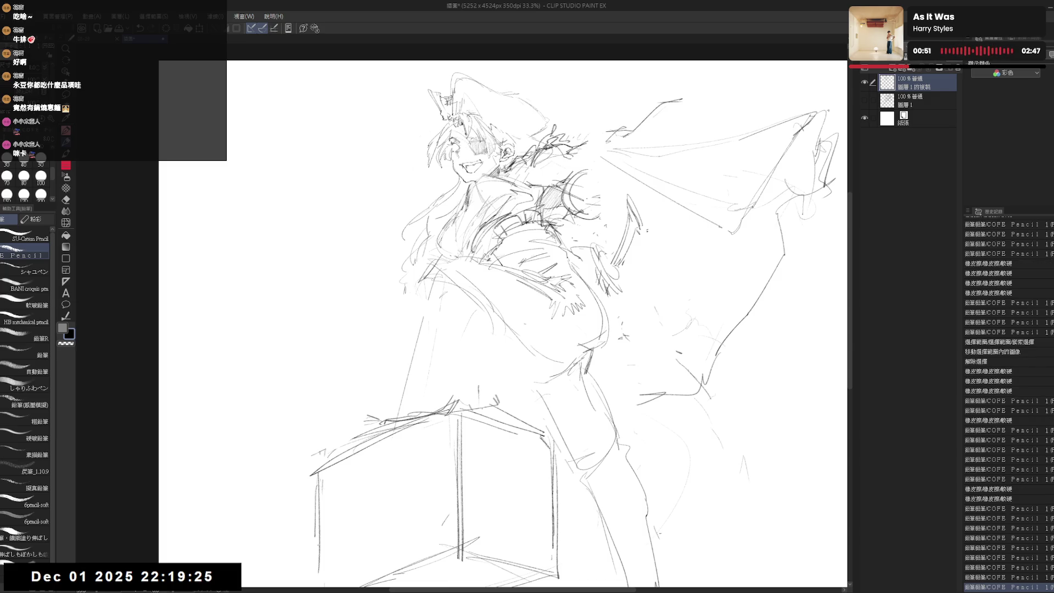
Step: Mirror to check the hand, add a faint hip line, and erase stray lines across the hip
{"action": "key", "text": "h"}
{"action": "key", "text": "h"}
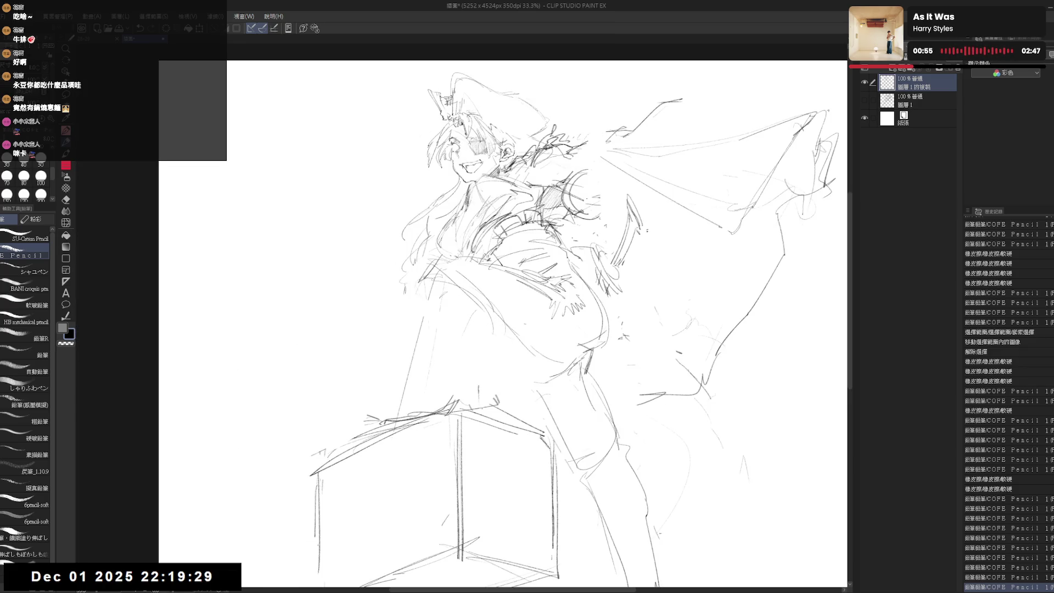
{"action": "left_click_drag", "start_coordinate": [427, 286], "coordinate": [449, 292]}
{"action": "key", "text": "e"}
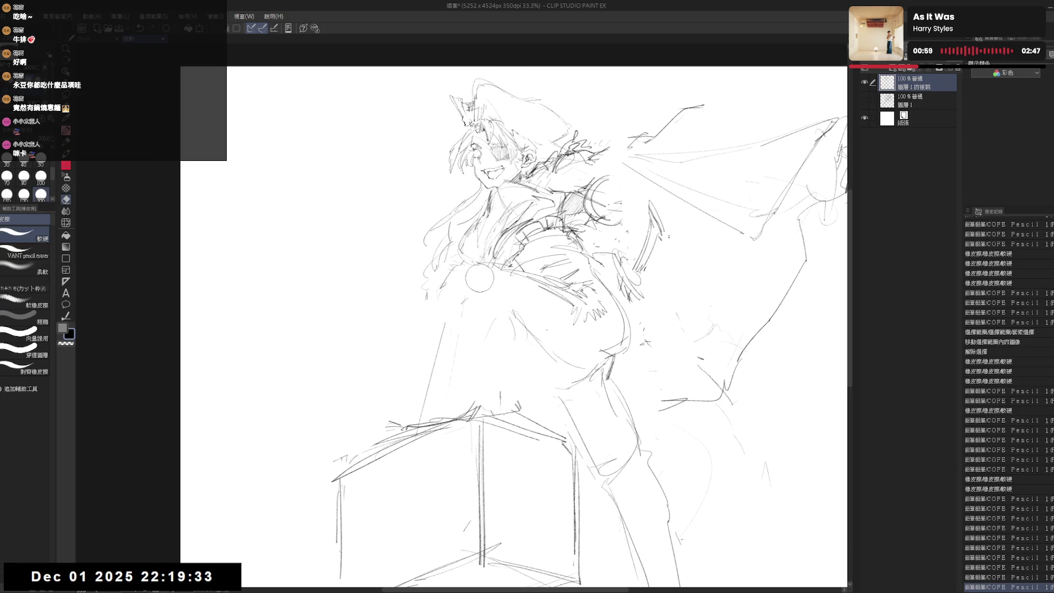
{"action": "left_click", "coordinate": [477, 275]}
{"action": "key", "text": "p"}
{"action": "left_click_drag", "start_coordinate": [448, 272], "coordinate": [455, 291]}
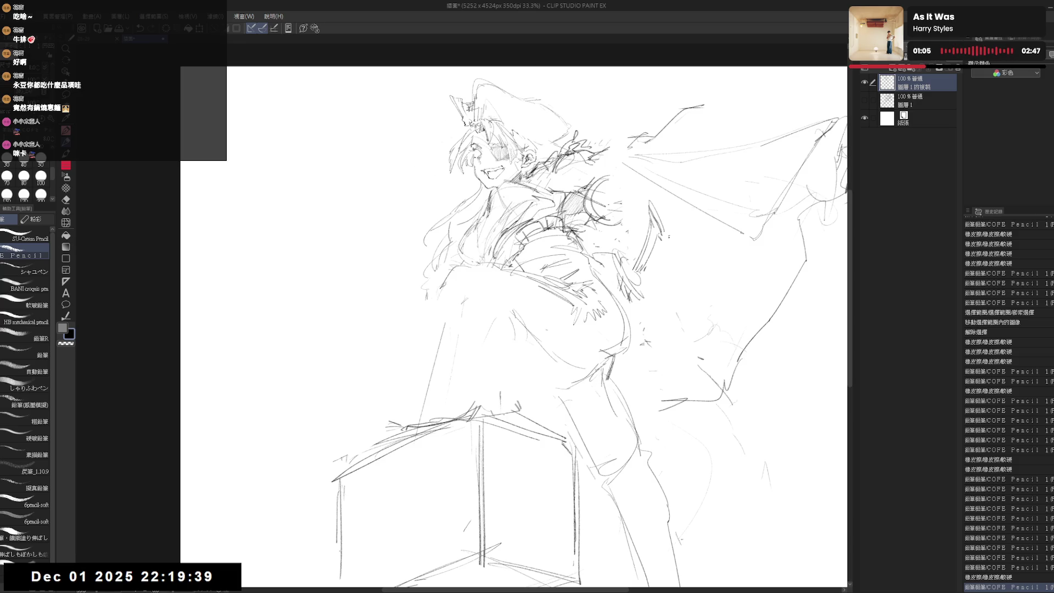
{"action": "mouse_move", "coordinate": [458, 303]}
{"action": "left_mouse_down"}
{"action": "mouse_move", "coordinate": [430, 286]}
{"action": "mouse_move", "coordinate": [439, 286]}
{"action": "mouse_move", "coordinate": [419, 285]}
{"action": "left_mouse_up"}
{"action": "key", "text": "e"}
{"action": "key", "text": "p"}
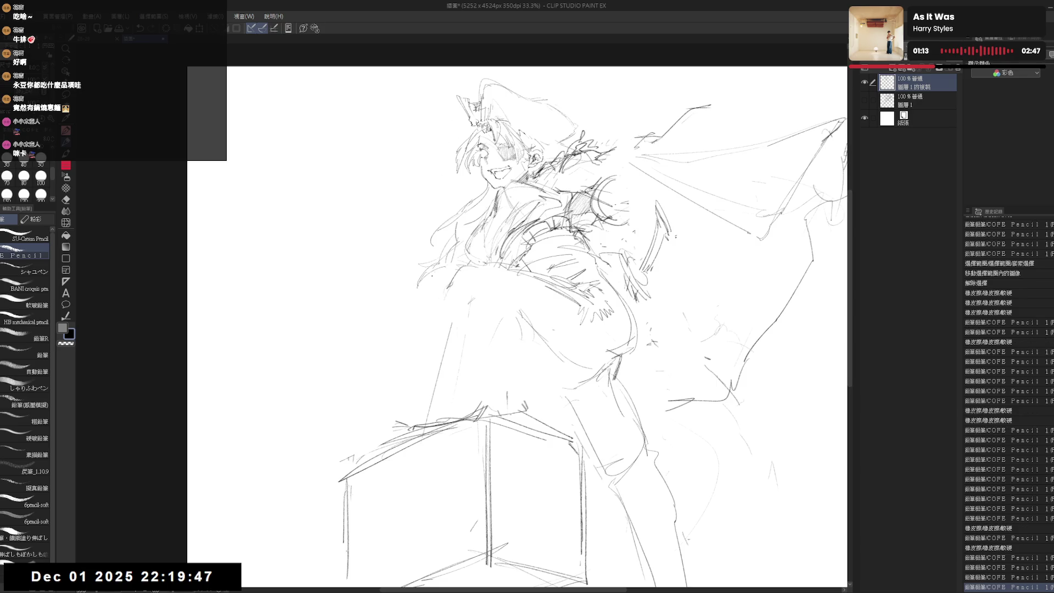
{"action": "key", "text": "h"}
{"action": "key", "text": "h"}
{"action": "key", "text": "e"}
{"action": "mouse_move", "coordinate": [469, 288]}
{"action": "left_mouse_down"}
{"action": "mouse_move", "coordinate": [483, 307]}
{"action": "mouse_move", "coordinate": [517, 310]}
{"action": "left_mouse_up"}
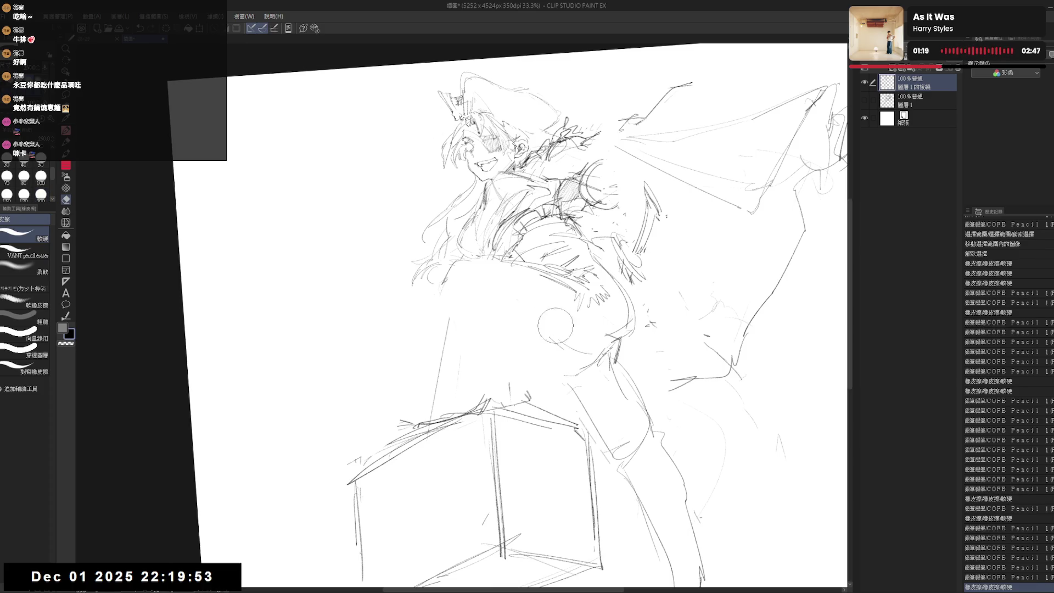
Step: Straighten the canvas view, erase a stray mark near the waist, and touch up small marks by the belt
{"action": "key", "text": "p"}
{"action": "key", "text": "ctrl+at"}
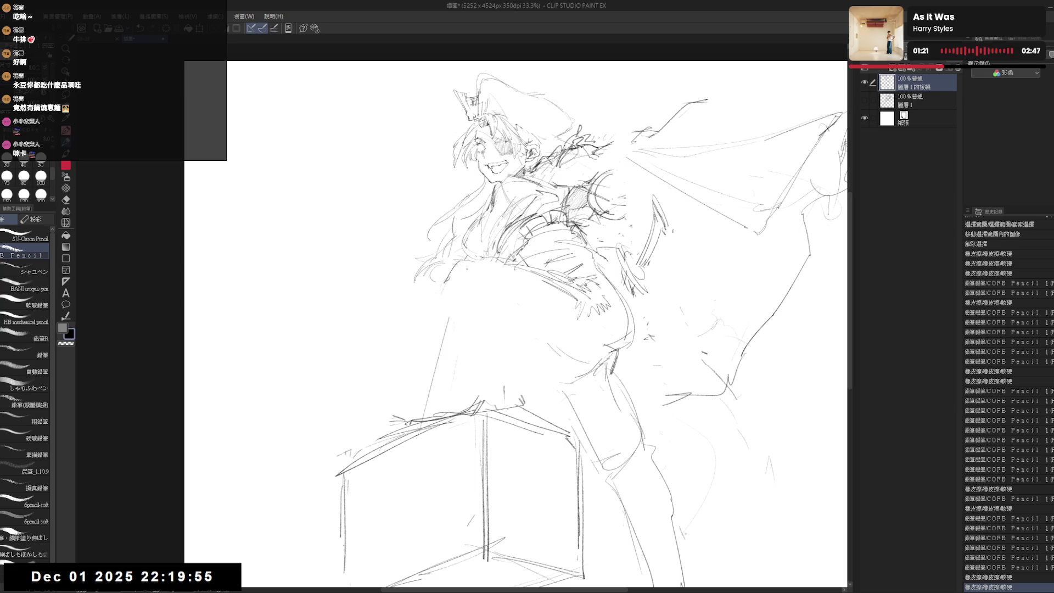
{"action": "key", "text": "e"}
{"action": "left_click_drag", "start_coordinate": [468, 255], "coordinate": [507, 289]}
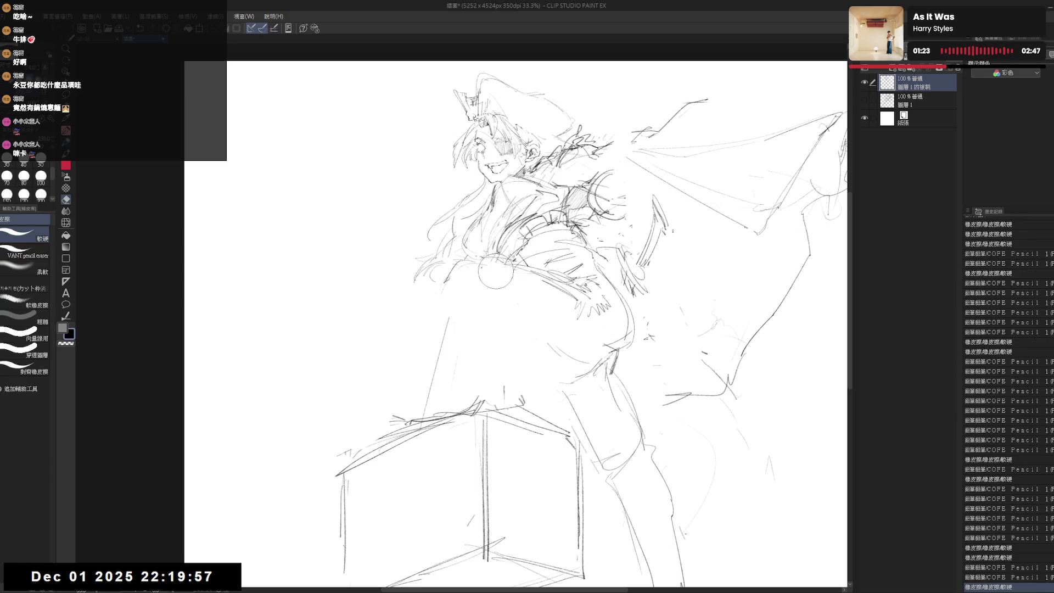
{"action": "key", "text": "p"}
{"action": "left_click", "coordinate": [507, 291]}
{"action": "left_click", "coordinate": [480, 267]}
{"action": "key", "text": "e"}
{"action": "left_click", "coordinate": [503, 287]}
{"action": "key", "text": "p"}
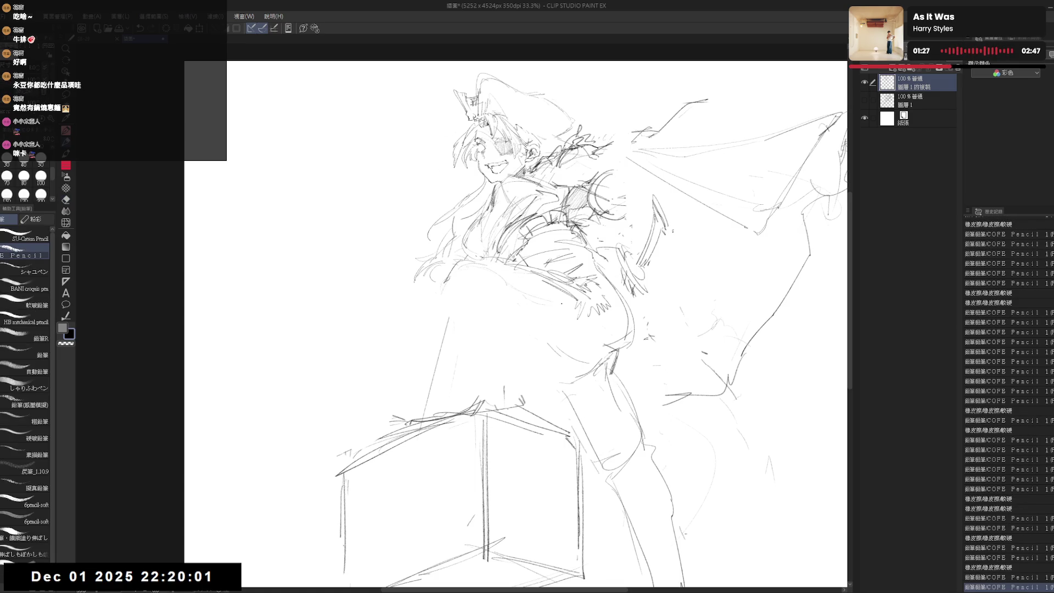
Step: Erase more stray marks, add a short waist stroke, undo a trial stroke, and mirror the view
{"action": "key", "text": "e"}
{"action": "left_click", "coordinate": [538, 309]}
{"action": "key", "text": "p"}
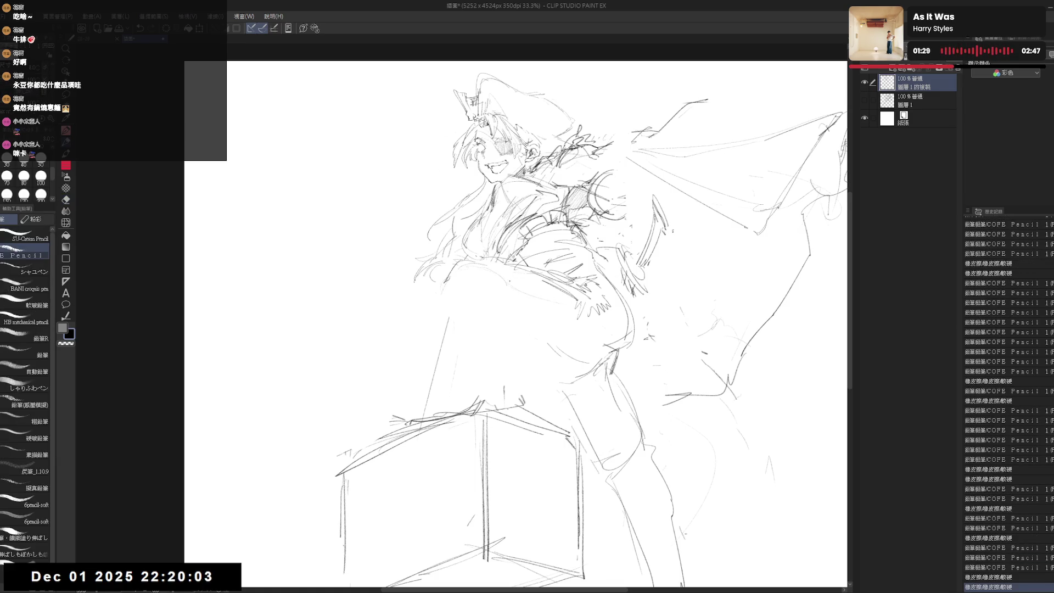
{"action": "left_click", "coordinate": [498, 288]}
{"action": "key", "text": "e"}
{"action": "left_click", "coordinate": [568, 310]}
{"action": "key", "text": "p"}
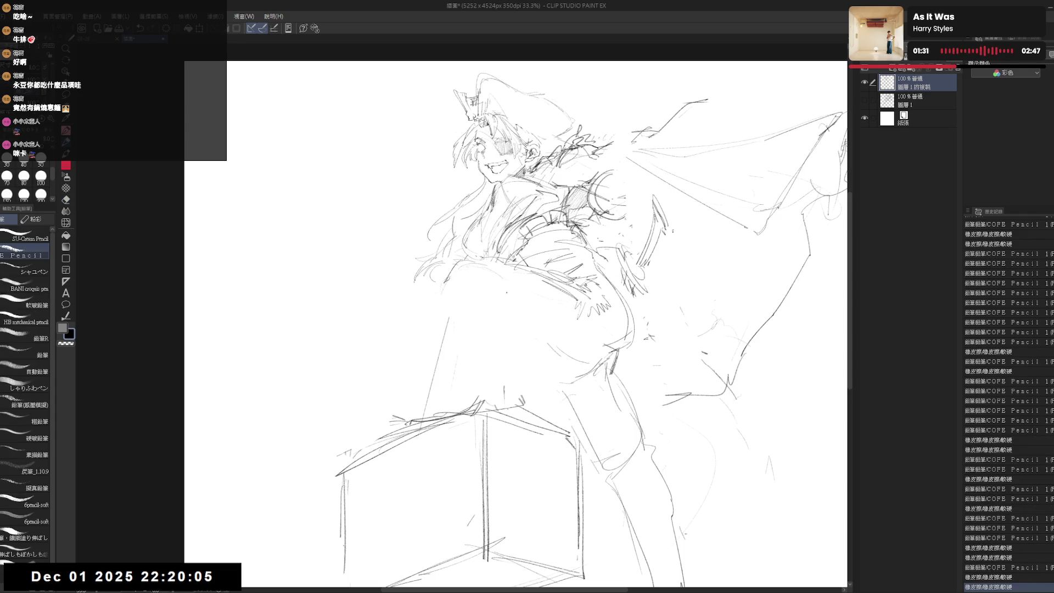
{"action": "left_click_drag", "start_coordinate": [465, 313], "coordinate": [489, 310]}
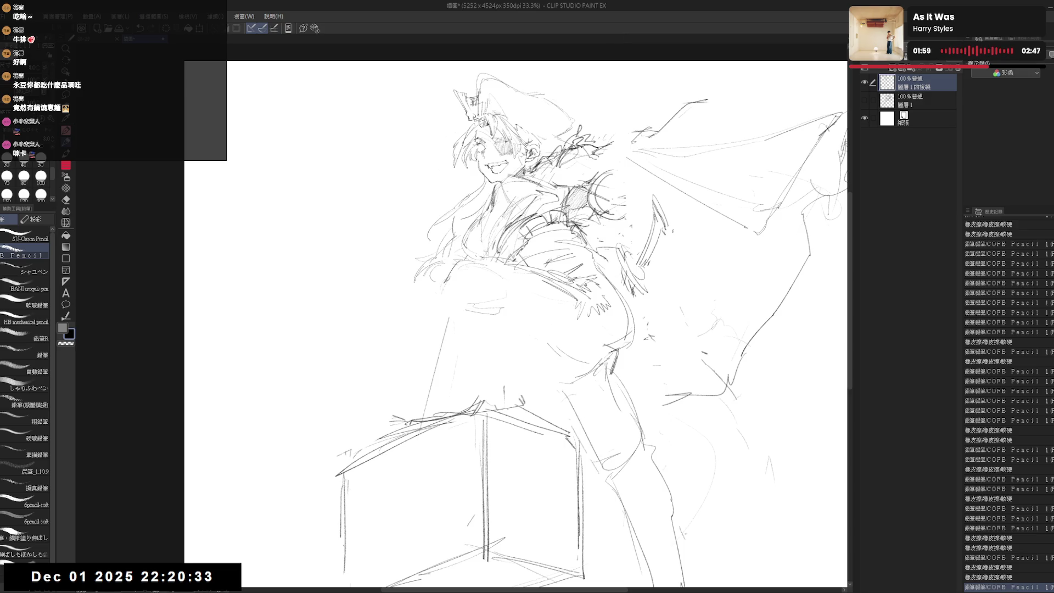
{"action": "mouse_move", "coordinate": [442, 284]}
{"action": "left_mouse_down"}
{"action": "mouse_move", "coordinate": [462, 296]}
{"action": "mouse_move", "coordinate": [452, 304]}
{"action": "mouse_move", "coordinate": [464, 320]}
{"action": "left_mouse_up"}
{"action": "key", "text": "ctrl+z"}
{"action": "key", "text": "ctrl+z"}
{"action": "key", "text": "ctrl+z"}
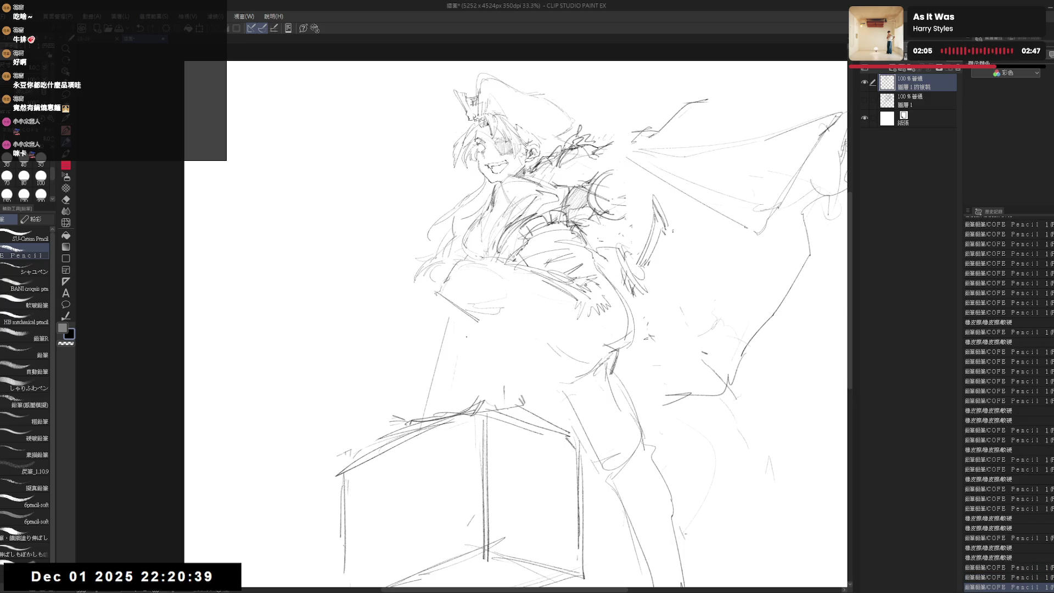
{"action": "key", "text": "h"}
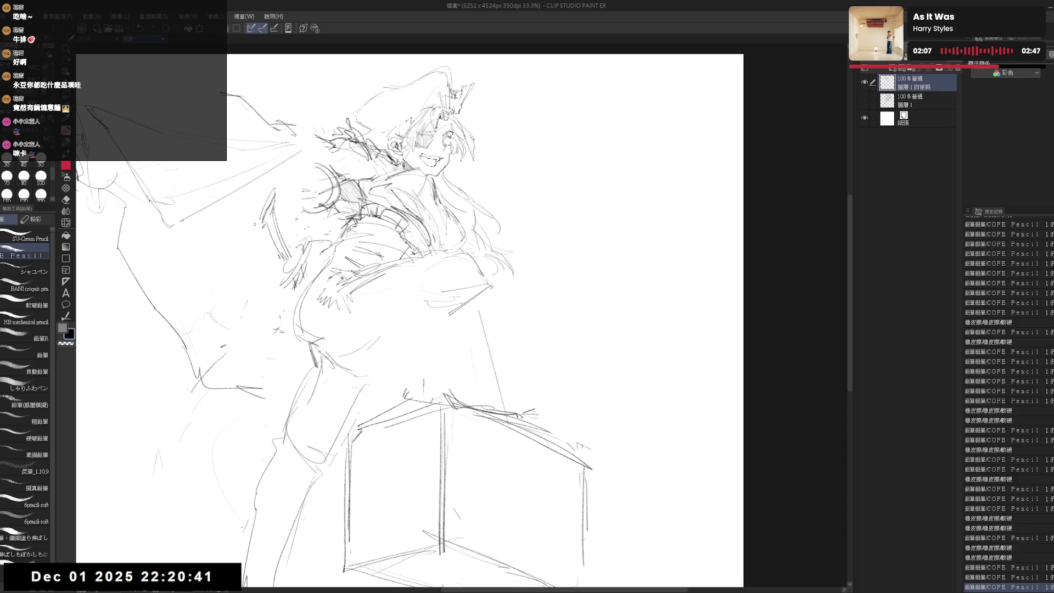
Step: Flip the view back and draw a short vertical line beside the cape, replacing an undone arm stroke
{"action": "left_click_drag", "start_coordinate": [444, 295], "coordinate": [474, 291]}
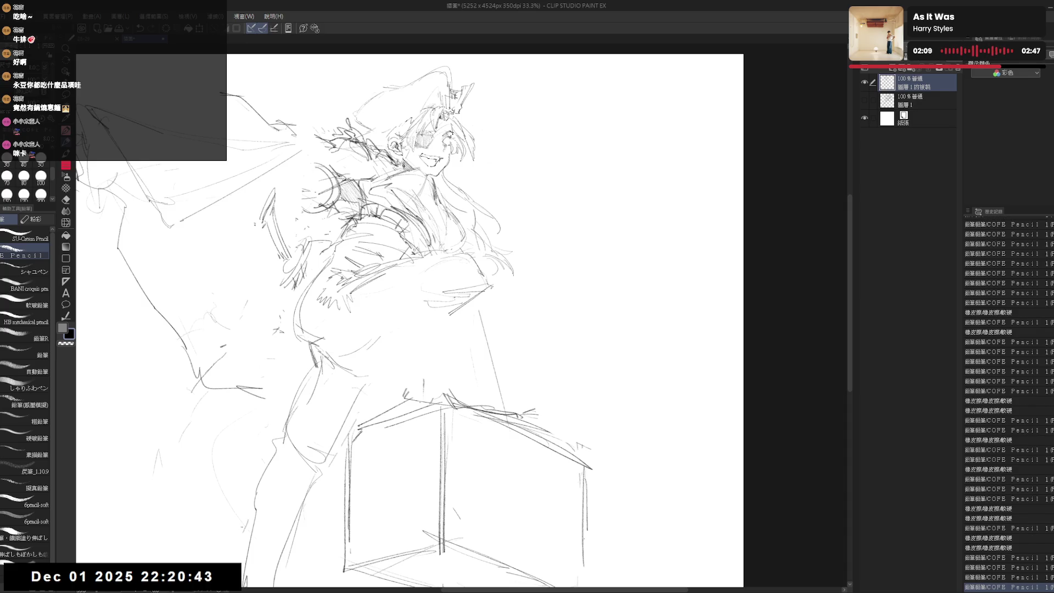
{"action": "key", "text": "h"}
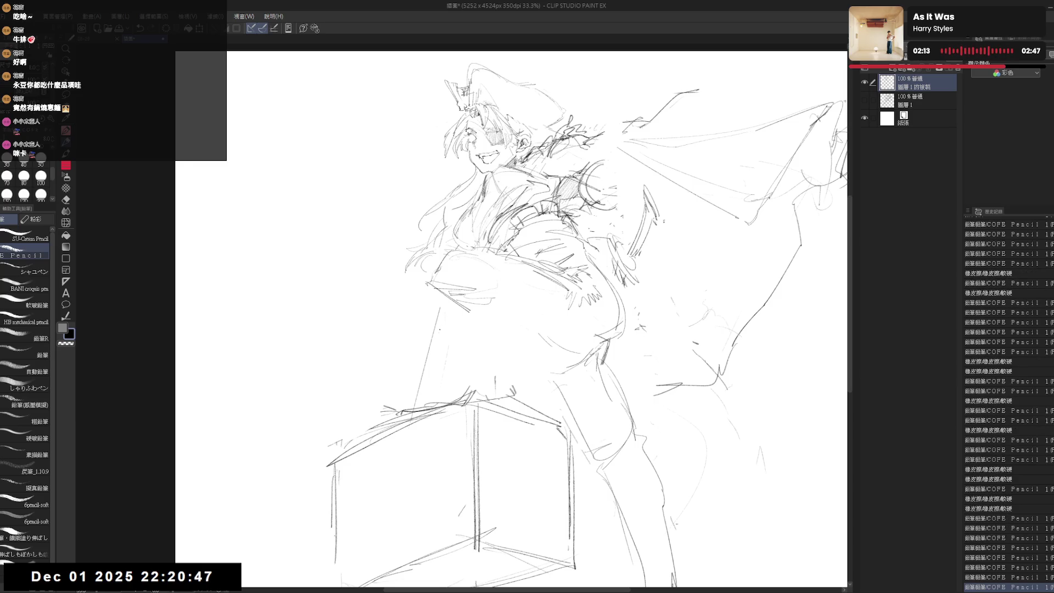
{"action": "key", "text": "e"}
{"action": "key", "text": "p"}
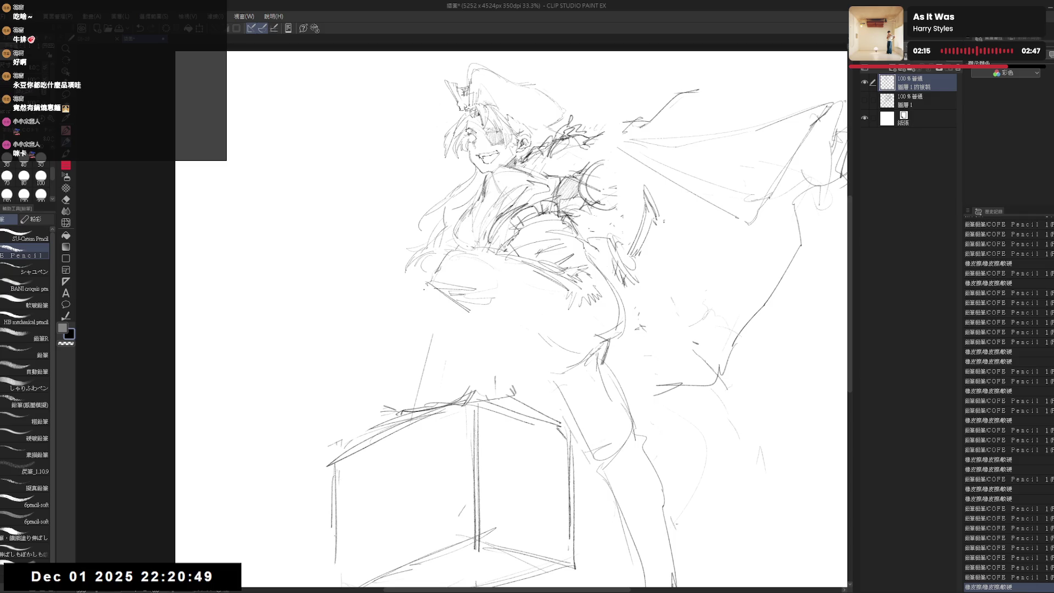
{"action": "left_click_drag", "start_coordinate": [415, 291], "coordinate": [477, 320]}
{"action": "key", "text": "ctrl+z"}
{"action": "left_click_drag", "start_coordinate": [416, 292], "coordinate": [417, 310]}
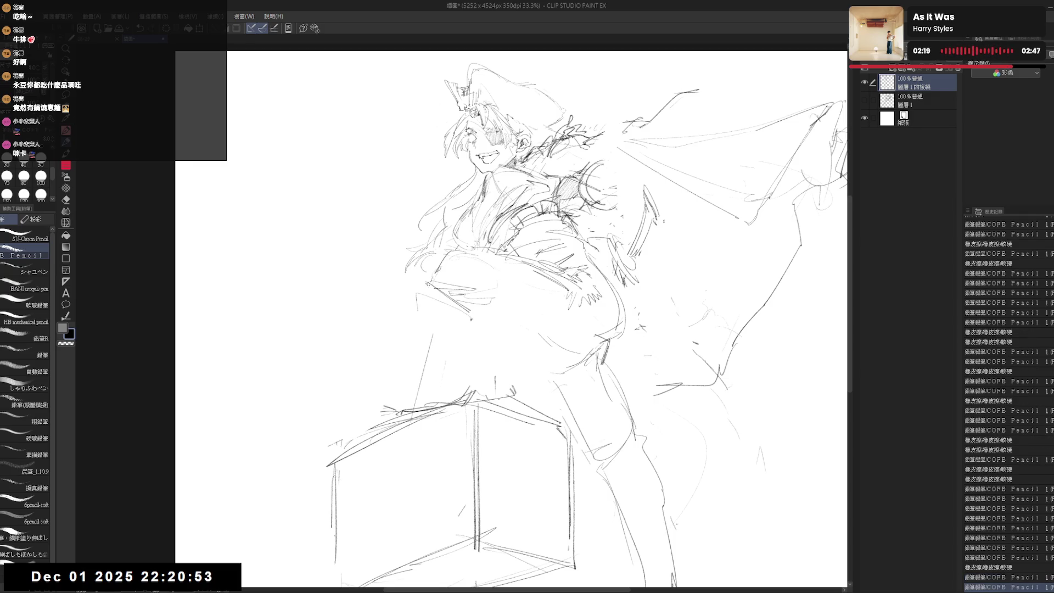
Step: Erase stray strokes near the cape edge
{"action": "key", "text": "e"}
{"action": "key", "text": "p"}
{"action": "mouse_move", "coordinate": [431, 278]}
{"action": "left_mouse_down"}
{"action": "mouse_move", "coordinate": [448, 258]}
{"action": "mouse_move", "coordinate": [428, 270]}
{"action": "mouse_move", "coordinate": [437, 297]}
{"action": "left_mouse_up"}
{"action": "key", "text": "e"}
{"action": "key", "text": "p"}
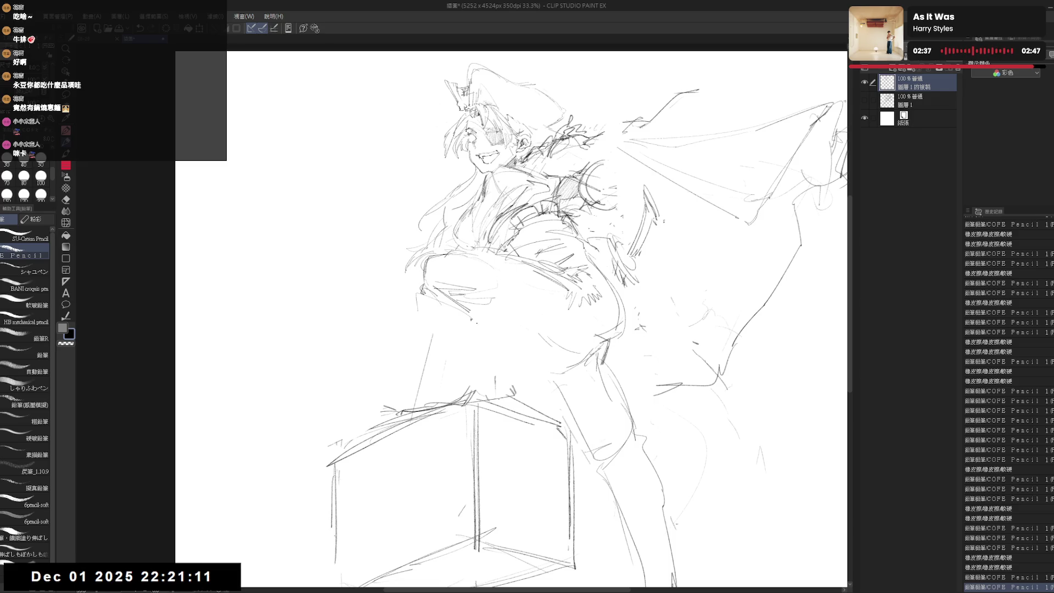
Step: Erase part of the lower-cape stroke, retry a hip stroke, and clear a patch beside the hip
{"action": "key", "text": "e"}
{"action": "left_click_drag", "start_coordinate": [436, 340], "coordinate": [427, 359]}
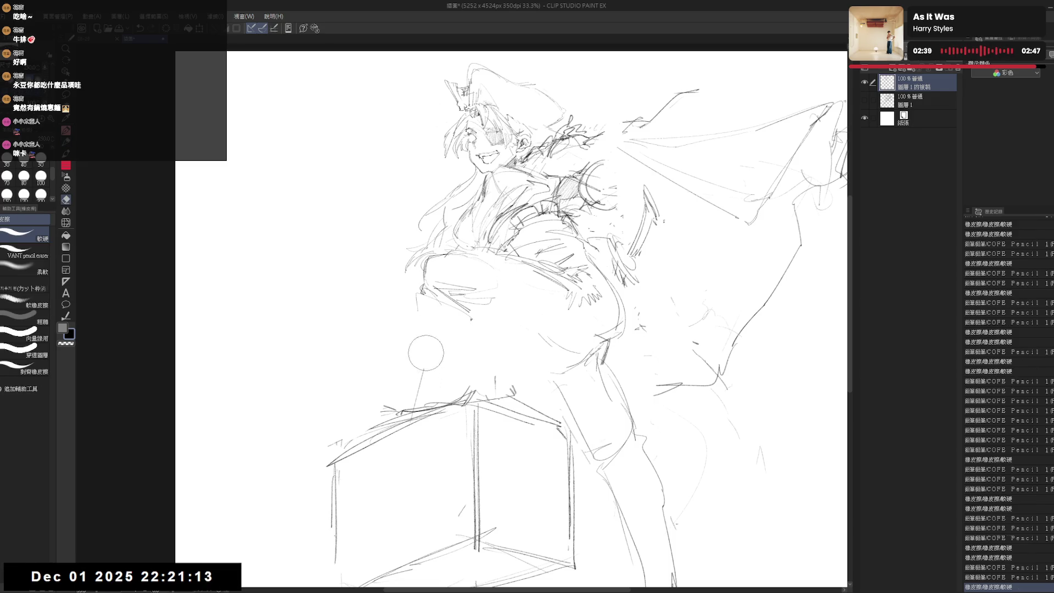
{"action": "key", "text": "p"}
{"action": "left_click_drag", "start_coordinate": [416, 318], "coordinate": [470, 345]}
{"action": "key", "text": "ctrl+y"}
{"action": "key", "text": "e"}
{"action": "key", "text": "p"}
{"action": "mouse_move", "coordinate": [420, 305]}
{"action": "left_mouse_down"}
{"action": "mouse_move", "coordinate": [420, 341]}
{"action": "mouse_move", "coordinate": [465, 331]}
{"action": "mouse_move", "coordinate": [478, 352]}
{"action": "mouse_move", "coordinate": [478, 325]}
{"action": "left_mouse_up"}
Step: Add pencil strokes near the hip, mirror to check proportions, and erase a bit of line by the cape
{"action": "key", "text": "e"}
{"action": "key", "text": "p"}
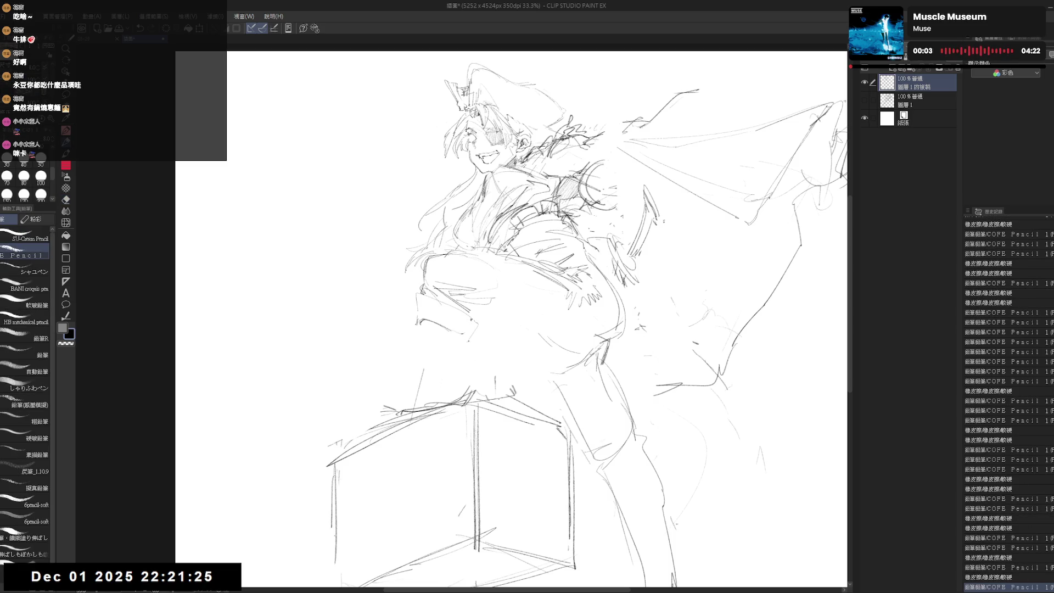
{"action": "mouse_move", "coordinate": [472, 321]}
{"action": "left_mouse_down"}
{"action": "mouse_move", "coordinate": [453, 335]}
{"action": "mouse_move", "coordinate": [447, 321]}
{"action": "mouse_move", "coordinate": [455, 327]}
{"action": "left_mouse_up"}
{"action": "key", "text": "h"}
{"action": "key", "text": "h"}
{"action": "left_click_drag", "start_coordinate": [442, 319], "coordinate": [446, 324]}
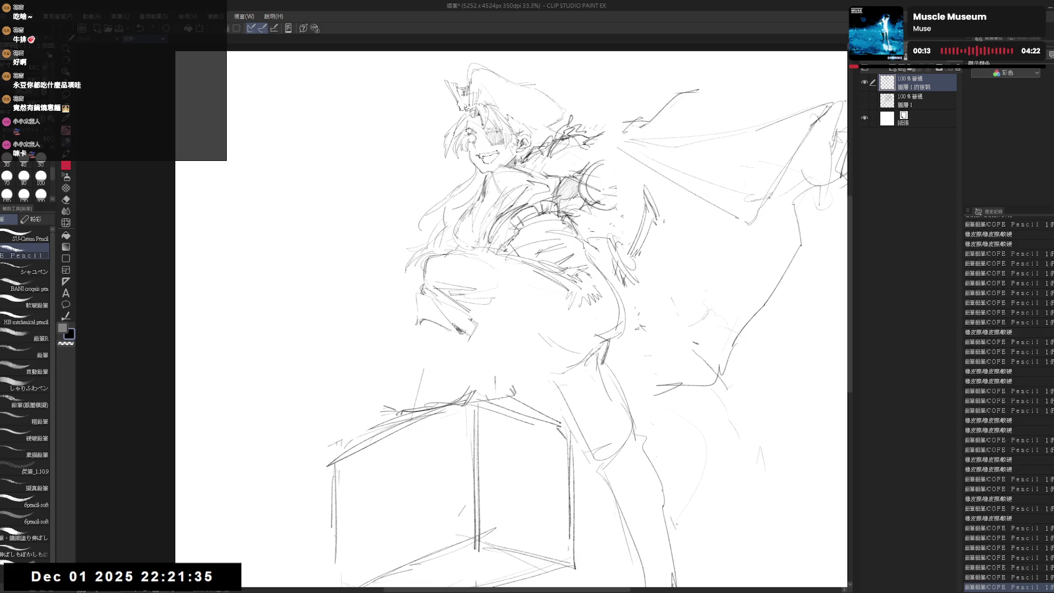
{"action": "scroll", "coordinate": [443, 323], "scroll_direction": "up", "scroll_amount": 1}
{"action": "mouse_move", "coordinate": [445, 286]}
{"action": "left_mouse_down"}
{"action": "mouse_move", "coordinate": [464, 307]}
{"action": "mouse_move", "coordinate": [461, 297]}
{"action": "left_mouse_up"}
{"action": "key", "text": "asciicircum"}
{"action": "scroll", "coordinate": [527, 307], "scroll_direction": "up", "scroll_amount": 1}
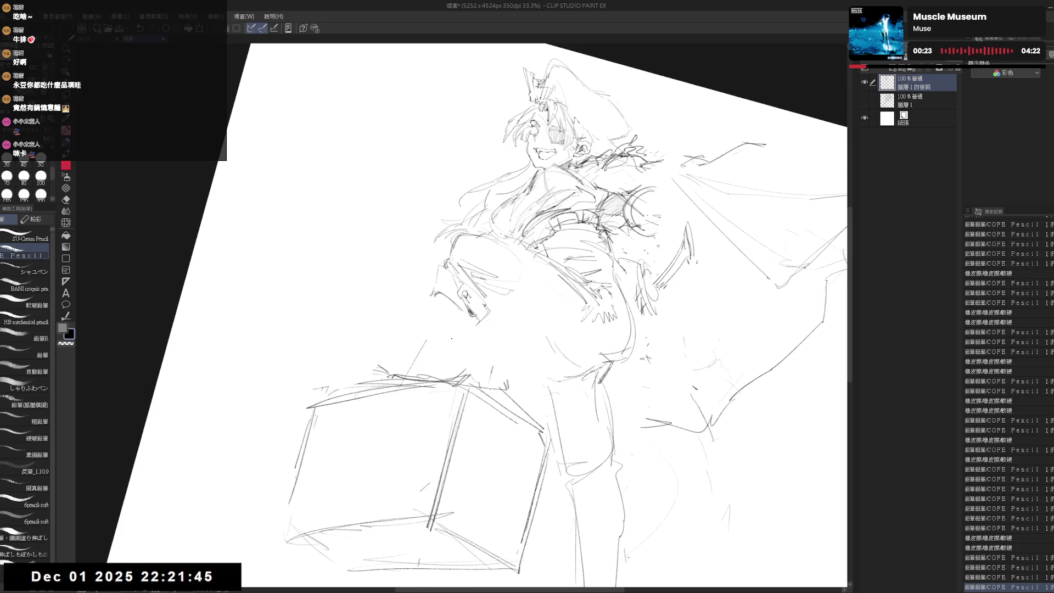
Step: Rotate the view upright, erase old sketch lines near the leg, and start a new leg line
{"action": "key", "text": "minus"}
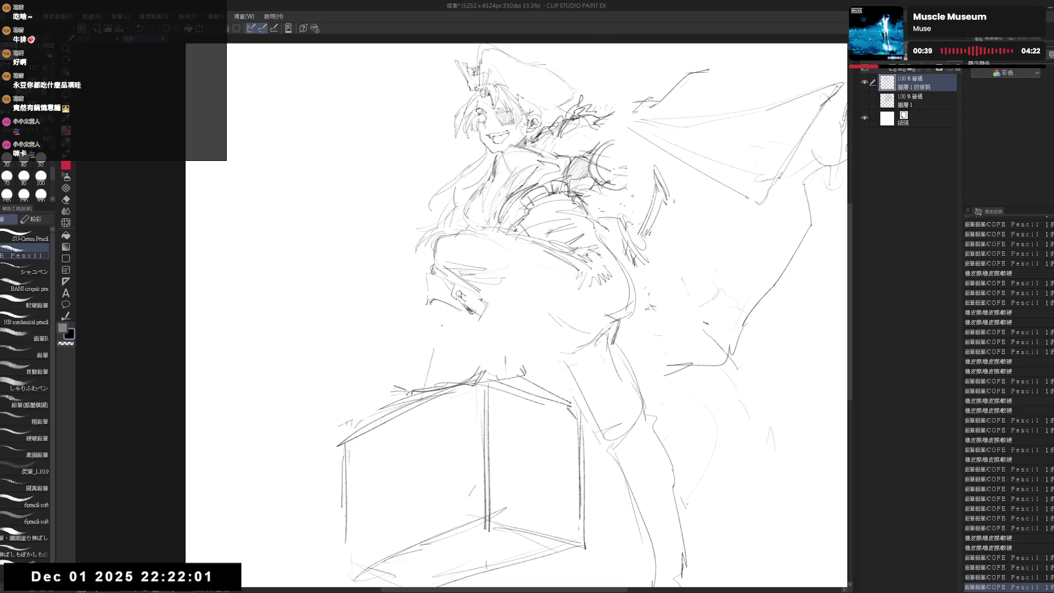
{"action": "key", "text": "e"}
{"action": "mouse_move", "coordinate": [496, 314]}
{"action": "left_mouse_down"}
{"action": "mouse_move", "coordinate": [486, 323]}
{"action": "mouse_move", "coordinate": [477, 299]}
{"action": "left_mouse_up"}
{"action": "key", "text": "p"}
{"action": "key", "text": "e"}
{"action": "key", "text": "p"}
{"action": "left_click_drag", "start_coordinate": [442, 332], "coordinate": [438, 325]}
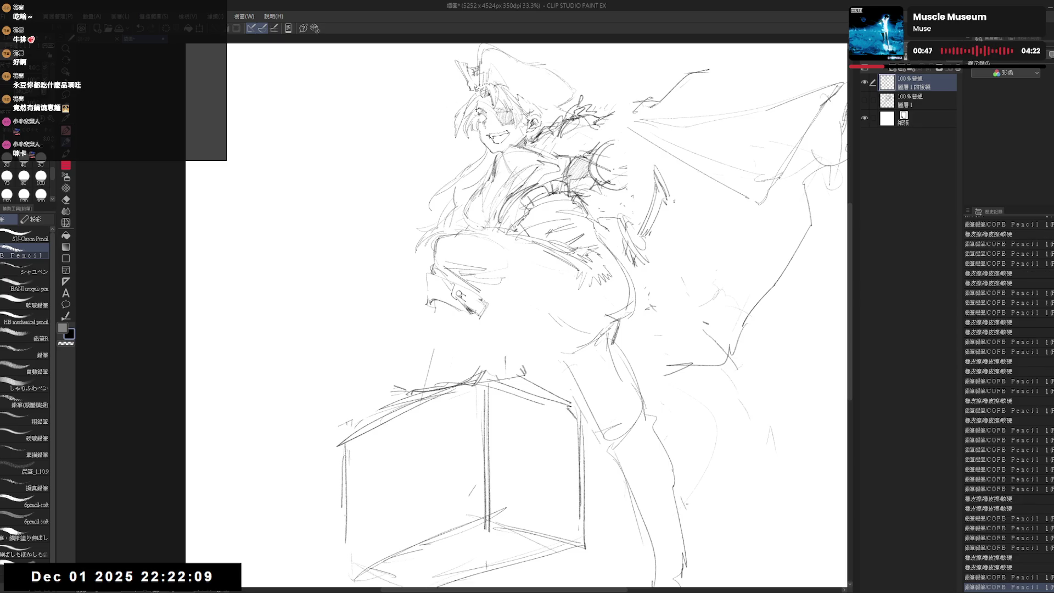
Step: Erase a stray leg line and draw the vertical lower-leg line down toward the box
{"action": "key", "text": "h"}
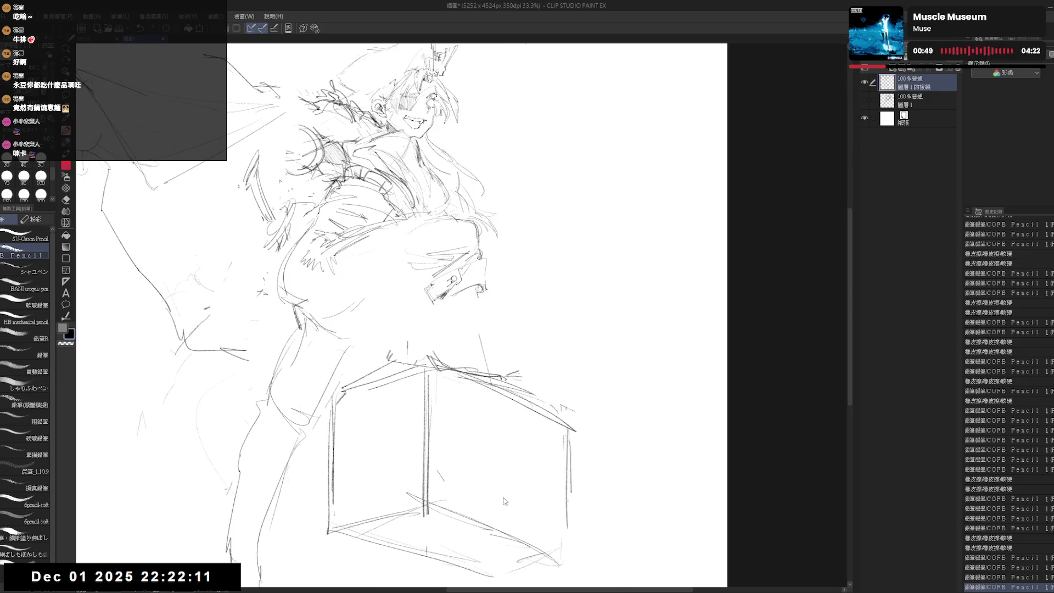
{"action": "key", "text": "h"}
{"action": "key", "text": "e"}
{"action": "left_click_drag", "start_coordinate": [434, 368], "coordinate": [423, 378]}
{"action": "key", "text": "p"}
{"action": "mouse_move", "coordinate": [440, 299]}
{"action": "left_mouse_down"}
{"action": "mouse_move", "coordinate": [437, 350]}
{"action": "mouse_move", "coordinate": [447, 365]}
{"action": "left_mouse_up"}
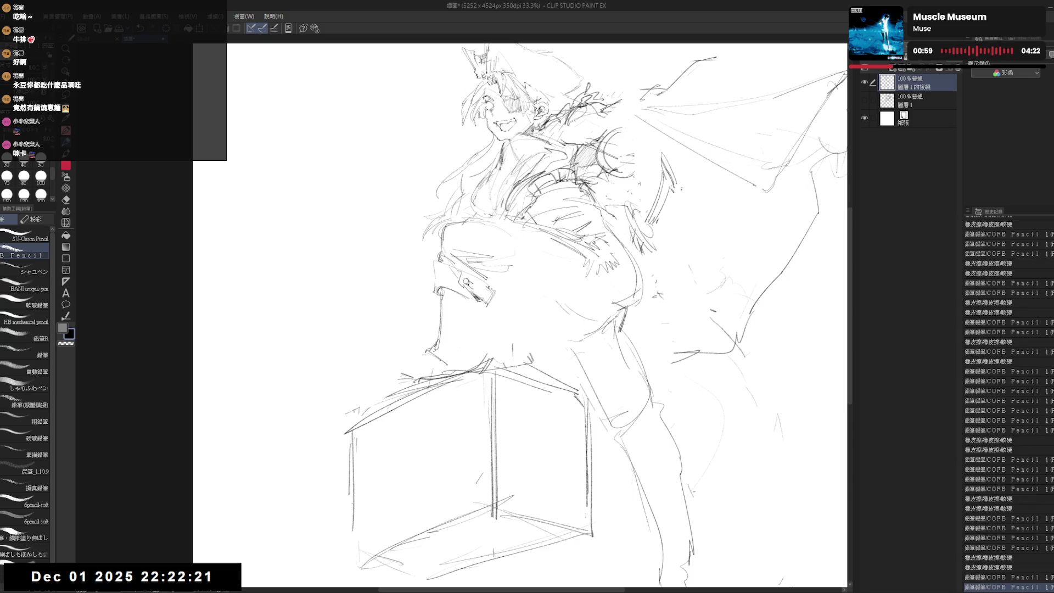
{"action": "left_click_drag", "start_coordinate": [522, 329], "coordinate": [523, 283]}
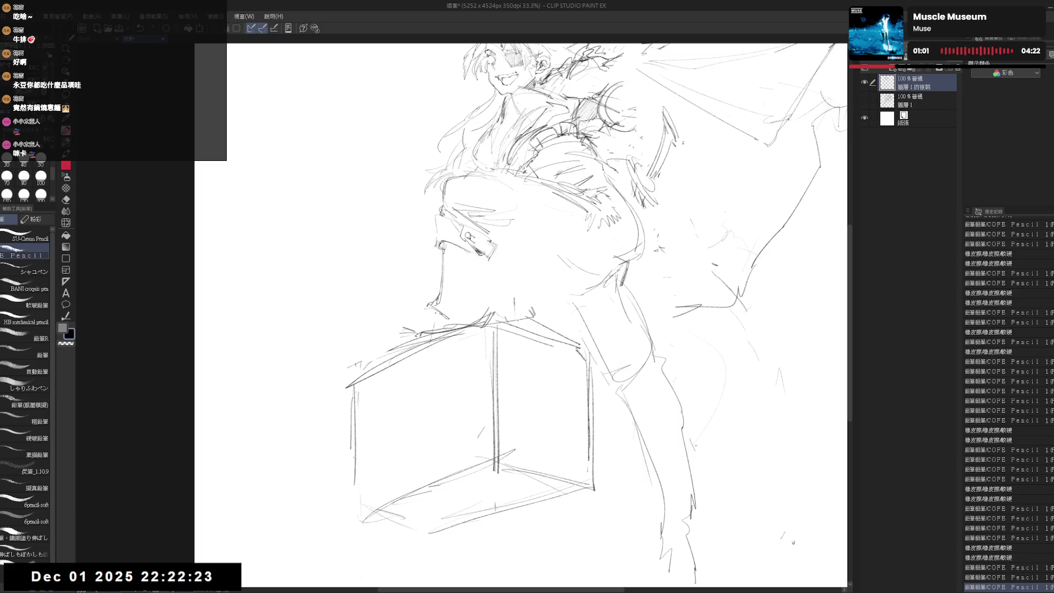
{"action": "scroll", "coordinate": [439, 296], "scroll_direction": "down", "scroll_amount": 2}
{"action": "left_click_drag", "start_coordinate": [475, 278], "coordinate": [462, 292]}
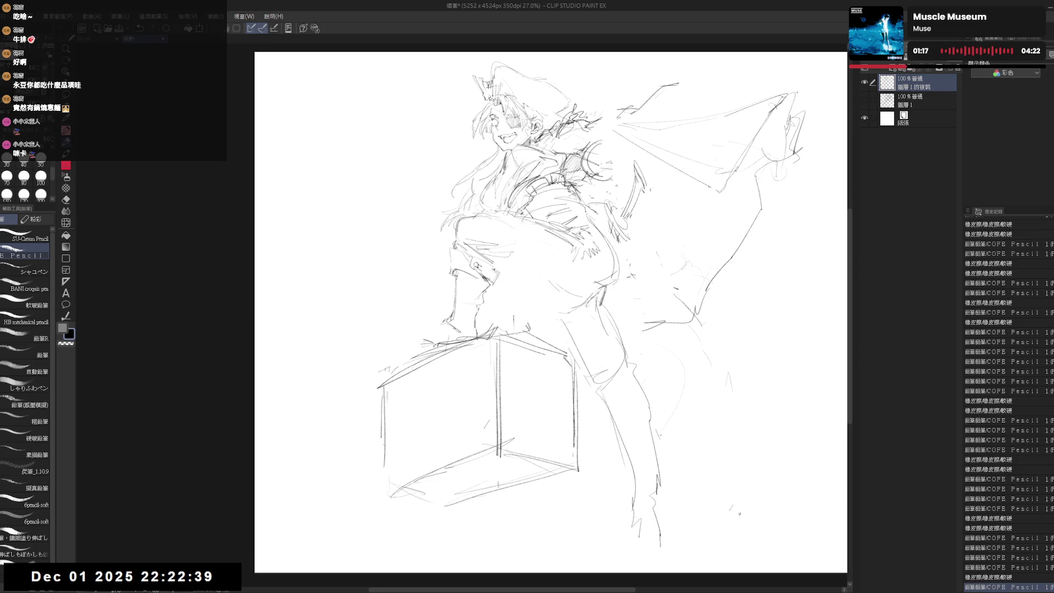
Step: Add short leg lines and sketch the foot on the box, mirroring and zooming to check the toe
{"action": "left_click_drag", "start_coordinate": [479, 305], "coordinate": [477, 331]}
{"action": "left_click_drag", "start_coordinate": [447, 362], "coordinate": [462, 360]}
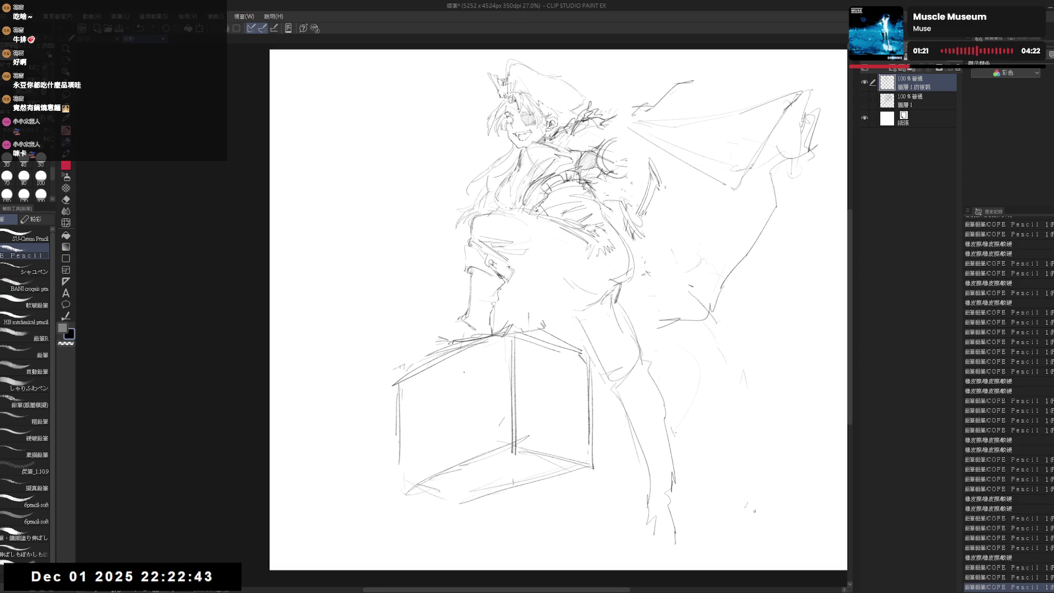
{"action": "key", "text": "e"}
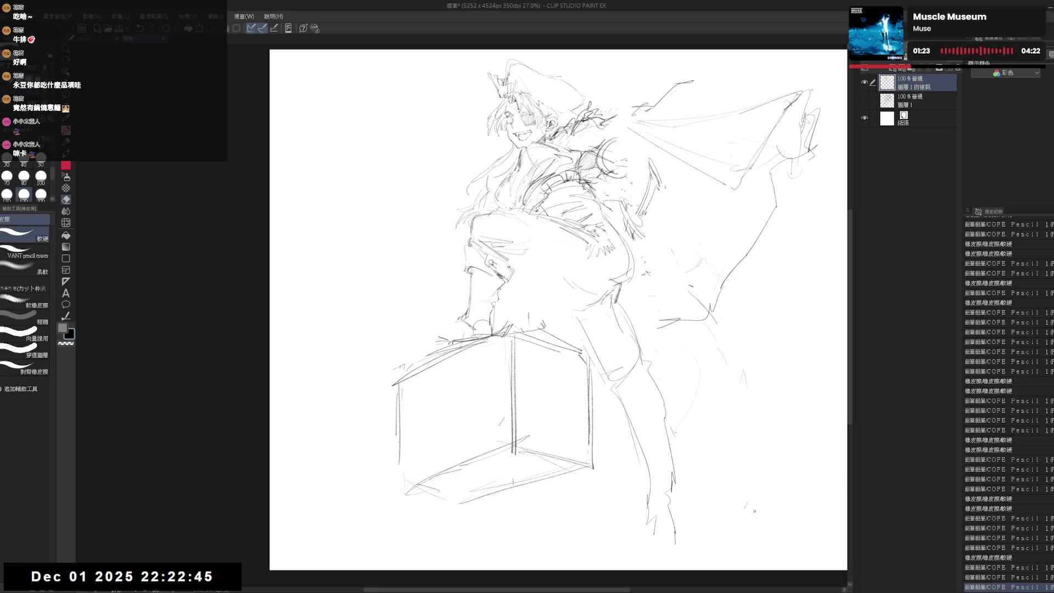
{"action": "key", "text": "p"}
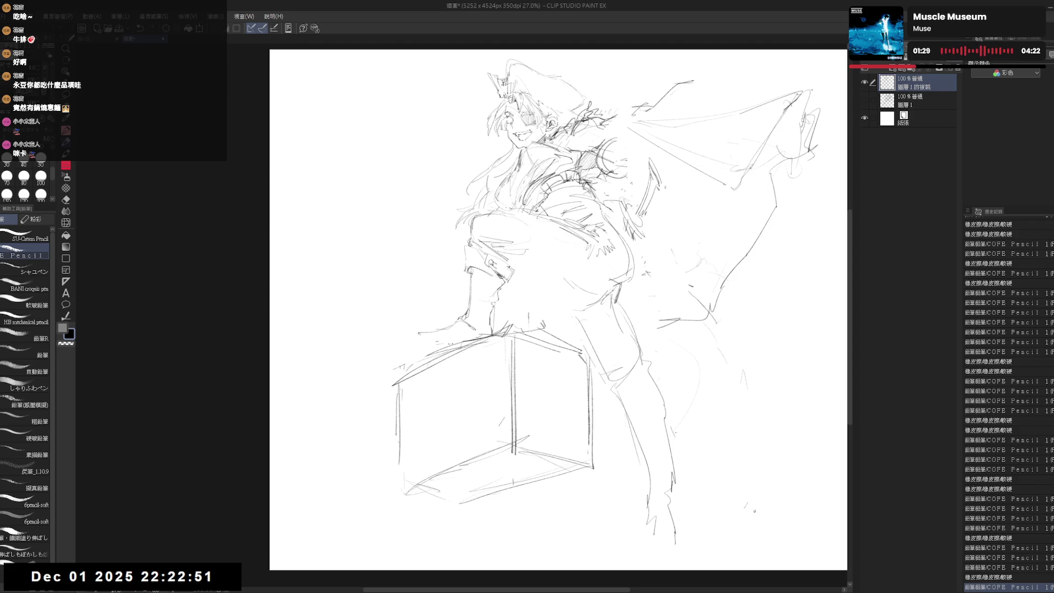
{"action": "left_click_drag", "start_coordinate": [423, 332], "coordinate": [442, 343]}
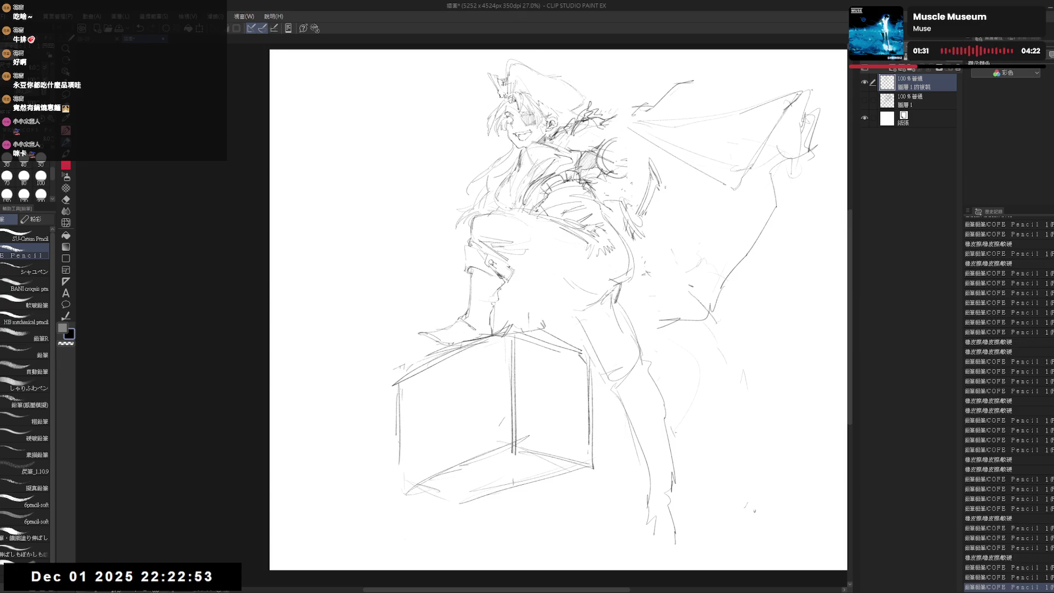
{"action": "key", "text": "h"}
{"action": "scroll", "coordinate": [376, 204], "scroll_direction": "up", "scroll_amount": 3}
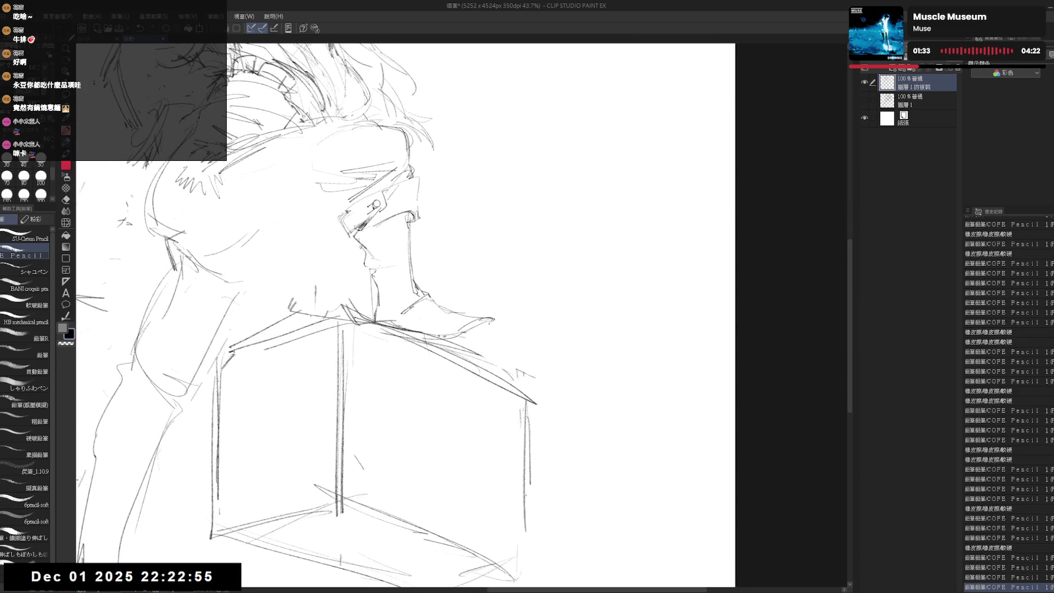
{"action": "left_click_drag", "start_coordinate": [484, 324], "coordinate": [491, 337]}
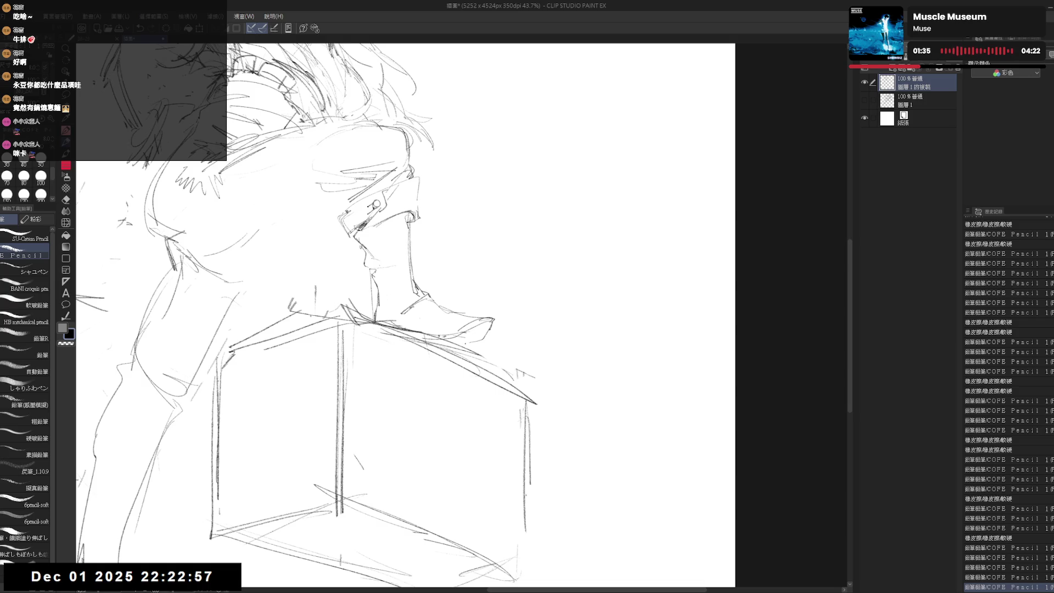
{"action": "key", "text": "h"}
{"action": "scroll", "coordinate": [376, 204], "scroll_direction": "down", "scroll_amount": 3}
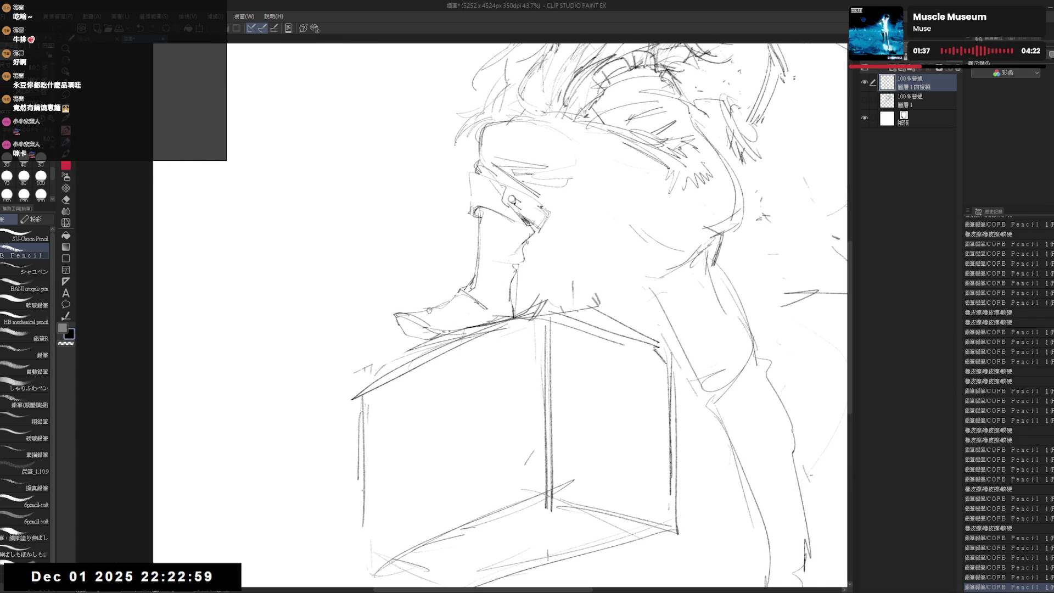
{"action": "scroll", "coordinate": [376, 204], "scroll_direction": "down", "scroll_amount": 1}
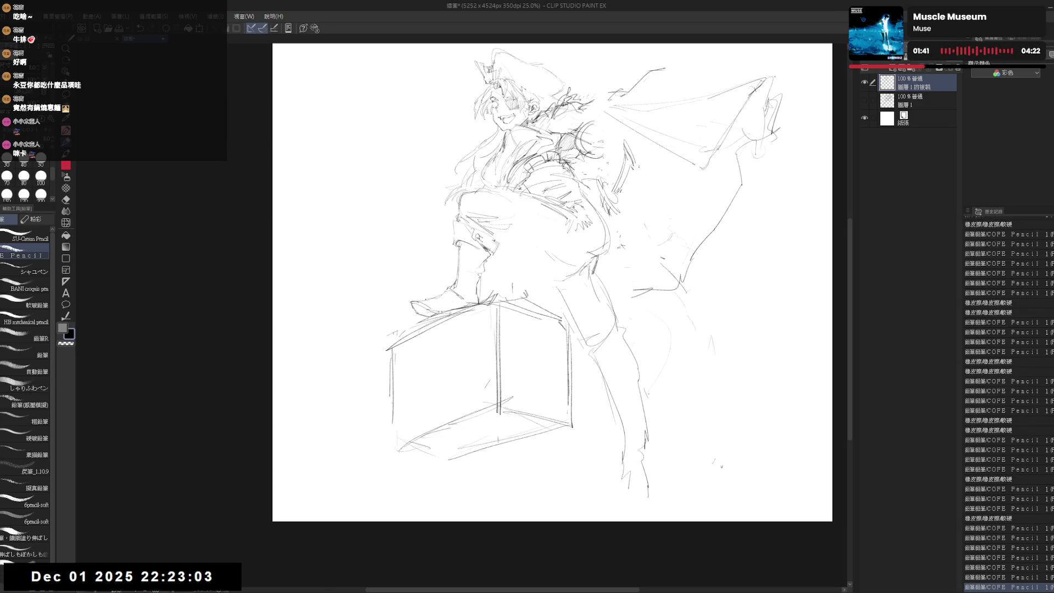
Step: Erase the small stray circle beside the cape
{"action": "left_click_drag", "start_coordinate": [534, 253], "coordinate": [529, 262]}
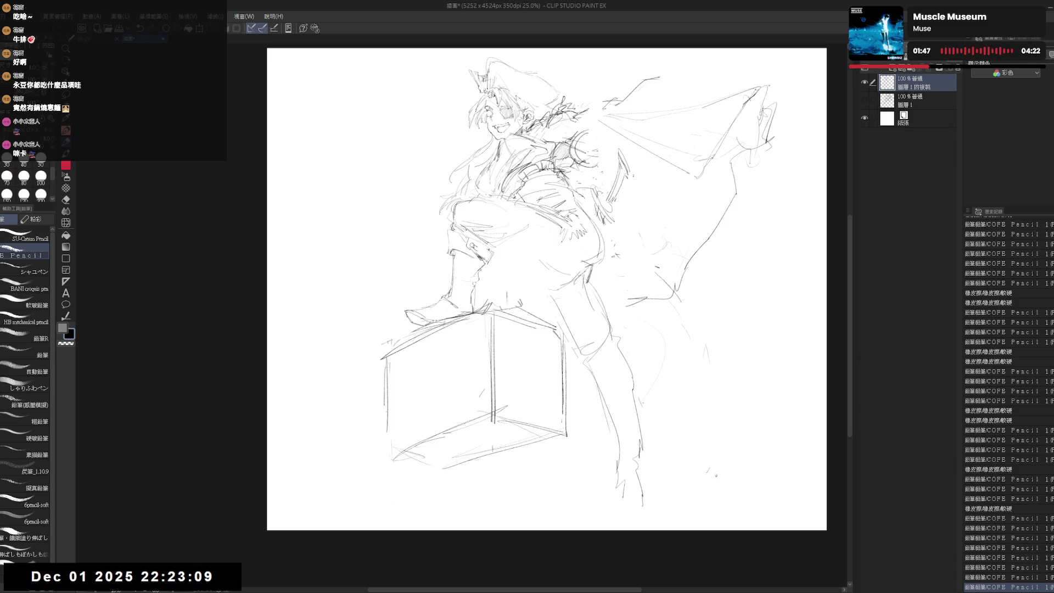
{"action": "left_click_drag", "start_coordinate": [576, 281], "coordinate": [574, 282]}
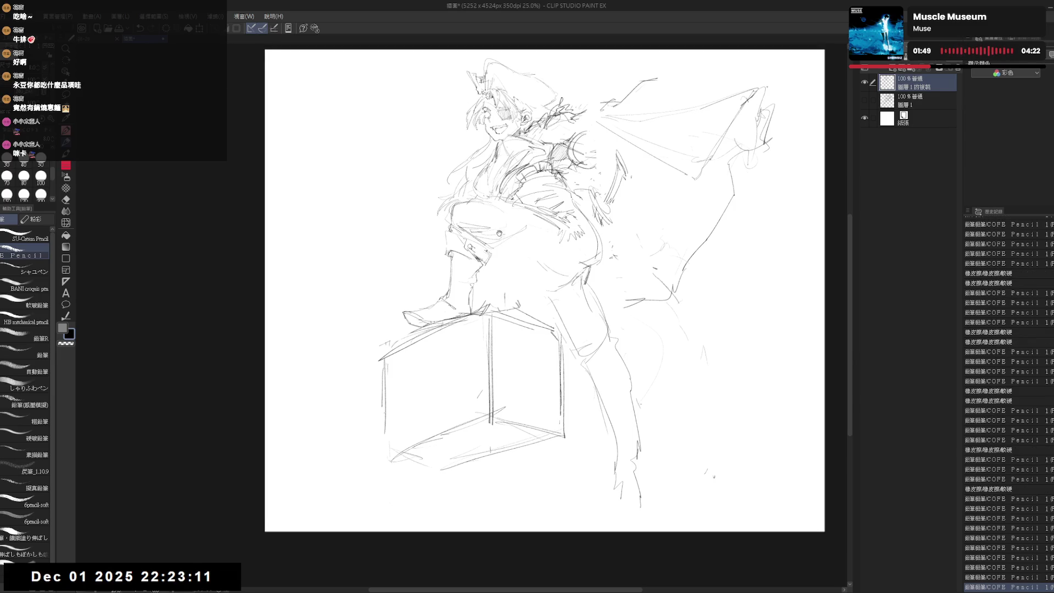
{"action": "scroll", "coordinate": [499, 235], "scroll_direction": "up", "scroll_amount": 2}
{"action": "key", "text": "e"}
{"action": "mouse_move", "coordinate": [565, 236]}
{"action": "left_mouse_down"}
{"action": "mouse_move", "coordinate": [530, 253]}
{"action": "mouse_move", "coordinate": [547, 279]}
{"action": "mouse_move", "coordinate": [563, 275]}
{"action": "left_mouse_up"}
{"action": "key", "text": "p"}
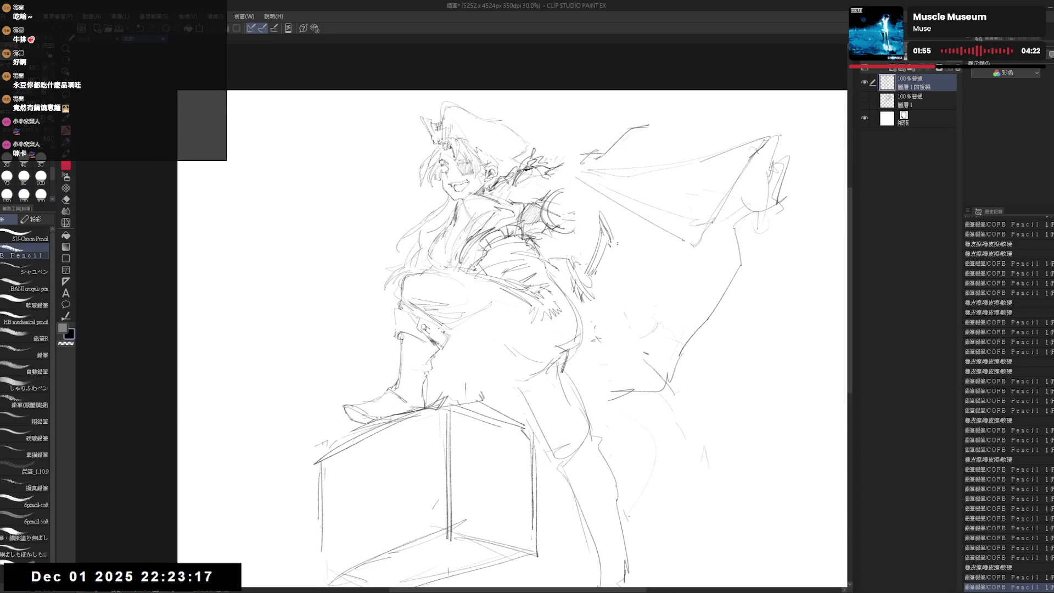
Step: Add torso lines, then erase and reshape the shoulder and cape lines
{"action": "mouse_move", "coordinate": [422, 259]}
{"action": "left_mouse_down"}
{"action": "mouse_move", "coordinate": [407, 274]}
{"action": "mouse_move", "coordinate": [448, 245]}
{"action": "left_mouse_up"}
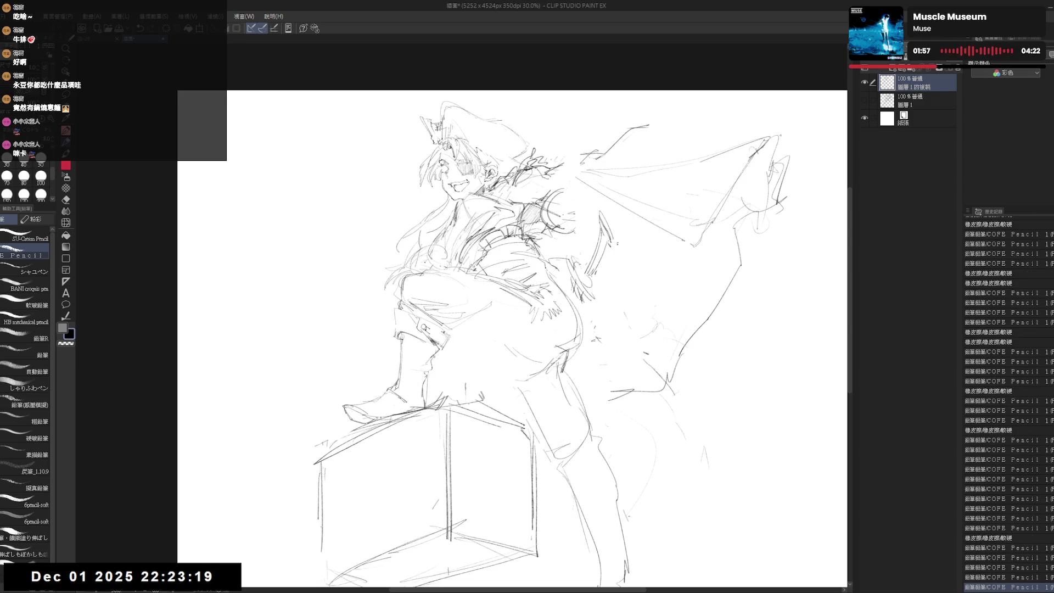
{"action": "left_click_drag", "start_coordinate": [549, 275], "coordinate": [534, 271]}
{"action": "key", "text": "e"}
{"action": "mouse_move", "coordinate": [566, 165]}
{"action": "left_mouse_down"}
{"action": "mouse_move", "coordinate": [543, 198]}
{"action": "mouse_move", "coordinate": [541, 189]}
{"action": "left_mouse_up"}
{"action": "mouse_move", "coordinate": [544, 141]}
{"action": "left_mouse_down"}
{"action": "mouse_move", "coordinate": [582, 164]}
{"action": "mouse_move", "coordinate": [538, 228]}
{"action": "mouse_move", "coordinate": [542, 217]}
{"action": "mouse_move", "coordinate": [519, 208]}
{"action": "mouse_move", "coordinate": [514, 191]}
{"action": "mouse_move", "coordinate": [516, 211]}
{"action": "left_mouse_up"}
{"action": "key", "text": "p"}
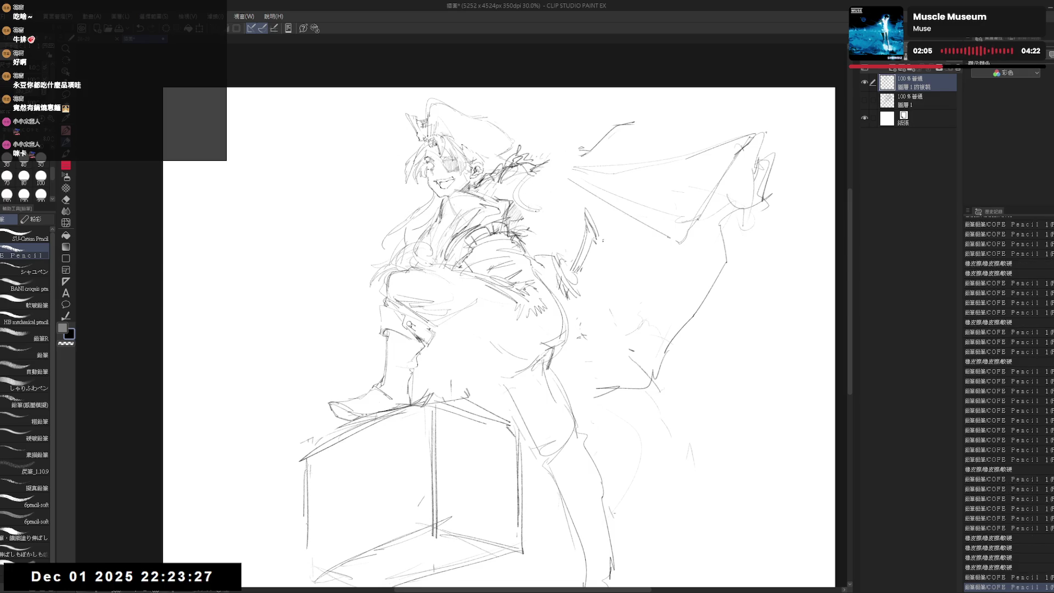
Step: Erase stray lines on the figure and add small pencil marks at the hip and leg
{"action": "key", "text": "e"}
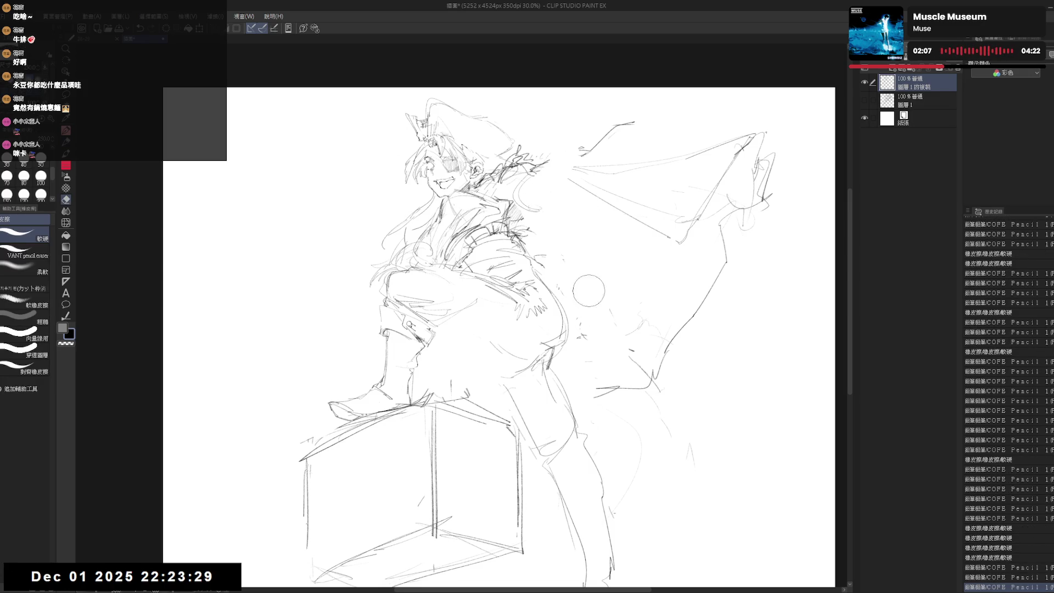
{"action": "left_click_drag", "start_coordinate": [591, 295], "coordinate": [593, 308]}
{"action": "key", "text": "p"}
{"action": "left_click_drag", "start_coordinate": [486, 294], "coordinate": [488, 296]}
{"action": "left_click_drag", "start_coordinate": [434, 269], "coordinate": [484, 275]}
{"action": "left_click_drag", "start_coordinate": [386, 333], "coordinate": [390, 337]}
{"action": "left_click_drag", "start_coordinate": [465, 314], "coordinate": [498, 270]}
{"action": "left_click_drag", "start_coordinate": [501, 202], "coordinate": [521, 216]}
Step: Erase the old hip marks and redraw the hip with new lines and a curve
{"action": "key", "text": "e"}
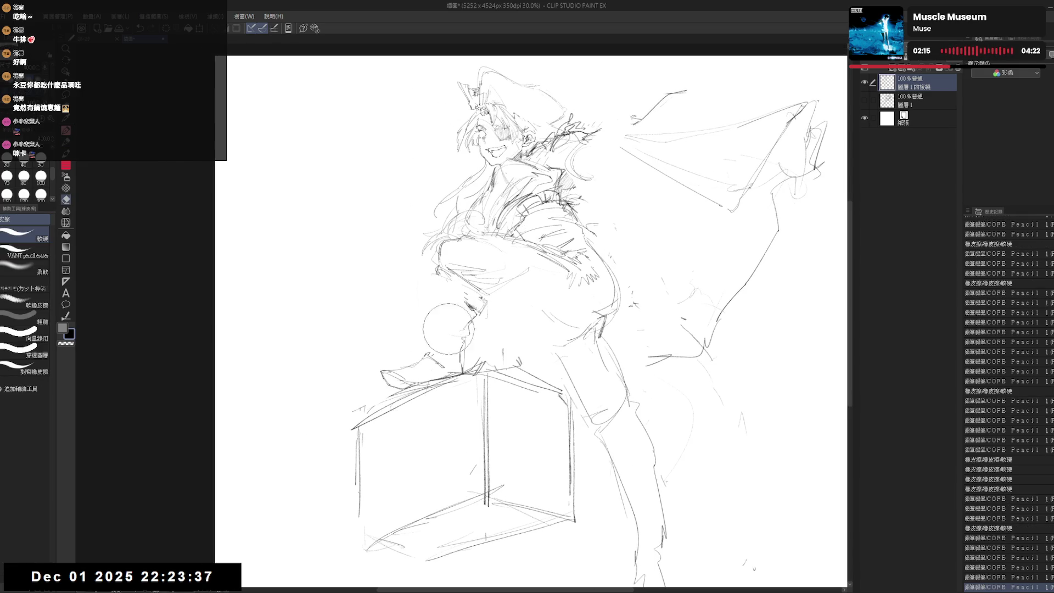
{"action": "left_click_drag", "start_coordinate": [460, 335], "coordinate": [506, 275]}
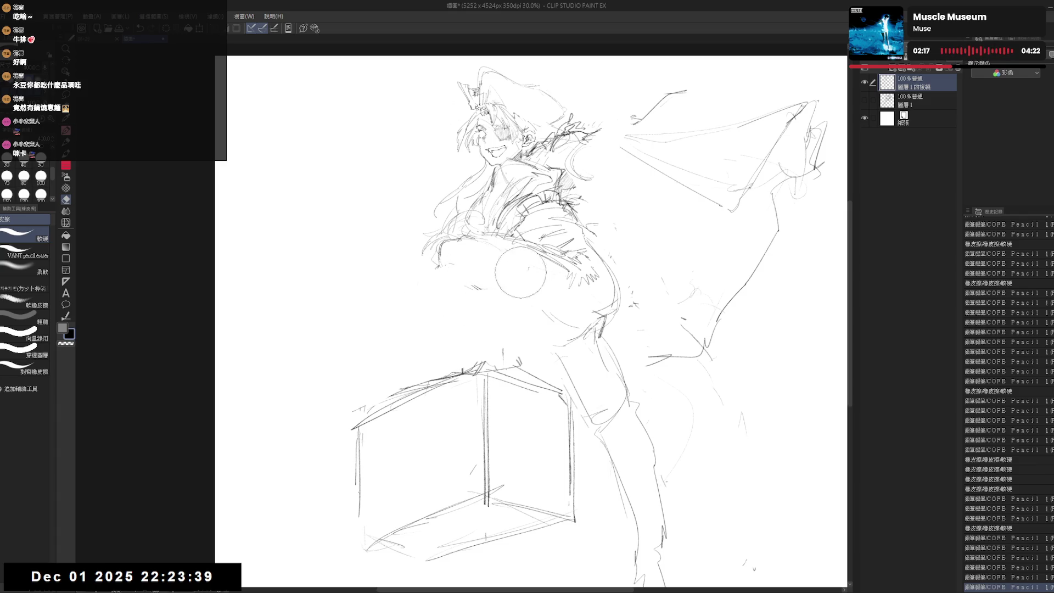
{"action": "key", "text": "p"}
{"action": "mouse_move", "coordinate": [433, 273]}
{"action": "left_mouse_down"}
{"action": "mouse_move", "coordinate": [461, 247]}
{"action": "mouse_move", "coordinate": [474, 276]}
{"action": "mouse_move", "coordinate": [485, 269]}
{"action": "left_mouse_up"}
{"action": "mouse_move", "coordinate": [469, 336]}
{"action": "left_mouse_down"}
{"action": "mouse_move", "coordinate": [479, 301]}
{"action": "mouse_move", "coordinate": [484, 333]}
{"action": "left_mouse_up"}
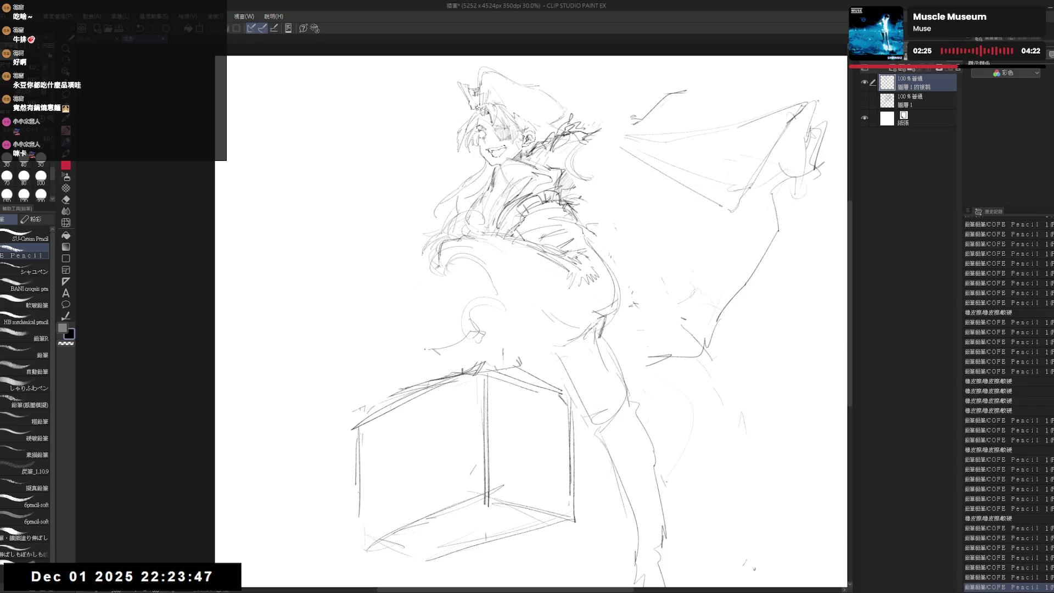
{"action": "left_click_drag", "start_coordinate": [424, 349], "coordinate": [438, 352]}
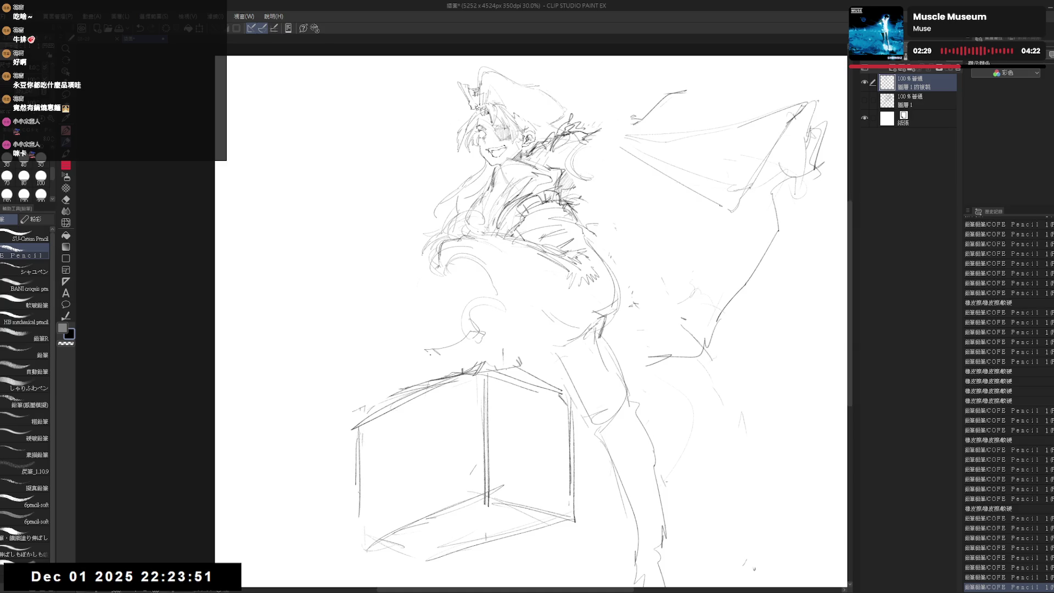
{"action": "scroll", "coordinate": [426, 352], "scroll_direction": "down", "scroll_amount": 1}
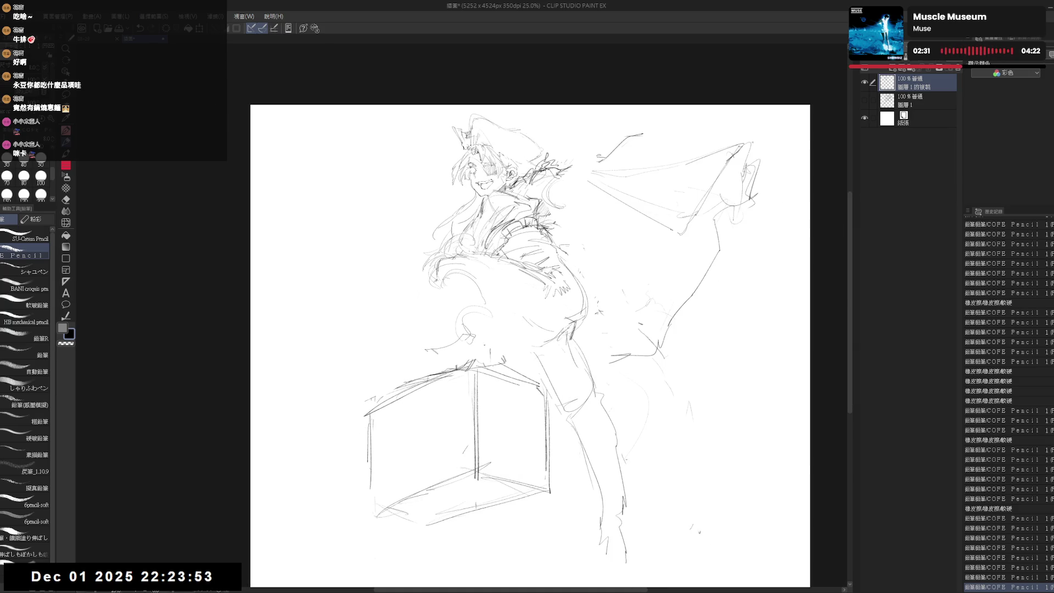
Step: Erase the box's top and right edges and draw an arc from the box up to the hip
{"action": "key", "text": "e"}
{"action": "mouse_move", "coordinate": [383, 412]}
{"action": "left_mouse_down"}
{"action": "mouse_move", "coordinate": [461, 388]}
{"action": "mouse_move", "coordinate": [513, 404]}
{"action": "mouse_move", "coordinate": [531, 426]}
{"action": "left_mouse_up"}
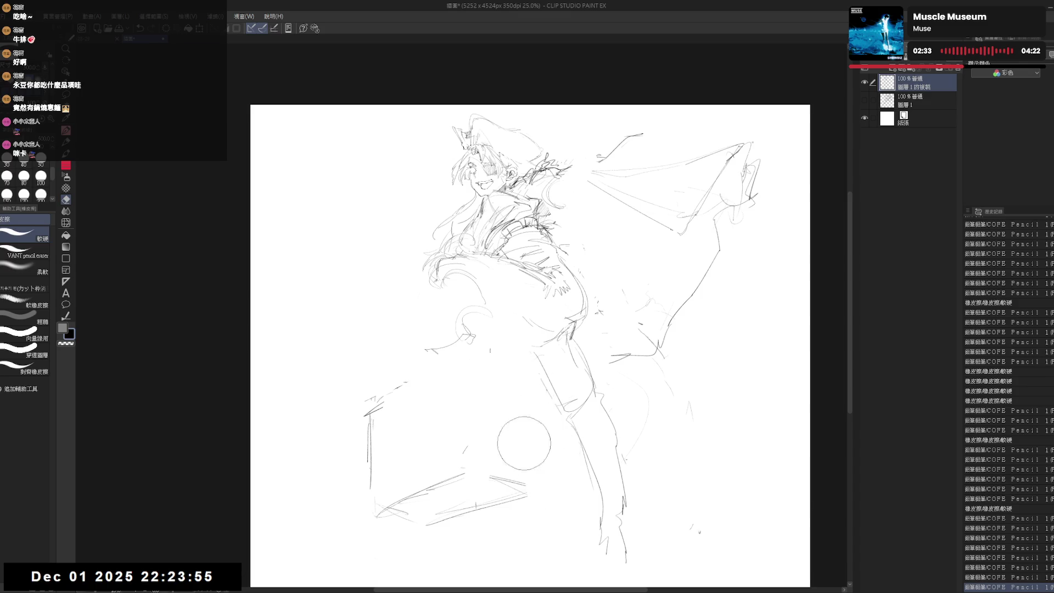
{"action": "key", "text": "p"}
{"action": "left_click_drag", "start_coordinate": [377, 401], "coordinate": [491, 332]}
{"action": "key", "text": "ctrl+z"}
{"action": "left_click_drag", "start_coordinate": [377, 401], "coordinate": [488, 338]}
Step: Touch up the arc's lower-left end and erase a small stray mark
{"action": "key", "text": "e"}
{"action": "mouse_move", "coordinate": [360, 400]}
{"action": "left_mouse_down"}
{"action": "mouse_move", "coordinate": [369, 395]}
{"action": "mouse_move", "coordinate": [379, 409]}
{"action": "left_mouse_up"}
{"action": "key", "text": "p"}
{"action": "key", "text": "ctrl+z"}
{"action": "key", "text": "ctrl+z"}
{"action": "key", "text": "e"}
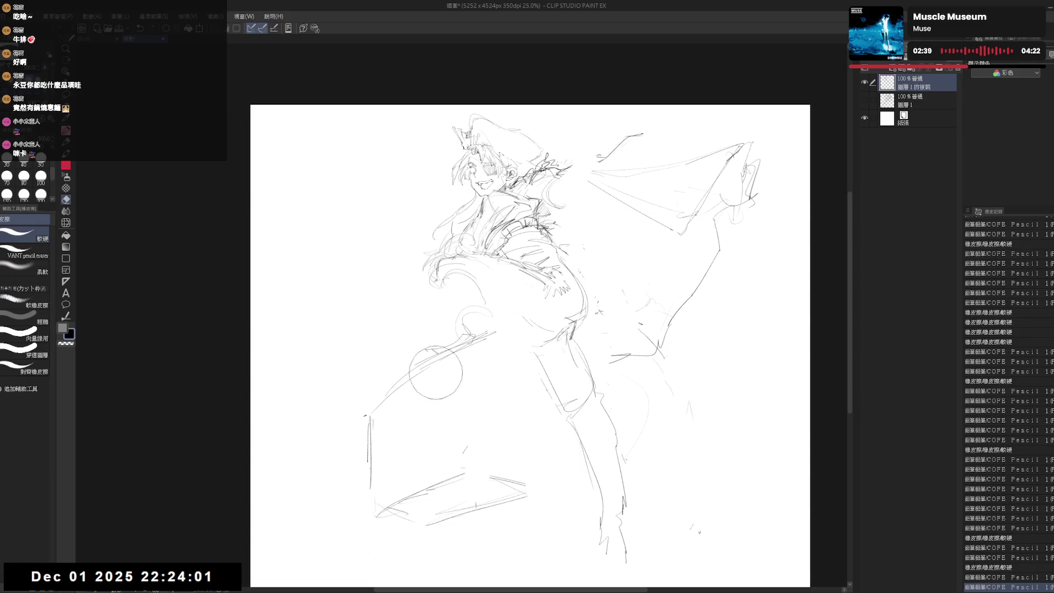
{"action": "left_click", "coordinate": [442, 369]}
{"action": "key", "text": "p"}
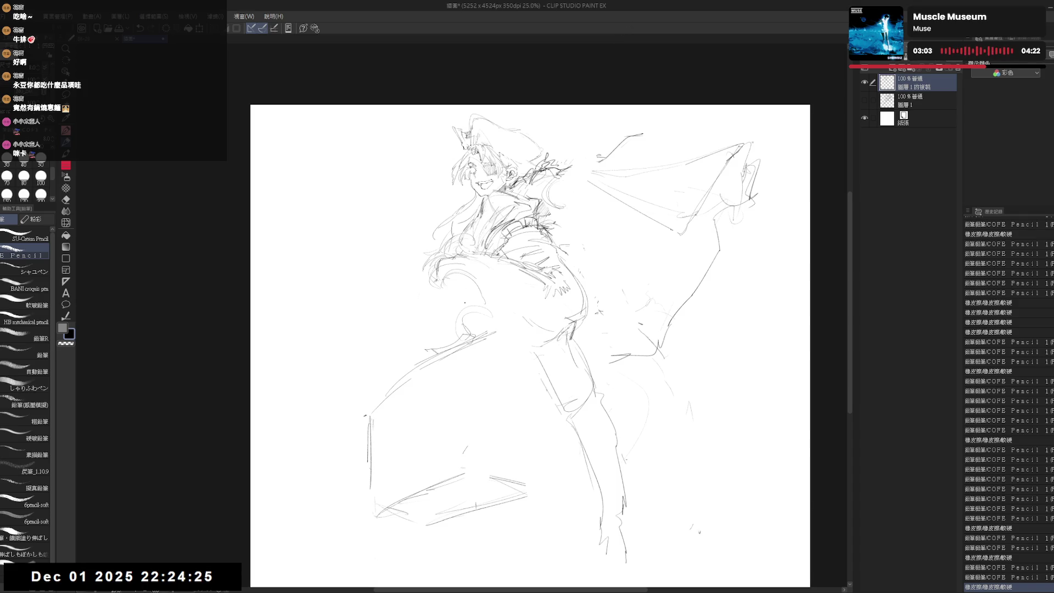
Step: Erase lines in the lower sketch and draw a diagonal across the lower left
{"action": "key", "text": "e"}
{"action": "left_click_drag", "start_coordinate": [482, 353], "coordinate": [438, 385]}
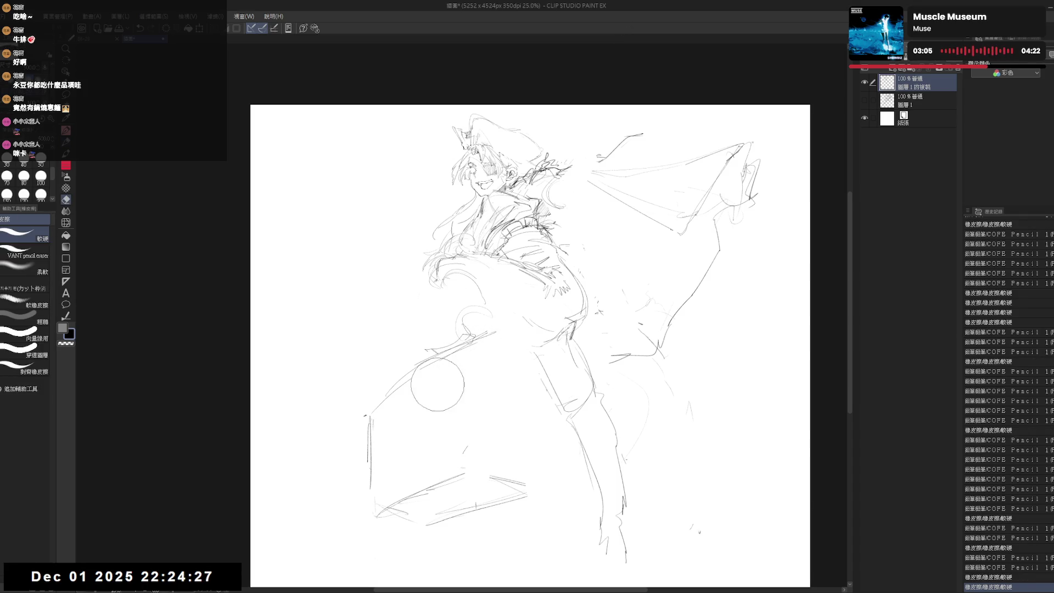
{"action": "key", "text": "p"}
{"action": "left_click_drag", "start_coordinate": [373, 409], "coordinate": [458, 351]}
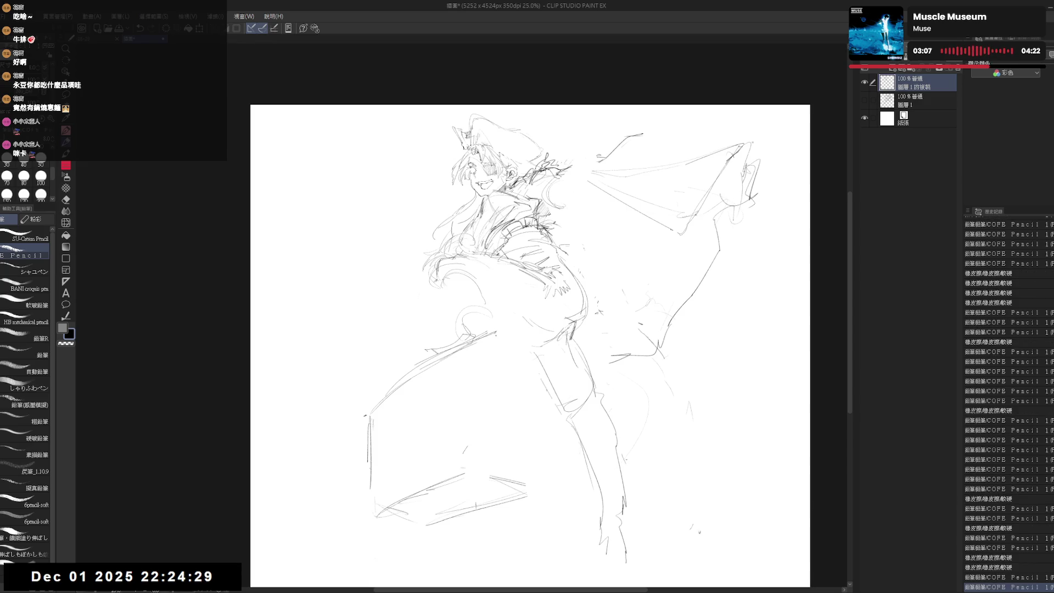
{"action": "left_click_drag", "start_coordinate": [506, 413], "coordinate": [497, 391]}
Step: Replace the old lower-left box lines and sketch a line down the lower leg
{"action": "key", "text": "e"}
{"action": "mouse_move", "coordinate": [509, 453]}
{"action": "left_mouse_down"}
{"action": "mouse_move", "coordinate": [400, 492]}
{"action": "mouse_move", "coordinate": [481, 418]}
{"action": "left_mouse_up"}
{"action": "key", "text": "p"}
{"action": "left_click_drag", "start_coordinate": [385, 476], "coordinate": [410, 455]}
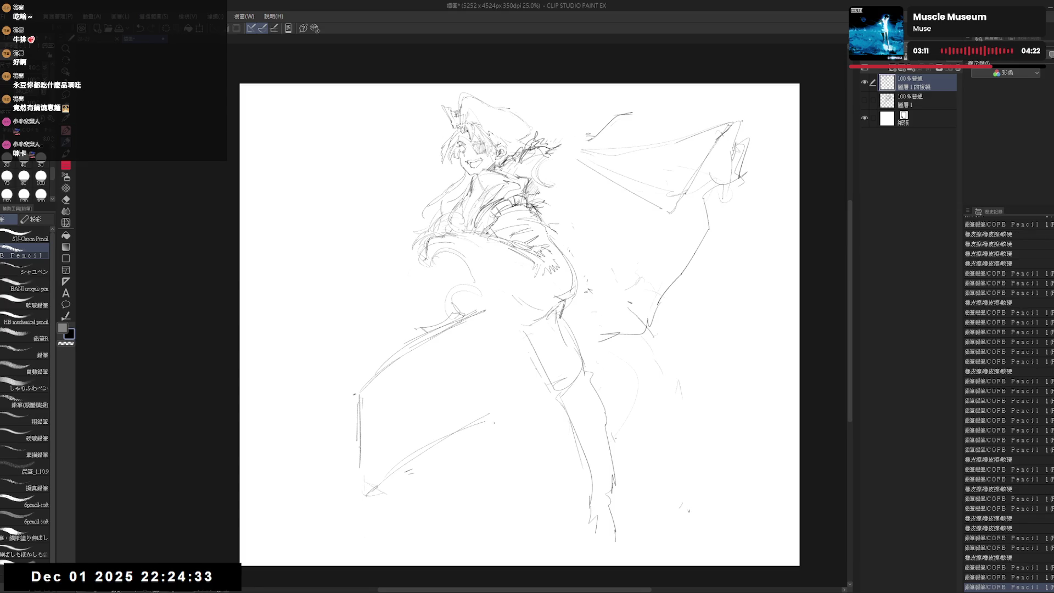
{"action": "mouse_move", "coordinate": [483, 343]}
{"action": "left_mouse_down"}
{"action": "mouse_move", "coordinate": [488, 423]}
{"action": "mouse_move", "coordinate": [543, 439]}
{"action": "left_mouse_up"}
{"action": "key", "text": "ctrl+z"}
{"action": "left_click_drag", "start_coordinate": [489, 417], "coordinate": [529, 463]}
{"action": "key", "text": "ctrl+z"}
{"action": "mouse_move", "coordinate": [485, 314]}
{"action": "left_mouse_down"}
{"action": "mouse_move", "coordinate": [519, 408]}
{"action": "mouse_move", "coordinate": [525, 399]}
{"action": "mouse_move", "coordinate": [517, 459]}
{"action": "left_mouse_up"}
Step: Clean up small marks along the box's bottom and around the lower leg
{"action": "key", "text": "e"}
{"action": "left_click", "coordinate": [390, 490]}
{"action": "left_click", "coordinate": [519, 449]}
{"action": "left_click", "coordinate": [510, 462]}
{"action": "left_click_drag", "start_coordinate": [445, 491], "coordinate": [499, 461]}
{"action": "key", "text": "ctrl+z"}
{"action": "left_click_drag", "start_coordinate": [519, 420], "coordinate": [516, 453]}
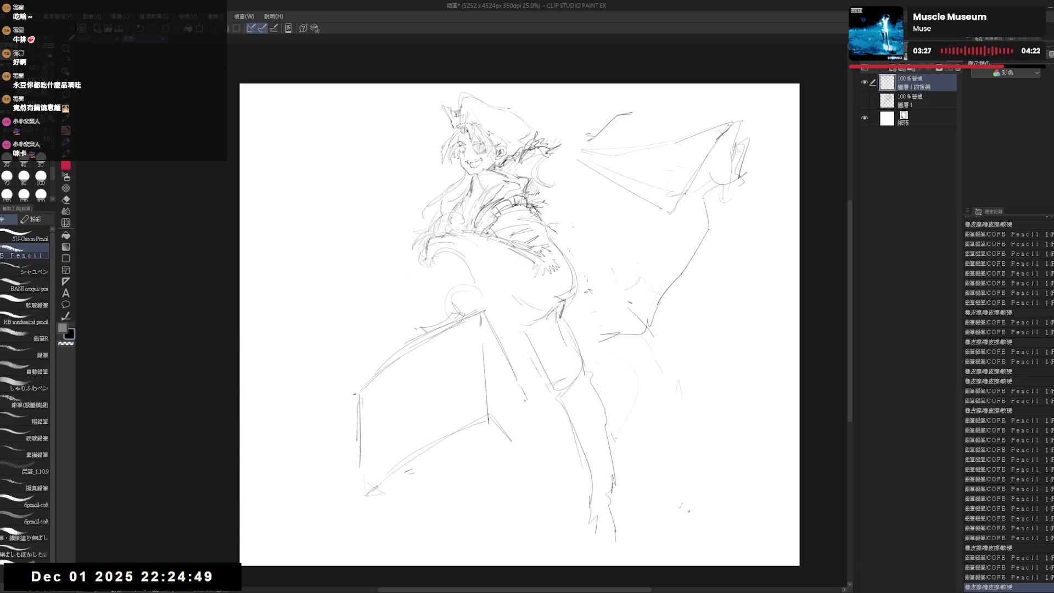
{"action": "mouse_move", "coordinate": [527, 406]}
{"action": "left_mouse_down"}
{"action": "mouse_move", "coordinate": [534, 423]}
{"action": "mouse_move", "coordinate": [516, 451]}
{"action": "mouse_move", "coordinate": [492, 451]}
{"action": "left_mouse_up"}
Step: Draw the box's new tilted top edge on a rotated view, then straighten the view
{"action": "key", "text": "r"}
{"action": "left_click_drag", "start_coordinate": [489, 508], "coordinate": [531, 517]}
{"action": "key", "text": "p"}
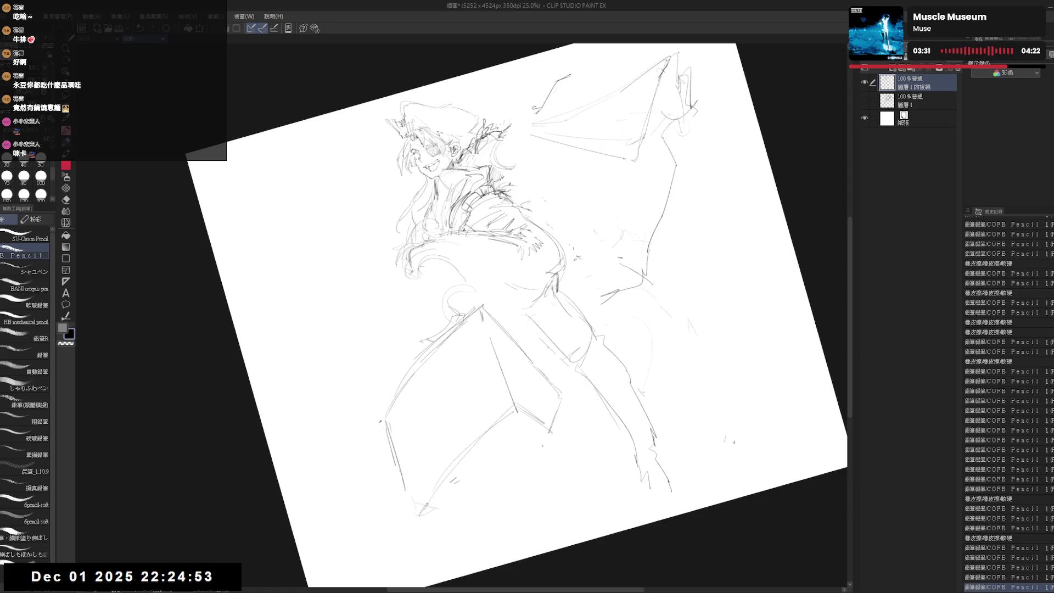
{"action": "left_click", "coordinate": [548, 432]}
{"action": "left_click_drag", "start_coordinate": [548, 431], "coordinate": [519, 466]}
{"action": "key", "text": "ctrl+z"}
{"action": "mouse_move", "coordinate": [550, 433]}
{"action": "left_mouse_down"}
{"action": "mouse_move", "coordinate": [465, 504]}
{"action": "mouse_move", "coordinate": [483, 488]}
{"action": "left_mouse_up"}
{"action": "key", "text": "ctrl+0"}
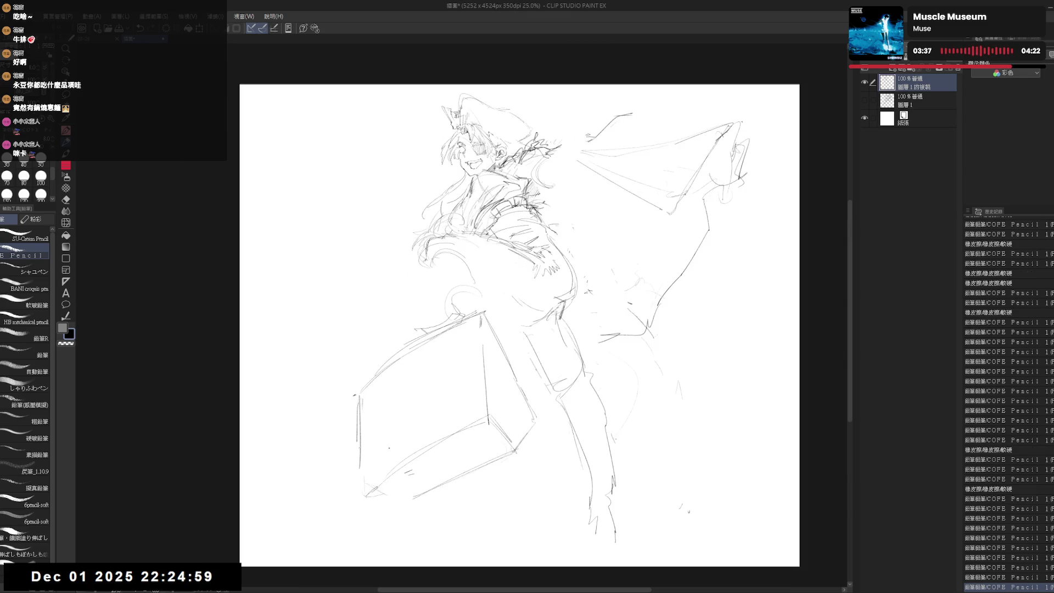
Step: Rework the box's lower-left corner and edge
{"action": "key", "text": "e"}
{"action": "left_click_drag", "start_coordinate": [369, 486], "coordinate": [374, 491]}
{"action": "left_click_drag", "start_coordinate": [362, 396], "coordinate": [372, 458]}
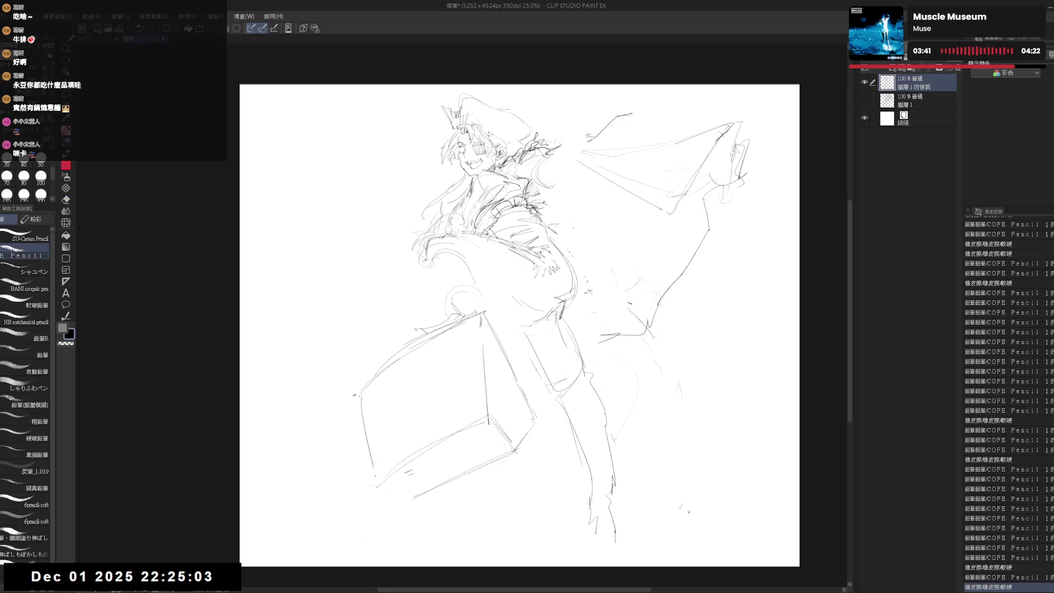
{"action": "left_click_drag", "start_coordinate": [362, 398], "coordinate": [376, 479]}
{"action": "mouse_move", "coordinate": [361, 407]}
{"action": "left_mouse_down"}
{"action": "mouse_move", "coordinate": [374, 482]}
{"action": "mouse_move", "coordinate": [398, 500]}
{"action": "left_mouse_up"}
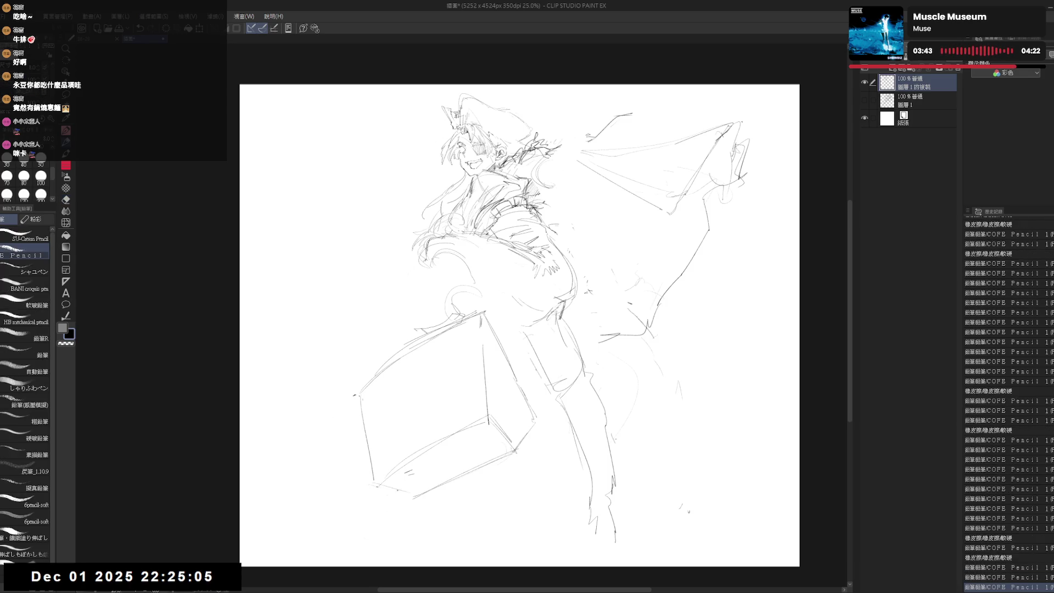
{"action": "key", "text": "ctrl+z"}
{"action": "left_click_drag", "start_coordinate": [616, 306], "coordinate": [618, 309]}
Step: Mirror-check the canvas, then rework the strokes at the hip and waist
{"action": "key", "text": "h"}
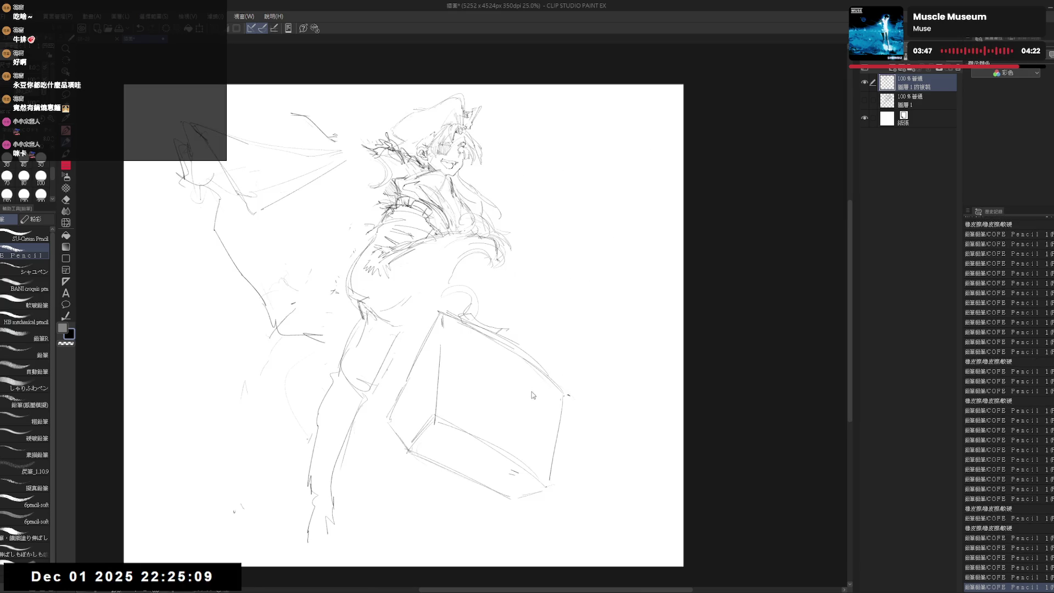
{"action": "key", "text": "h"}
{"action": "left_click_drag", "start_coordinate": [571, 362], "coordinate": [568, 370]}
{"action": "key", "text": "e"}
{"action": "left_click_drag", "start_coordinate": [503, 288], "coordinate": [513, 307]}
{"action": "key", "text": "p"}
{"action": "left_click_drag", "start_coordinate": [461, 266], "coordinate": [494, 289]}
{"action": "key", "text": "ctrl+z"}
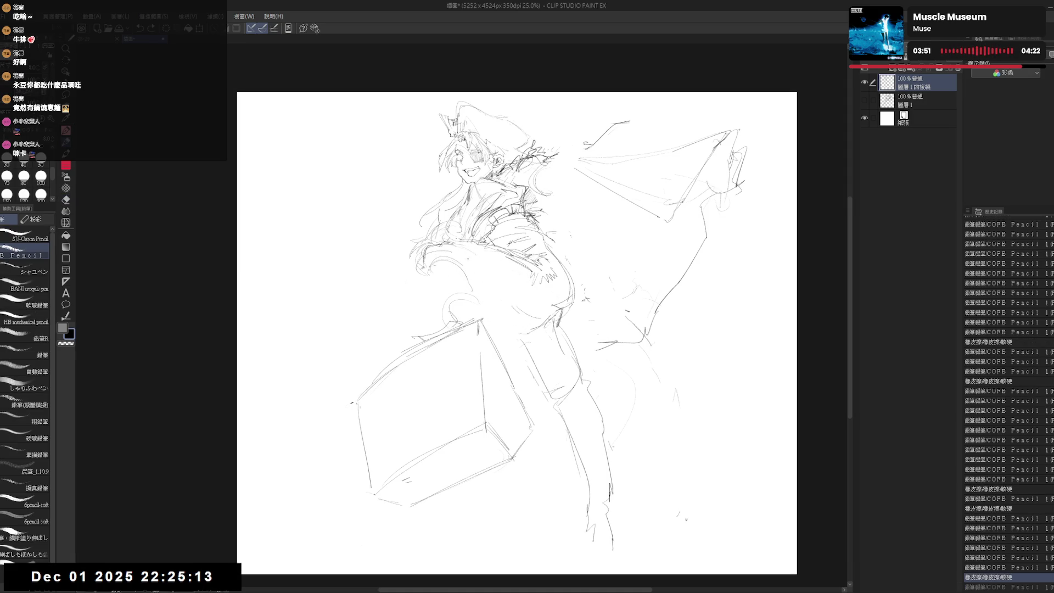
{"action": "key", "text": "ctrl+y"}
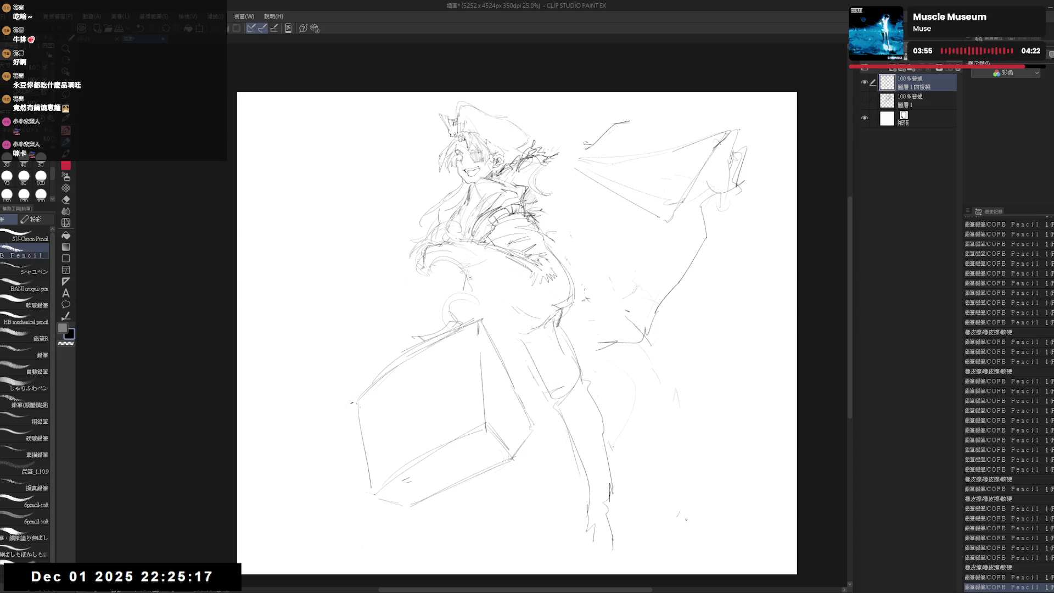
{"action": "key", "text": "ctrl+y"}
{"action": "key", "text": "ctrl+y"}
{"action": "key", "text": "ctrl+y"}
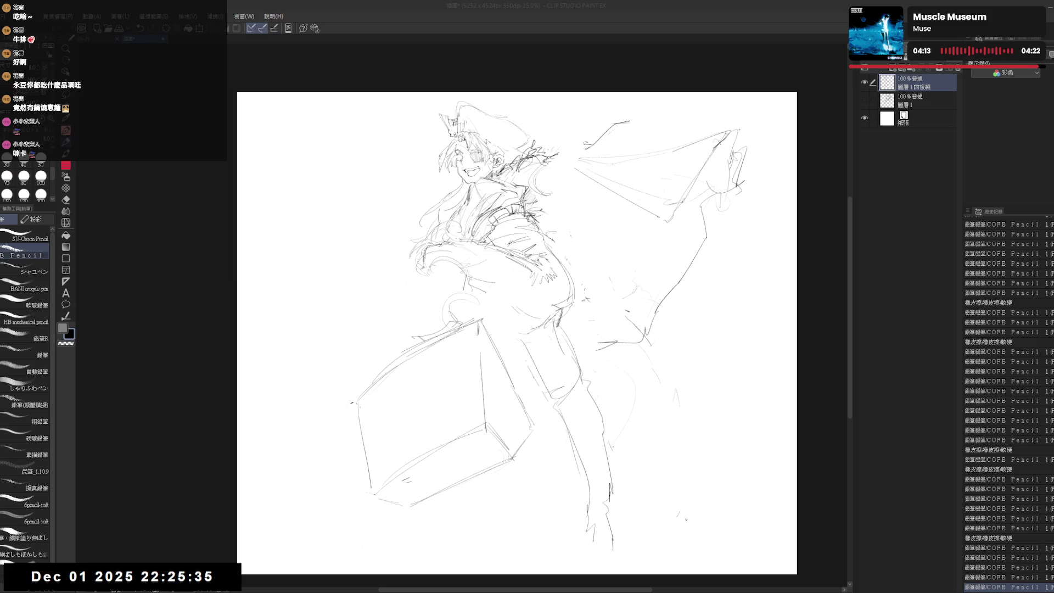
Step: Add hatching near the neck and clean up the upper leg and thigh lines
{"action": "left_click_drag", "start_coordinate": [519, 184], "coordinate": [538, 206]}
{"action": "key", "text": "e"}
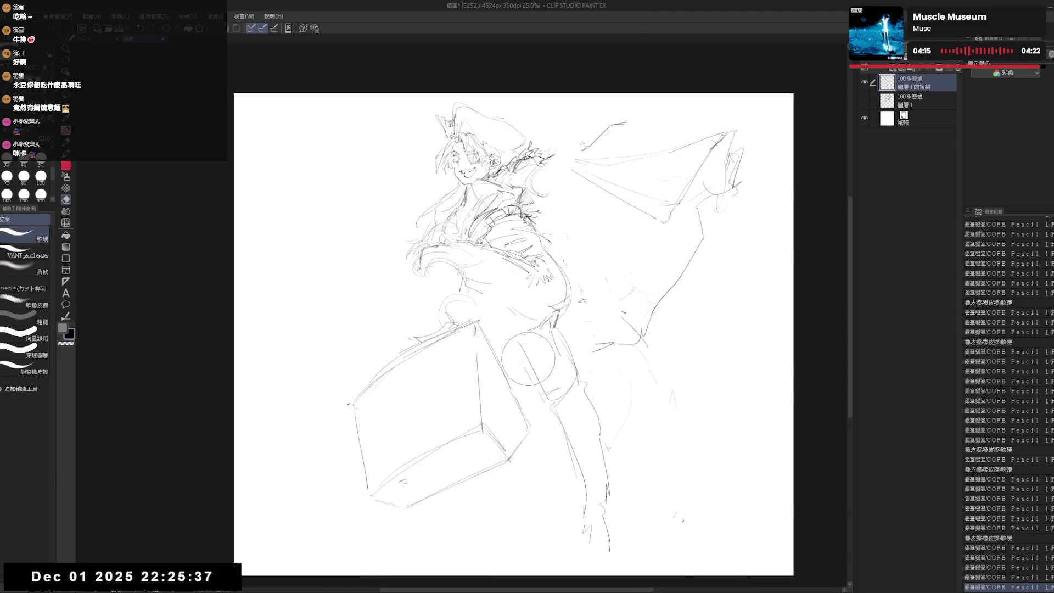
{"action": "left_click_drag", "start_coordinate": [586, 469], "coordinate": [596, 530]}
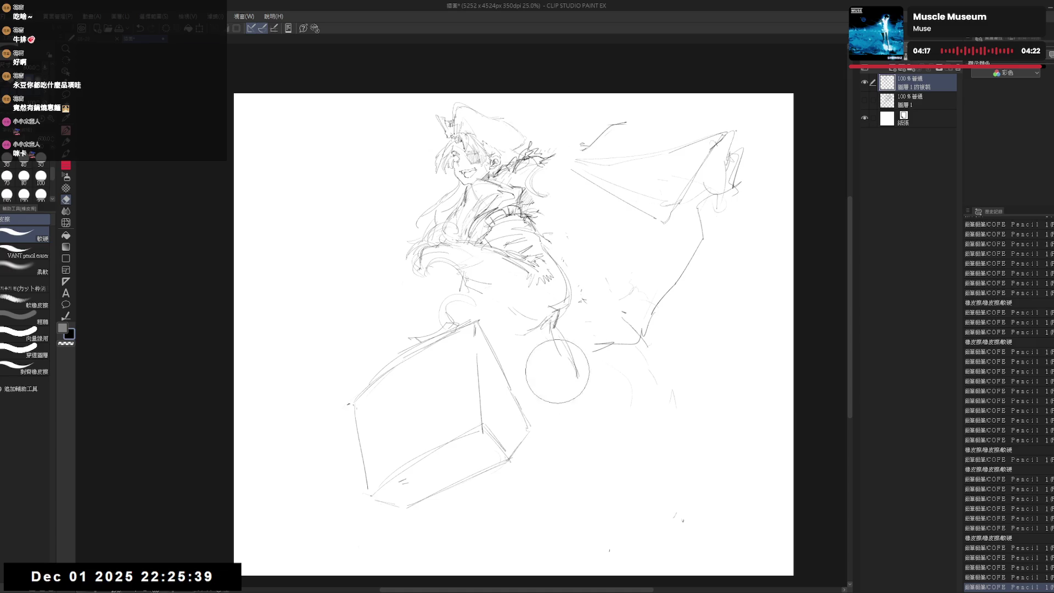
{"action": "key", "text": "p"}
{"action": "left_click_drag", "start_coordinate": [591, 483], "coordinate": [596, 494]}
{"action": "mouse_move", "coordinate": [421, 280]}
{"action": "left_mouse_down"}
{"action": "mouse_move", "coordinate": [433, 265]}
{"action": "mouse_move", "coordinate": [456, 262]}
{"action": "left_mouse_up"}
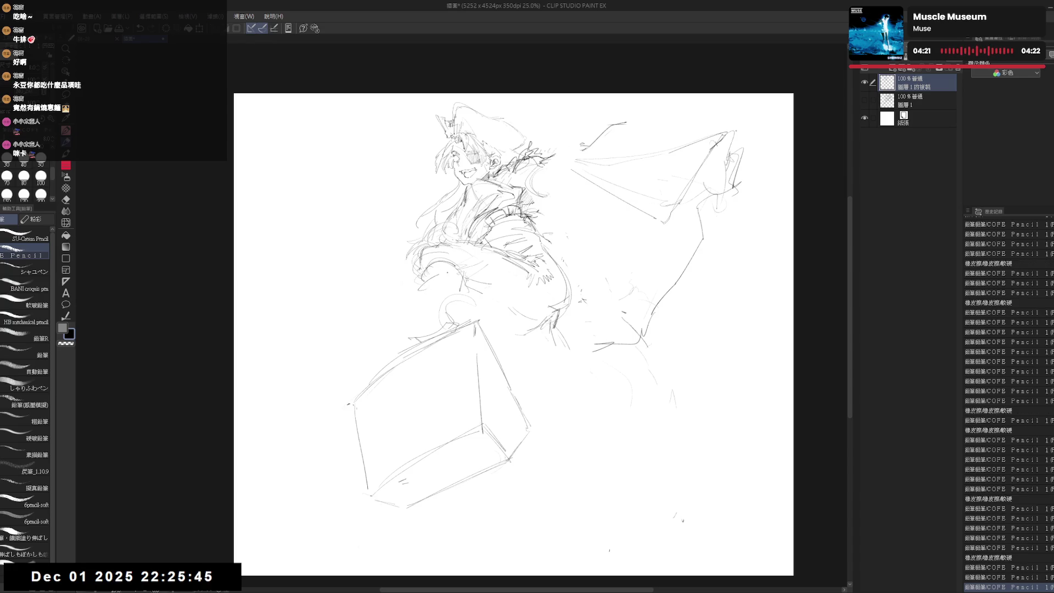
{"action": "left_click", "coordinate": [541, 370]}
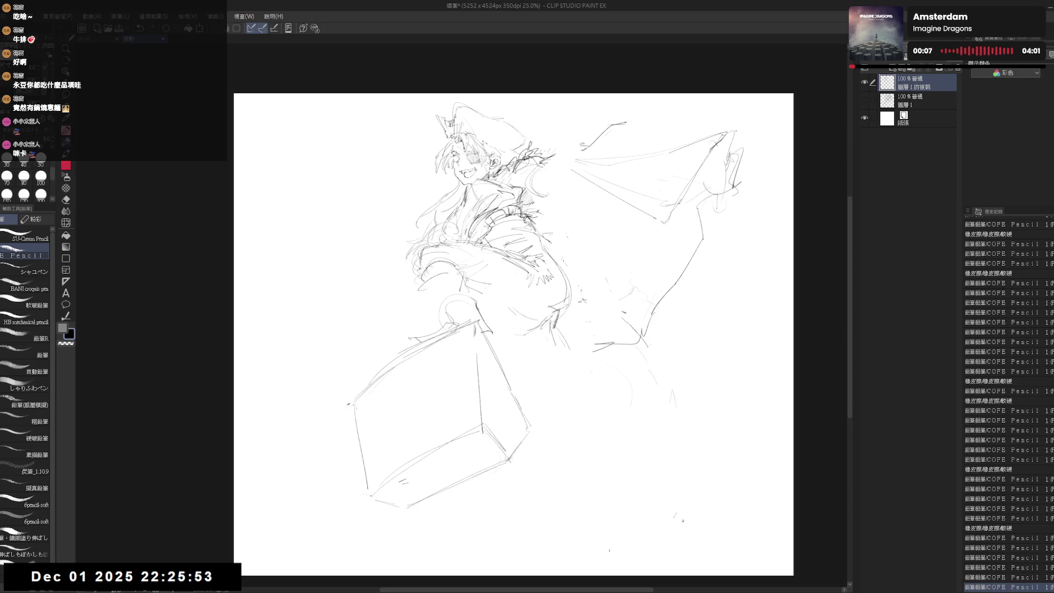
Step: After another mirror check, erase the old leg lines and redraw the leg bent at the knee
{"action": "key", "text": "h"}
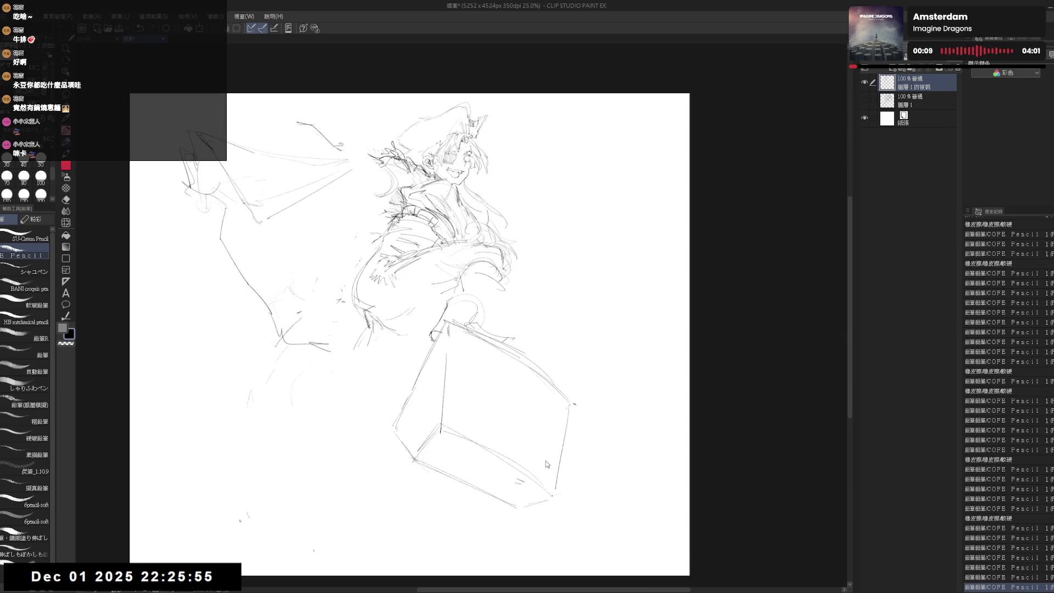
{"action": "key", "text": "h"}
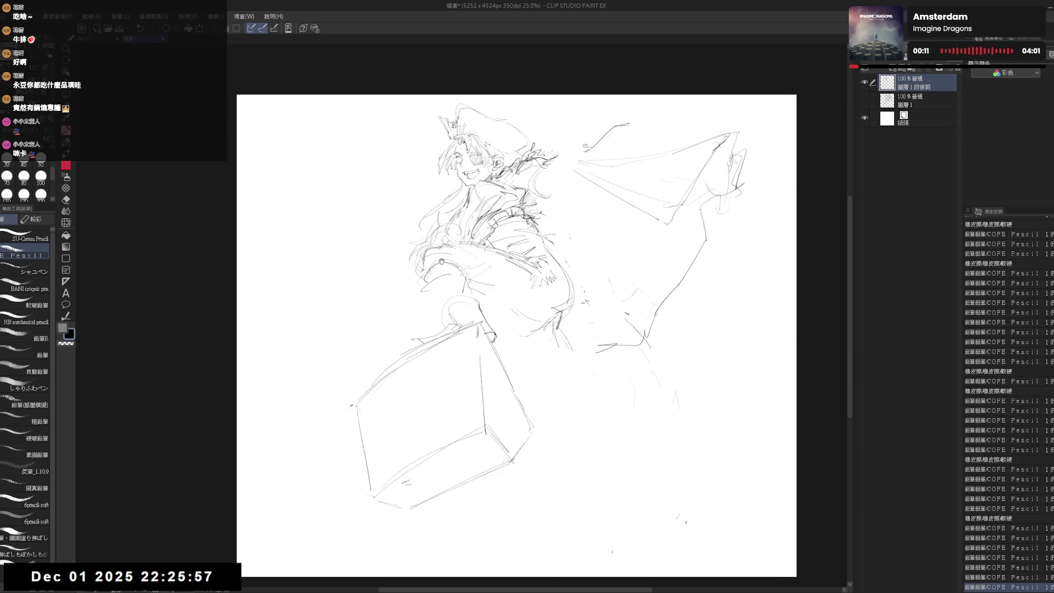
{"action": "key", "text": "e"}
{"action": "mouse_move", "coordinate": [422, 295]}
{"action": "left_mouse_down"}
{"action": "mouse_move", "coordinate": [423, 258]}
{"action": "mouse_move", "coordinate": [423, 269]}
{"action": "mouse_move", "coordinate": [481, 286]}
{"action": "left_mouse_up"}
{"action": "key", "text": "p"}
{"action": "key", "text": "e"}
{"action": "key", "text": "p"}
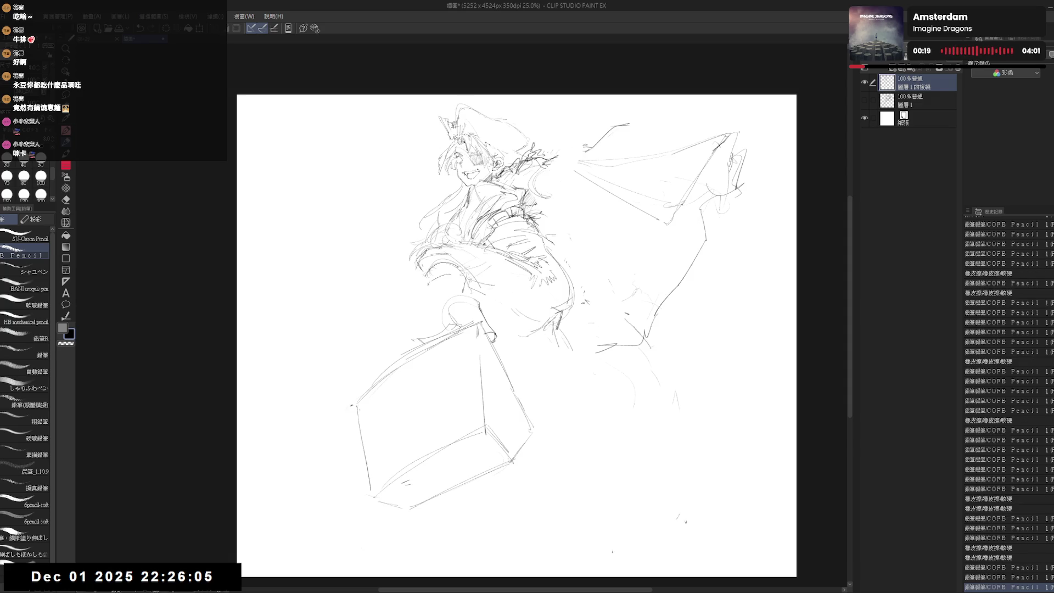
{"action": "mouse_move", "coordinate": [428, 286]}
{"action": "left_mouse_down"}
{"action": "mouse_move", "coordinate": [451, 313]}
{"action": "mouse_move", "coordinate": [466, 313]}
{"action": "left_mouse_up"}
{"action": "left_click", "coordinate": [561, 210]}
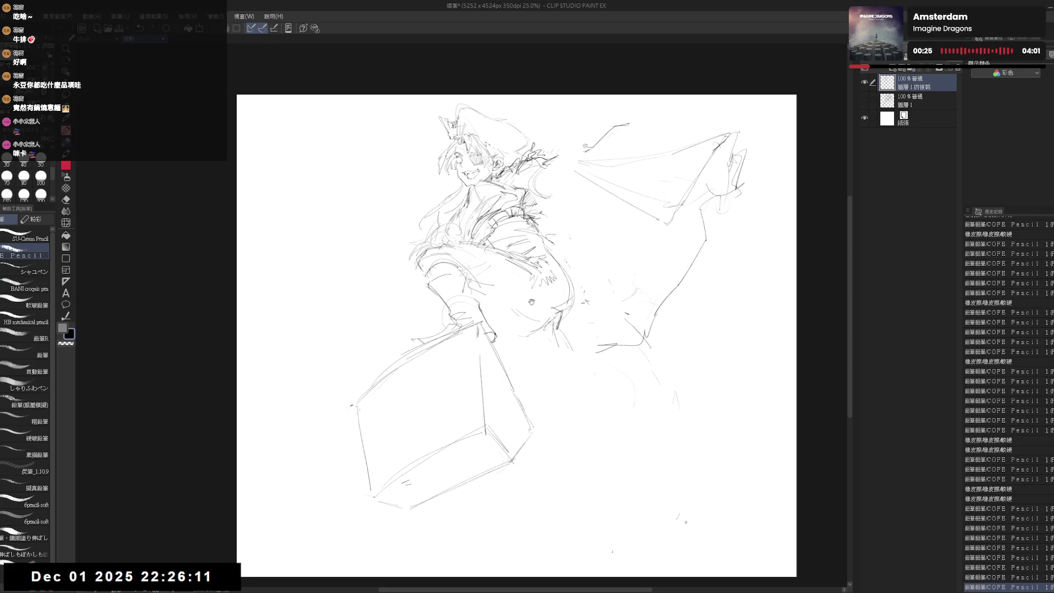
{"action": "left_click_drag", "start_coordinate": [535, 291], "coordinate": [523, 287]}
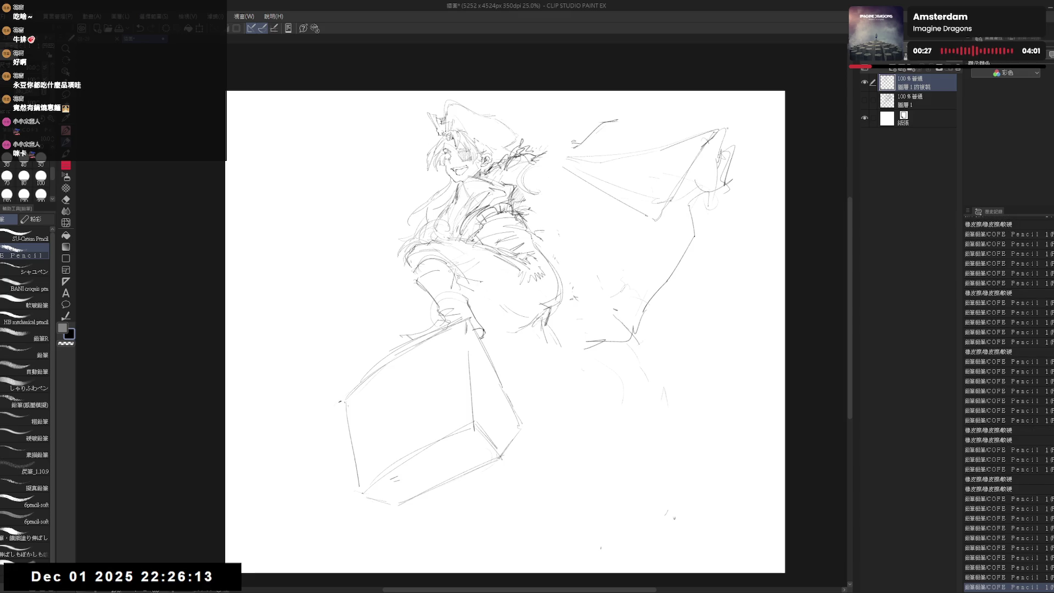
{"action": "left_click_drag", "start_coordinate": [461, 269], "coordinate": [492, 285]}
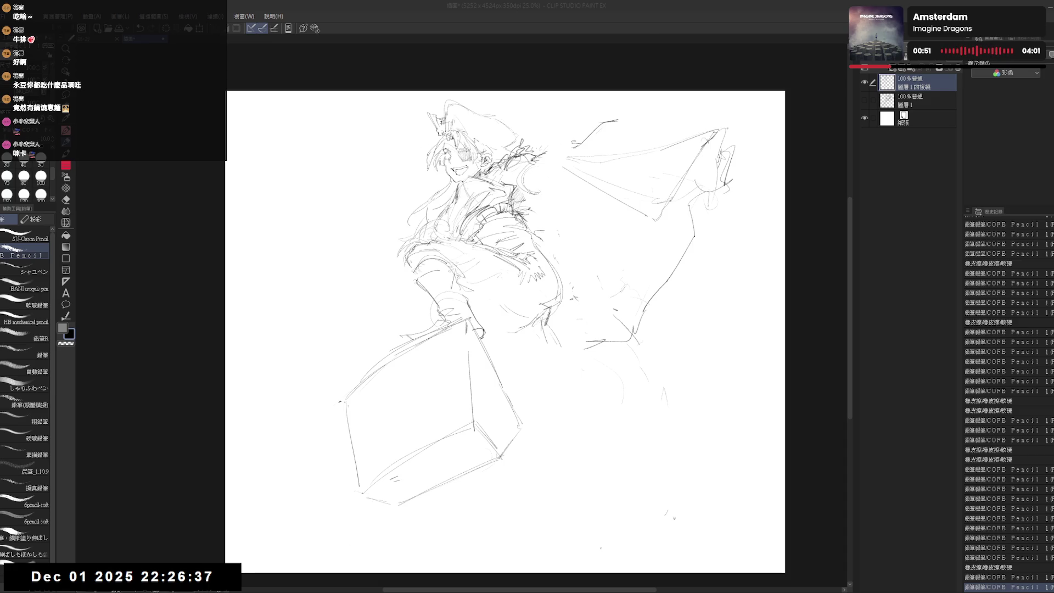
Step: Erase small stray bits of the sketch and lines beside the torso
{"action": "left_click_drag", "start_coordinate": [475, 291], "coordinate": [477, 294]}
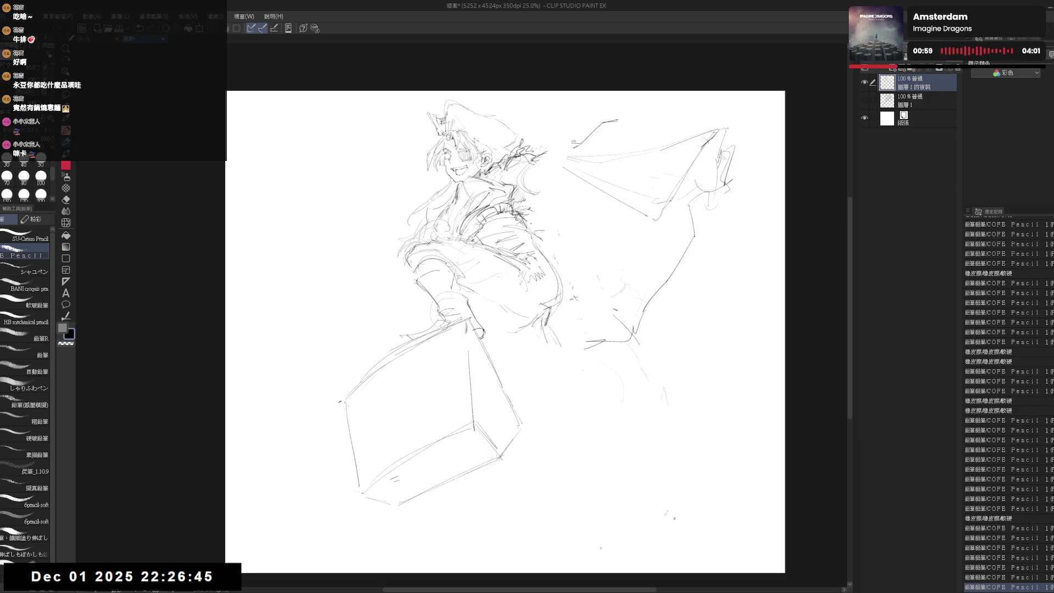
{"action": "key", "text": "e"}
{"action": "left_click_drag", "start_coordinate": [511, 330], "coordinate": [494, 315]}
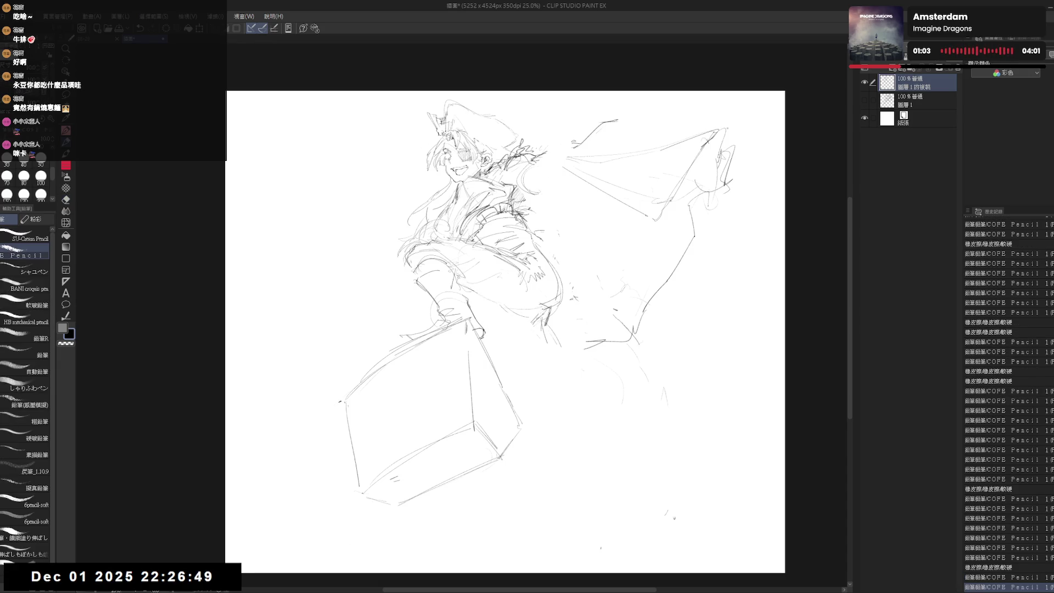
{"action": "key", "text": "e"}
{"action": "mouse_move", "coordinate": [560, 269]}
{"action": "left_mouse_down"}
{"action": "mouse_move", "coordinate": [522, 225]}
{"action": "mouse_move", "coordinate": [543, 230]}
{"action": "mouse_move", "coordinate": [546, 258]}
{"action": "left_mouse_up"}
{"action": "key", "text": "p"}
{"action": "key", "text": "e"}
{"action": "key", "text": "p"}
Step: Hatch across the chest, trimming and re-stroking it with the eraser
{"action": "left_click_drag", "start_coordinate": [482, 244], "coordinate": [517, 237]}
{"action": "key", "text": "e"}
{"action": "mouse_move", "coordinate": [527, 286]}
{"action": "left_mouse_down"}
{"action": "mouse_move", "coordinate": [456, 242]}
{"action": "mouse_move", "coordinate": [511, 236]}
{"action": "left_mouse_up"}
{"action": "key", "text": "p"}
{"action": "mouse_move", "coordinate": [450, 259]}
{"action": "left_mouse_down"}
{"action": "mouse_move", "coordinate": [527, 230]}
{"action": "mouse_move", "coordinate": [516, 237]}
{"action": "left_mouse_up"}
{"action": "key", "text": "e"}
{"action": "left_click_drag", "start_coordinate": [519, 274], "coordinate": [525, 283]}
{"action": "key", "text": "p"}
{"action": "left_click_drag", "start_coordinate": [516, 247], "coordinate": [547, 244]}
{"action": "left_click_drag", "start_coordinate": [480, 279], "coordinate": [502, 266]}
Step: Sketch a curved boot shape under the cape and erase faint lines around it
{"action": "left_click_drag", "start_coordinate": [515, 387], "coordinate": [515, 391]}
{"action": "left_click_drag", "start_coordinate": [519, 329], "coordinate": [510, 343]}
{"action": "mouse_move", "coordinate": [518, 332]}
{"action": "left_mouse_down"}
{"action": "mouse_move", "coordinate": [513, 366]}
{"action": "mouse_move", "coordinate": [541, 406]}
{"action": "mouse_move", "coordinate": [557, 341]}
{"action": "mouse_move", "coordinate": [551, 373]}
{"action": "left_mouse_up"}
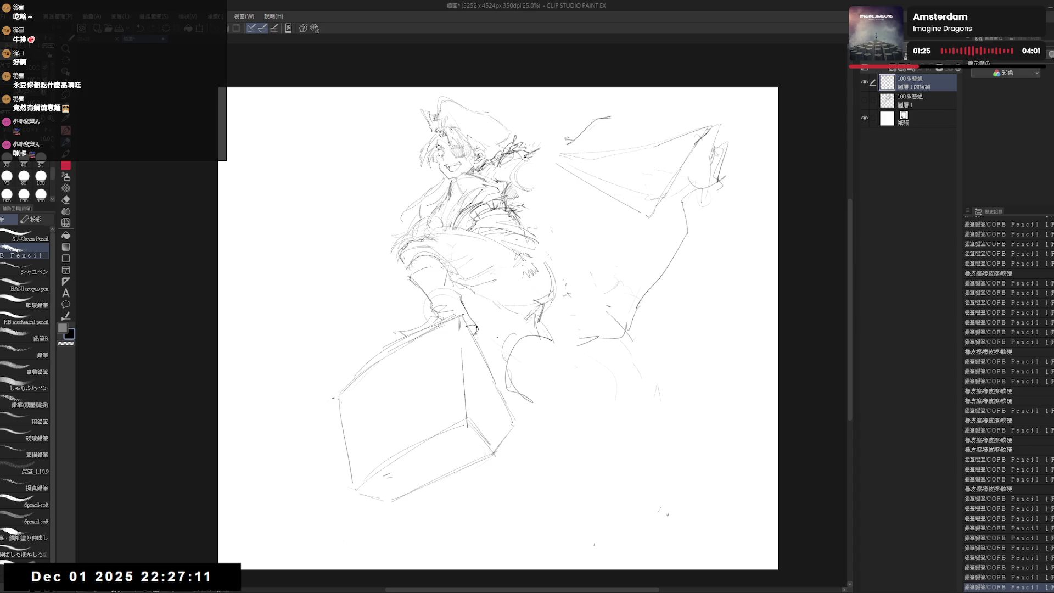
{"action": "mouse_move", "coordinate": [554, 338]}
{"action": "left_mouse_down"}
{"action": "mouse_move", "coordinate": [494, 330]}
{"action": "mouse_move", "coordinate": [527, 351]}
{"action": "left_mouse_up"}
{"action": "mouse_move", "coordinate": [524, 393]}
{"action": "left_mouse_down"}
{"action": "mouse_move", "coordinate": [565, 400]}
{"action": "mouse_move", "coordinate": [576, 416]}
{"action": "mouse_move", "coordinate": [530, 431]}
{"action": "mouse_move", "coordinate": [587, 451]}
{"action": "left_mouse_up"}
{"action": "key", "text": "e"}
{"action": "mouse_move", "coordinate": [549, 324]}
{"action": "left_mouse_down"}
{"action": "mouse_move", "coordinate": [494, 357]}
{"action": "mouse_move", "coordinate": [571, 352]}
{"action": "left_mouse_up"}
{"action": "key", "text": "p"}
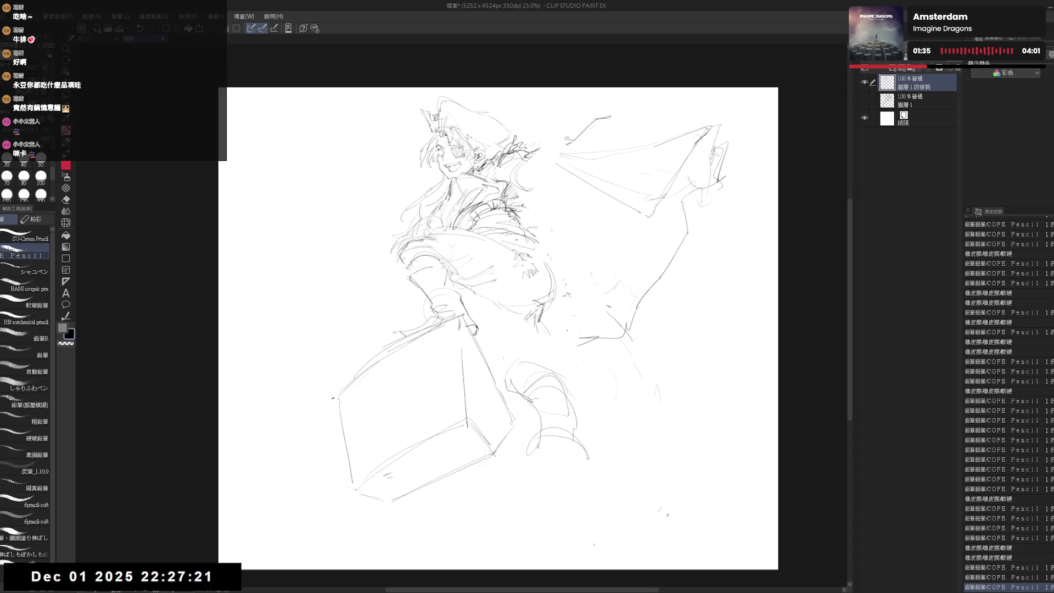
Step: Clear faint lines under the cape and draw the long curve of the bent leg and foot
{"action": "key", "text": "e"}
{"action": "mouse_move", "coordinate": [561, 283]}
{"action": "left_mouse_down"}
{"action": "mouse_move", "coordinate": [552, 335]}
{"action": "mouse_move", "coordinate": [576, 286]}
{"action": "mouse_move", "coordinate": [622, 349]}
{"action": "mouse_move", "coordinate": [615, 363]}
{"action": "left_mouse_up"}
{"action": "key", "text": "p"}
{"action": "key", "text": "e"}
{"action": "key", "text": "p"}
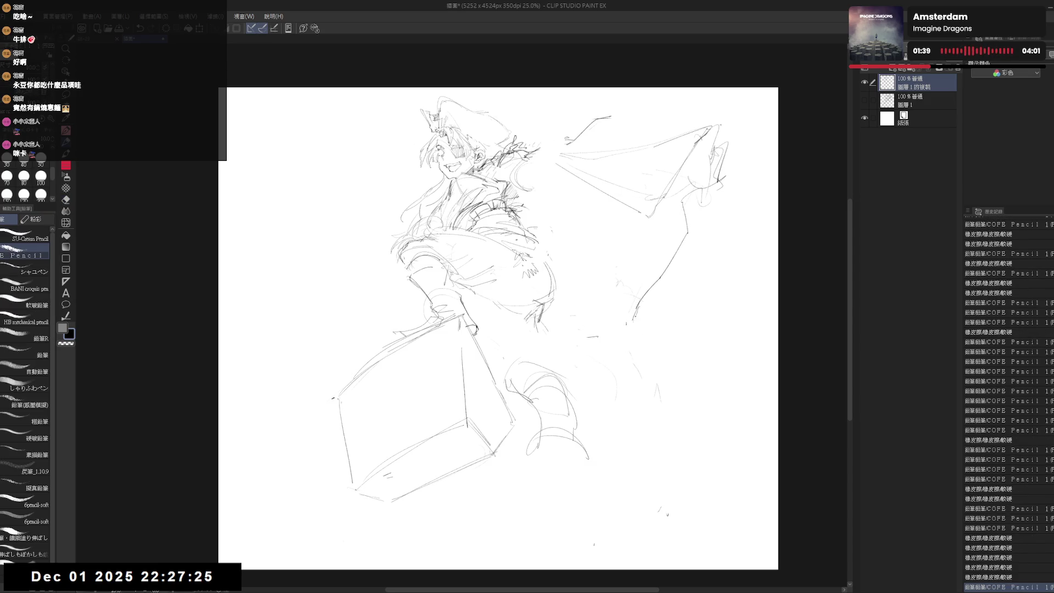
{"action": "mouse_move", "coordinate": [645, 302]}
{"action": "left_mouse_down"}
{"action": "mouse_move", "coordinate": [646, 332]}
{"action": "mouse_move", "coordinate": [602, 383]}
{"action": "mouse_move", "coordinate": [598, 405]}
{"action": "left_mouse_up"}
{"action": "left_click_drag", "start_coordinate": [577, 367], "coordinate": [571, 384]}
{"action": "left_click_drag", "start_coordinate": [549, 329], "coordinate": [581, 346]}
Step: Add short strokes along the hip, torso side and leg to shape the knee
{"action": "left_click_drag", "start_coordinate": [575, 215], "coordinate": [547, 229]}
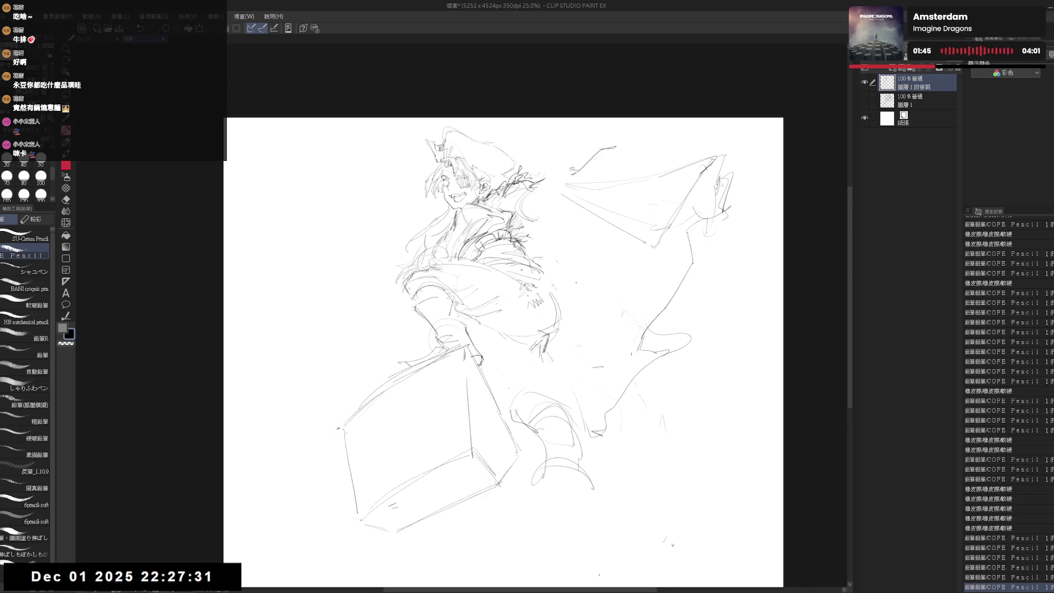
{"action": "mouse_move", "coordinate": [561, 263]}
{"action": "left_mouse_down"}
{"action": "mouse_move", "coordinate": [556, 297]}
{"action": "mouse_move", "coordinate": [569, 289]}
{"action": "left_mouse_up"}
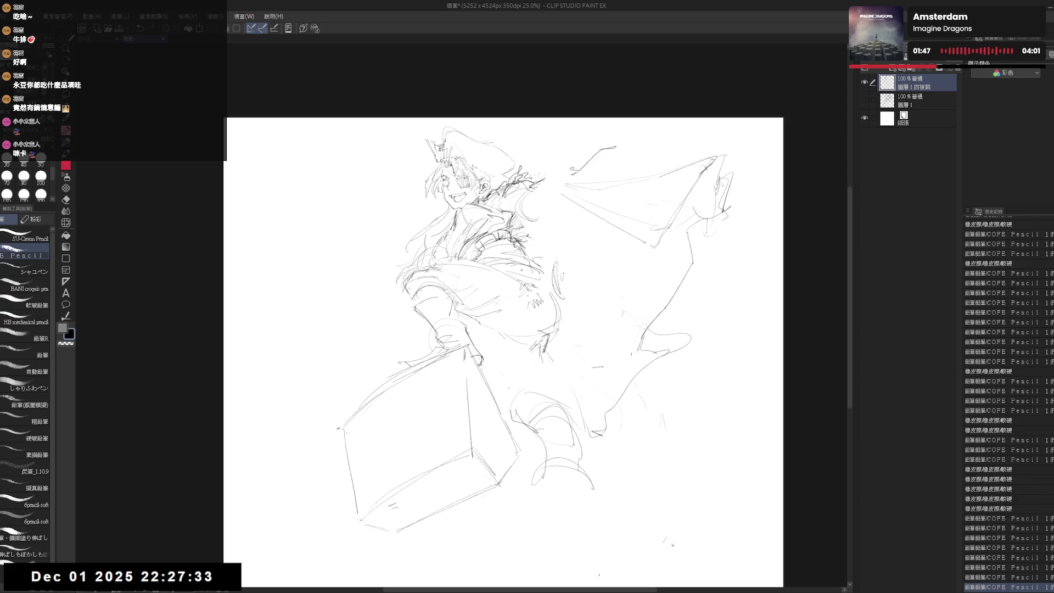
{"action": "left_click_drag", "start_coordinate": [565, 242], "coordinate": [564, 258]}
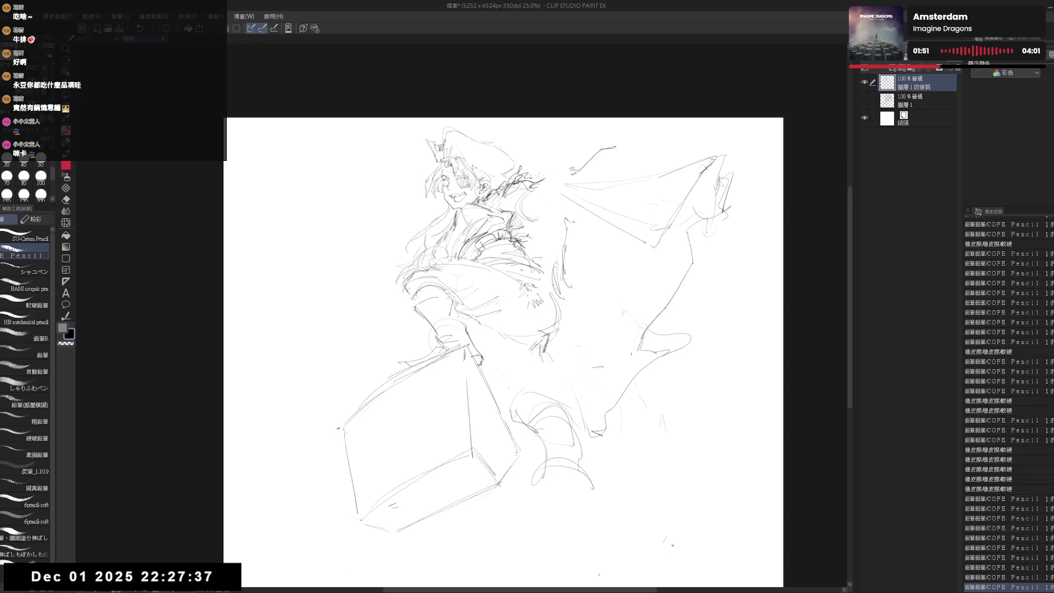
{"action": "mouse_move", "coordinate": [571, 226]}
{"action": "left_mouse_down"}
{"action": "mouse_move", "coordinate": [563, 285]}
{"action": "mouse_move", "coordinate": [571, 275]}
{"action": "mouse_move", "coordinate": [556, 281]}
{"action": "mouse_move", "coordinate": [557, 308]}
{"action": "left_mouse_up"}
{"action": "mouse_move", "coordinate": [578, 272]}
{"action": "left_mouse_down"}
{"action": "mouse_move", "coordinate": [573, 312]}
{"action": "mouse_move", "coordinate": [558, 319]}
{"action": "mouse_move", "coordinate": [566, 324]}
{"action": "left_mouse_up"}
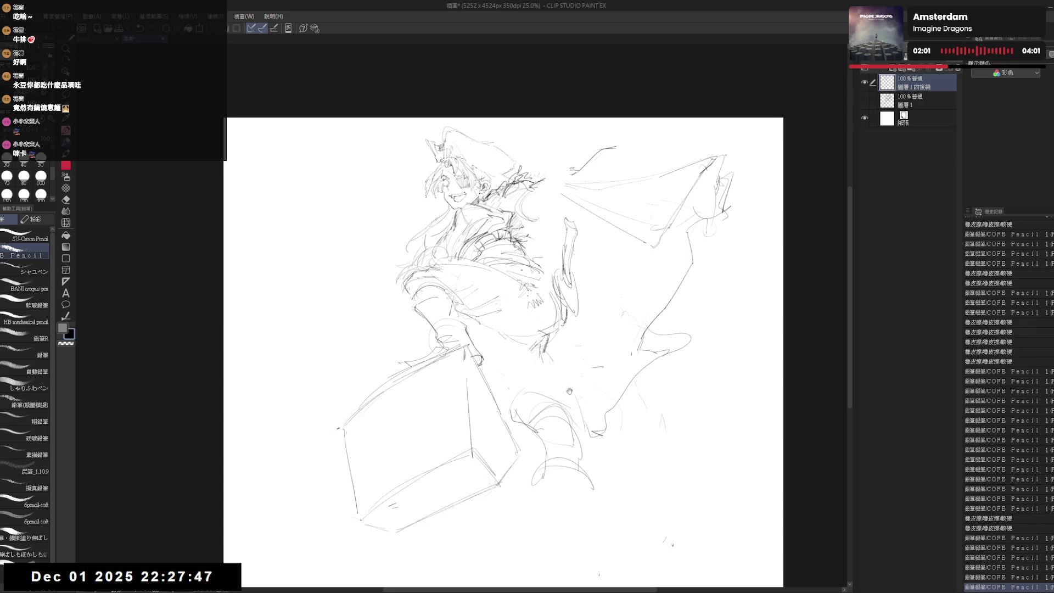
Step: Zoom in, add a curved stroke beside the torso, erase stray hair strokes, and flip to check
{"action": "scroll", "coordinate": [566, 259], "scroll_direction": "up", "scroll_amount": 2}
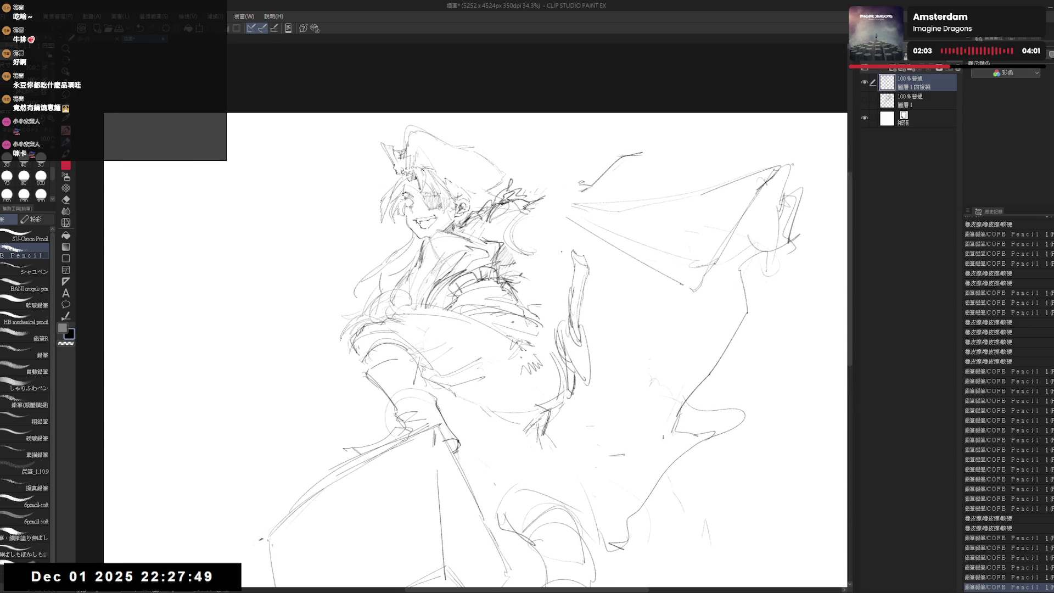
{"action": "mouse_move", "coordinate": [564, 249]}
{"action": "left_mouse_down"}
{"action": "mouse_move", "coordinate": [565, 287]}
{"action": "mouse_move", "coordinate": [568, 272]}
{"action": "mouse_move", "coordinate": [549, 287]}
{"action": "left_mouse_up"}
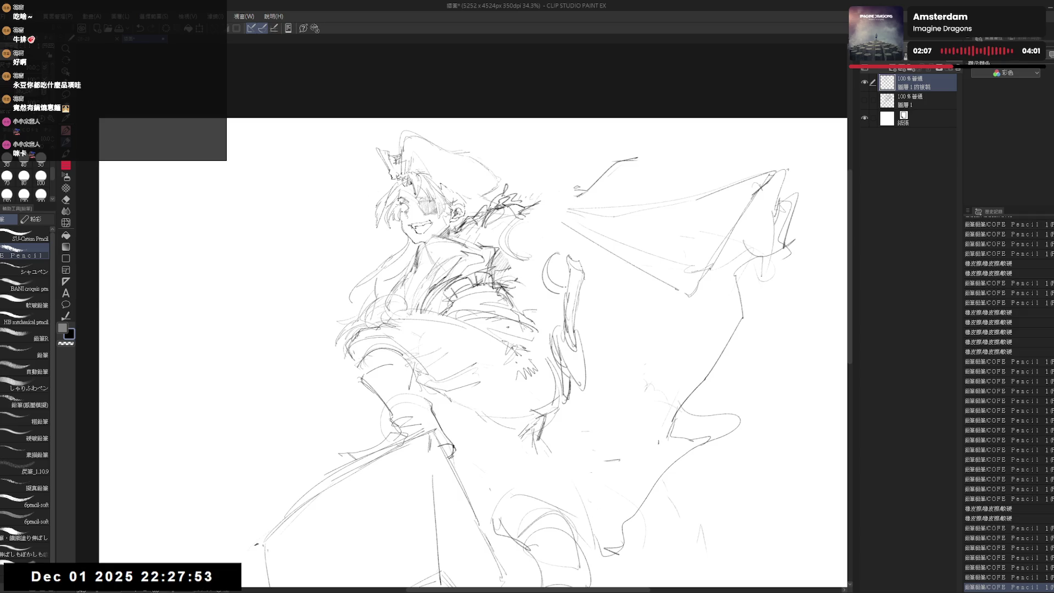
{"action": "key", "text": "e"}
{"action": "left_click_drag", "start_coordinate": [508, 184], "coordinate": [541, 204]}
{"action": "left_click_drag", "start_coordinate": [543, 212], "coordinate": [566, 222]}
{"action": "key", "text": "p"}
{"action": "key", "text": "h"}
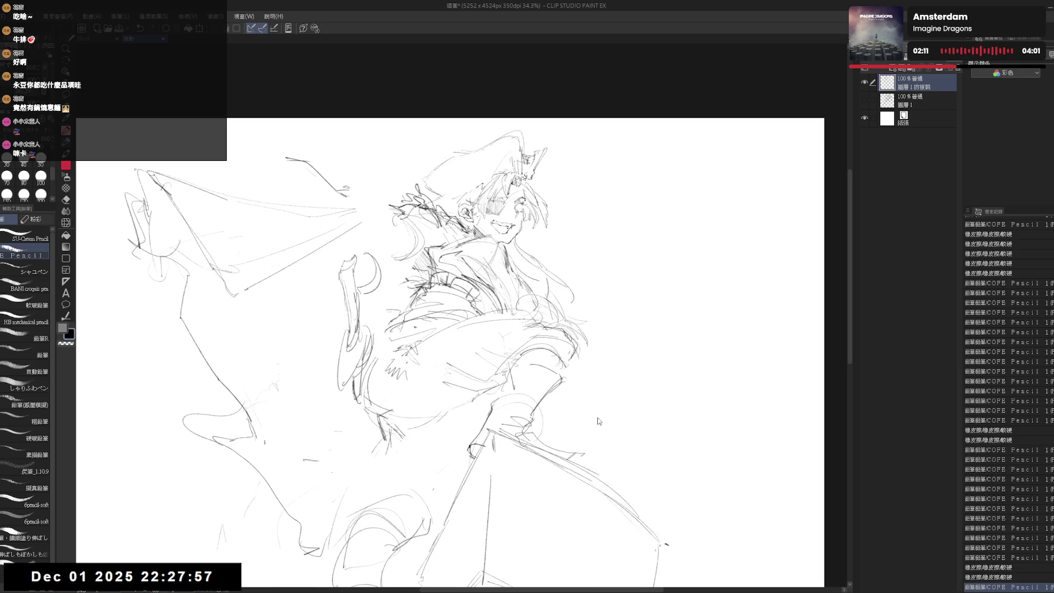
{"action": "key", "text": "h"}
Step: Rough in the outstretched arm with pencil strokes, lightening the lines near it
{"action": "mouse_move", "coordinate": [483, 209]}
{"action": "left_mouse_down"}
{"action": "mouse_move", "coordinate": [511, 220]}
{"action": "mouse_move", "coordinate": [474, 241]}
{"action": "mouse_move", "coordinate": [504, 271]}
{"action": "left_mouse_up"}
{"action": "key", "text": "e"}
{"action": "key", "text": "p"}
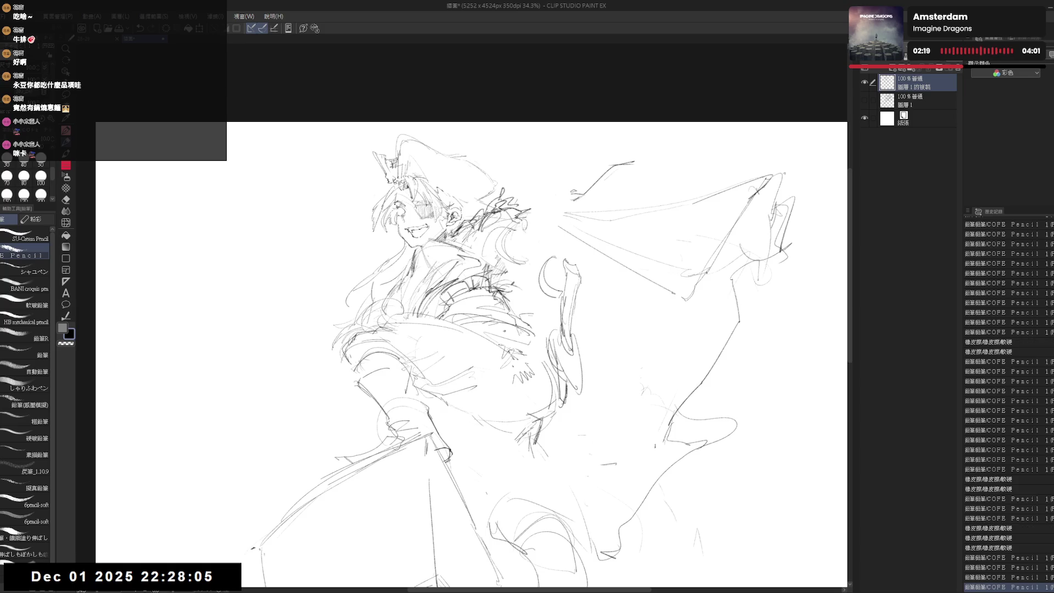
{"action": "key", "text": "e"}
{"action": "mouse_move", "coordinate": [507, 259]}
{"action": "left_mouse_down"}
{"action": "mouse_move", "coordinate": [517, 256]}
{"action": "mouse_move", "coordinate": [514, 279]}
{"action": "mouse_move", "coordinate": [547, 294]}
{"action": "left_mouse_up"}
{"action": "key", "text": "p"}
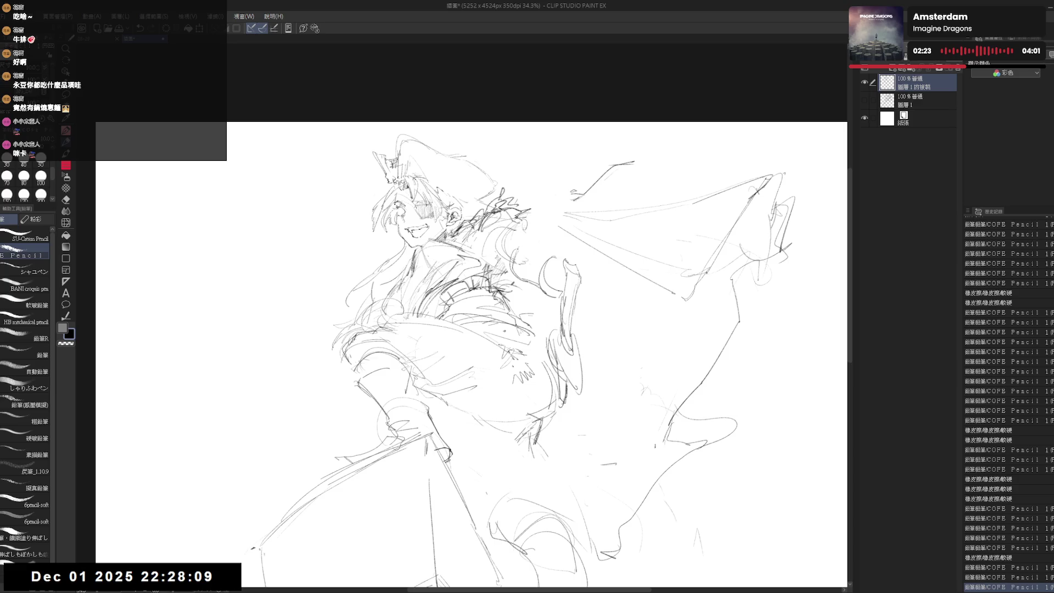
{"action": "key", "text": "e"}
{"action": "key", "text": "p"}
{"action": "mouse_move", "coordinate": [519, 236]}
{"action": "left_mouse_down"}
{"action": "mouse_move", "coordinate": [527, 274]}
{"action": "mouse_move", "coordinate": [575, 275]}
{"action": "left_mouse_up"}
{"action": "left_click_drag", "start_coordinate": [569, 265], "coordinate": [576, 281]}
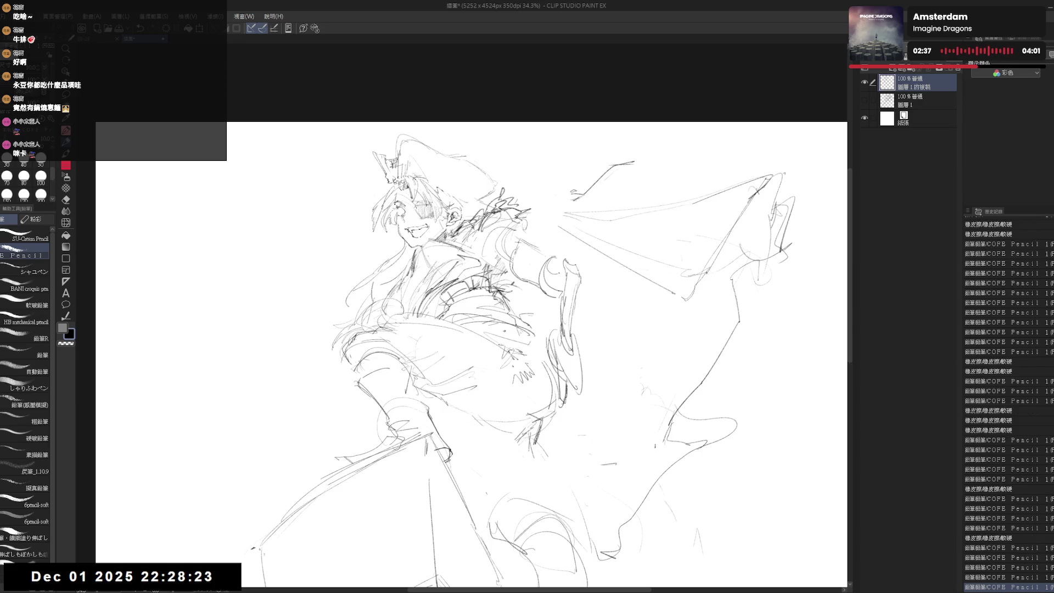
Step: Dab small marks to shape the hand and erase stray bits around it
{"action": "left_click", "coordinate": [585, 281]}
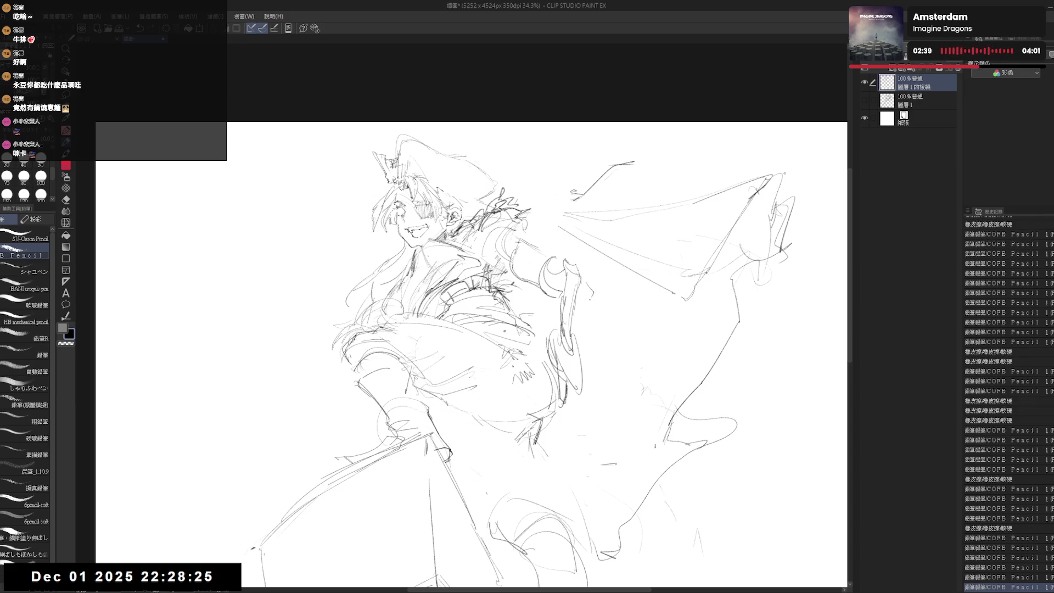
{"action": "left_click", "coordinate": [589, 296]}
{"action": "key", "text": "ctrl+z"}
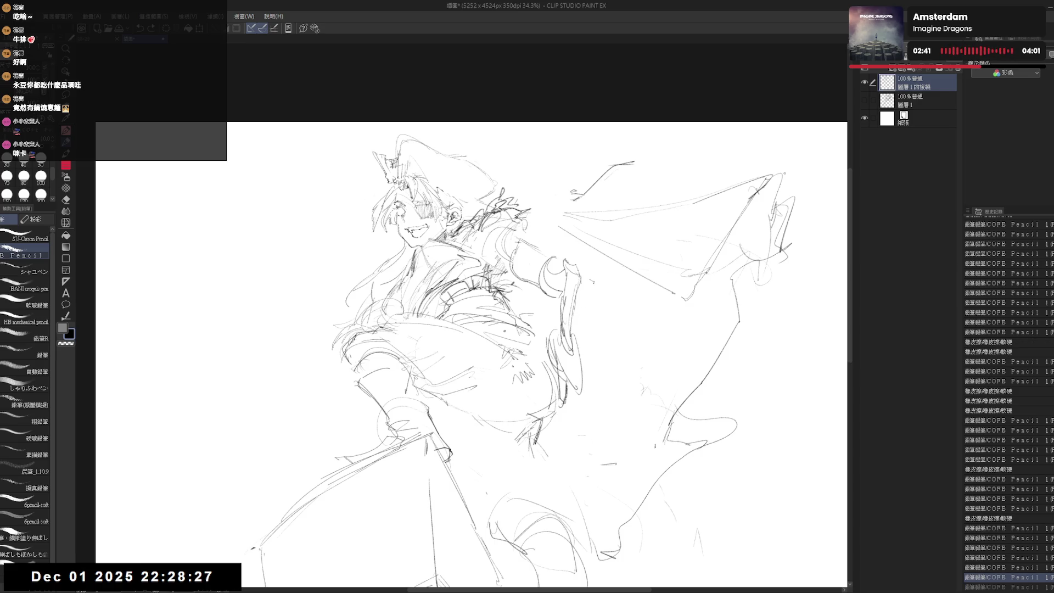
{"action": "left_click", "coordinate": [592, 284]}
{"action": "left_click", "coordinate": [586, 277]}
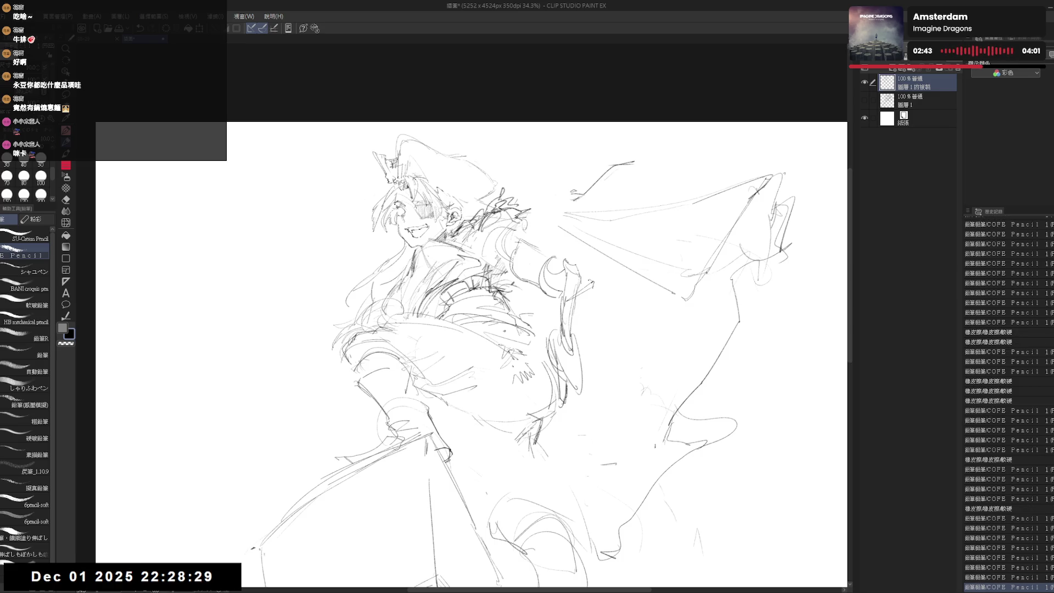
{"action": "key", "text": "e"}
{"action": "left_click_drag", "start_coordinate": [573, 275], "coordinate": [596, 294]}
{"action": "key", "text": "p"}
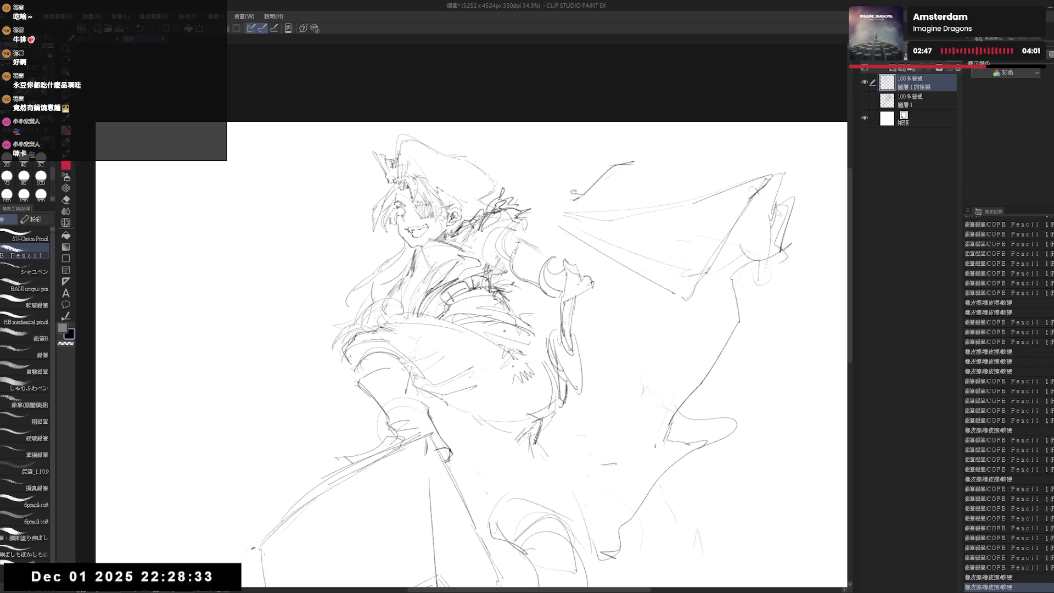
{"action": "key", "text": "e"}
{"action": "mouse_move", "coordinate": [576, 275]}
{"action": "left_mouse_down"}
{"action": "mouse_move", "coordinate": [549, 302]}
{"action": "mouse_move", "coordinate": [596, 302]}
{"action": "left_mouse_up"}
{"action": "key", "text": "p"}
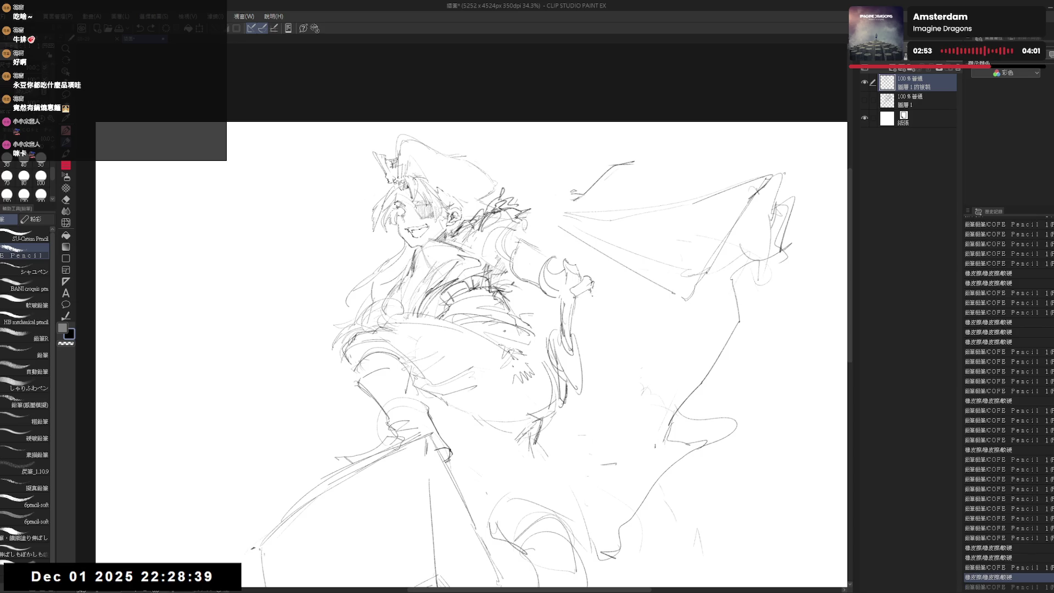
Step: Draw pencil lines extending down from the hand, redoing and undoing strokes to settle them
{"action": "mouse_move", "coordinate": [582, 283]}
{"action": "left_mouse_down"}
{"action": "mouse_move", "coordinate": [603, 323]}
{"action": "mouse_move", "coordinate": [583, 345]}
{"action": "left_mouse_up"}
{"action": "key", "text": "e"}
{"action": "key", "text": "p"}
{"action": "left_click_drag", "start_coordinate": [578, 308], "coordinate": [576, 303]}
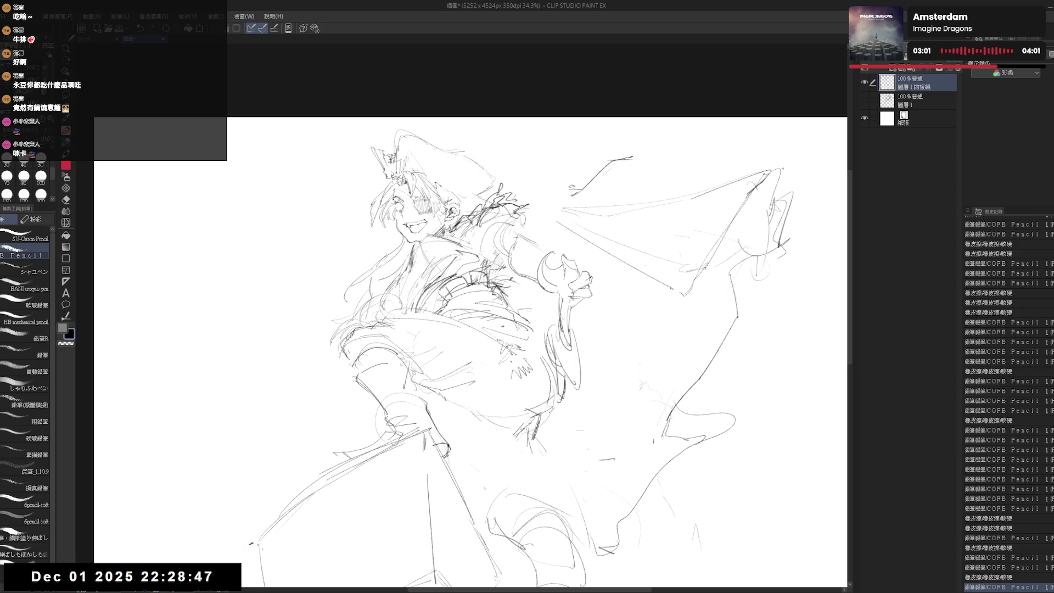
{"action": "left_click_drag", "start_coordinate": [577, 385], "coordinate": [583, 306]}
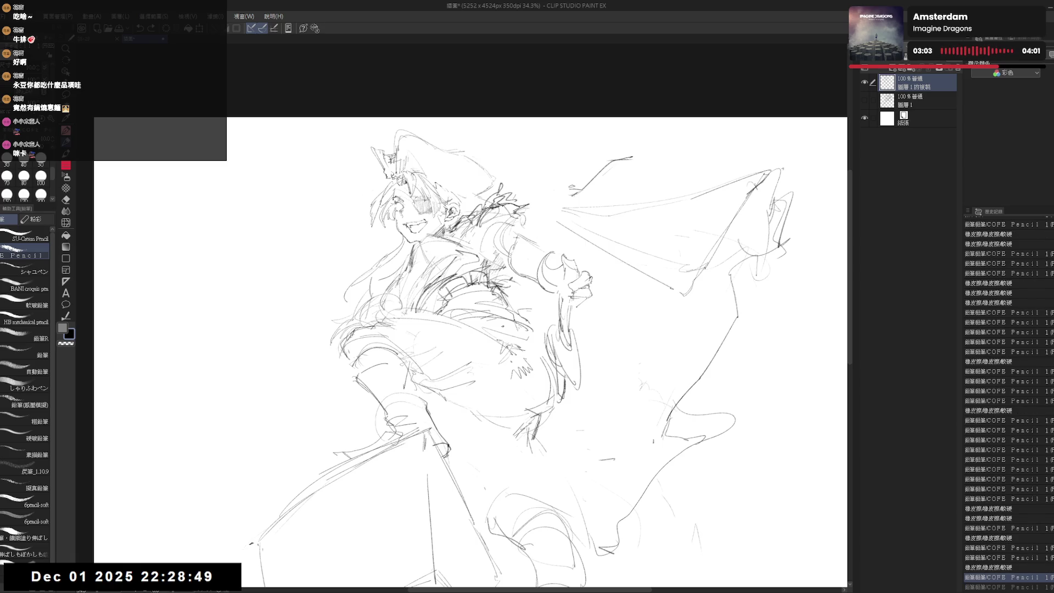
{"action": "key", "text": "ctrl+y"}
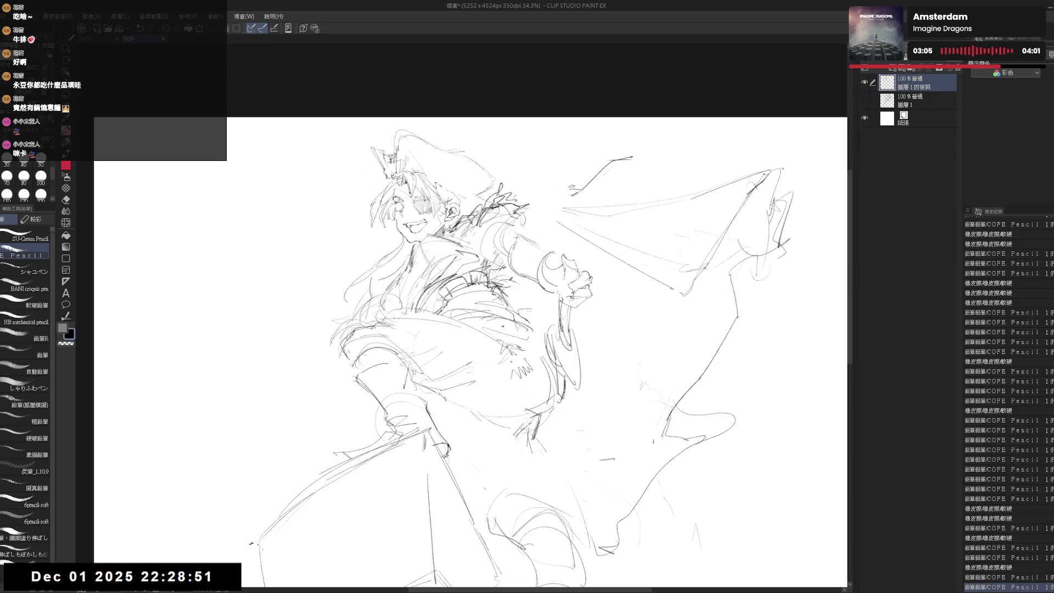
{"action": "key", "text": "ctrl+y"}
{"action": "key", "text": "ctrl+z"}
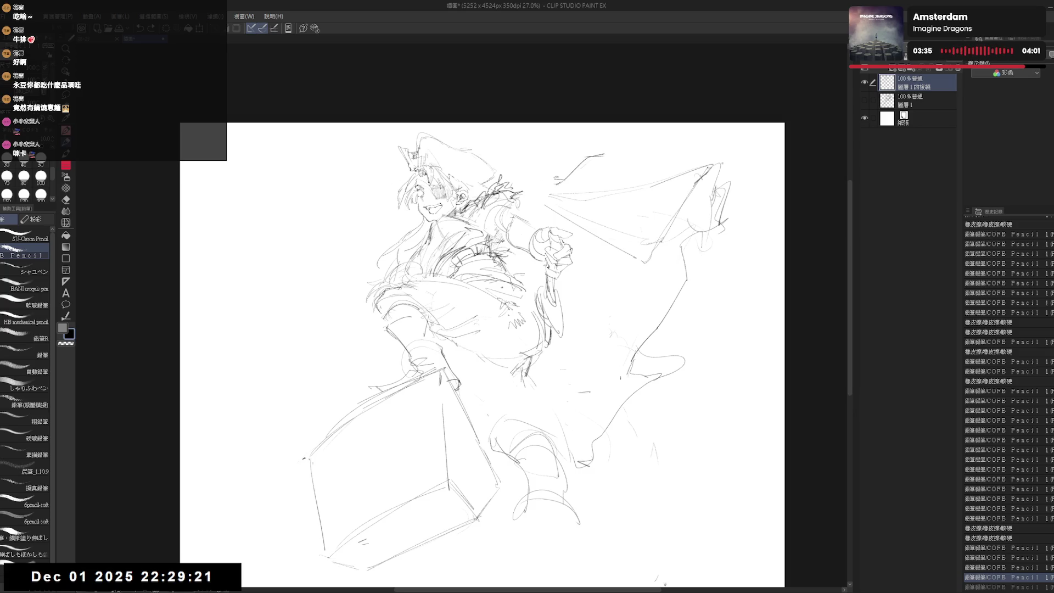
Step: Flip the canvas to check proportions, erase stray lines on the figure, and zoom in
{"action": "key", "text": "h"}
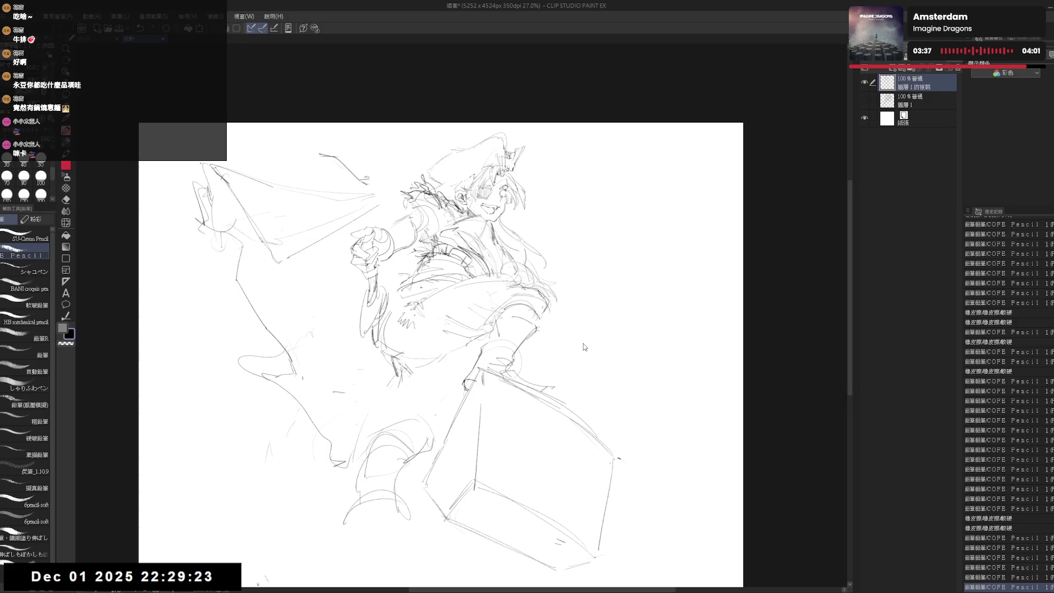
{"action": "key", "text": "h"}
{"action": "key", "text": "e"}
{"action": "left_click_drag", "start_coordinate": [552, 231], "coordinate": [565, 245]}
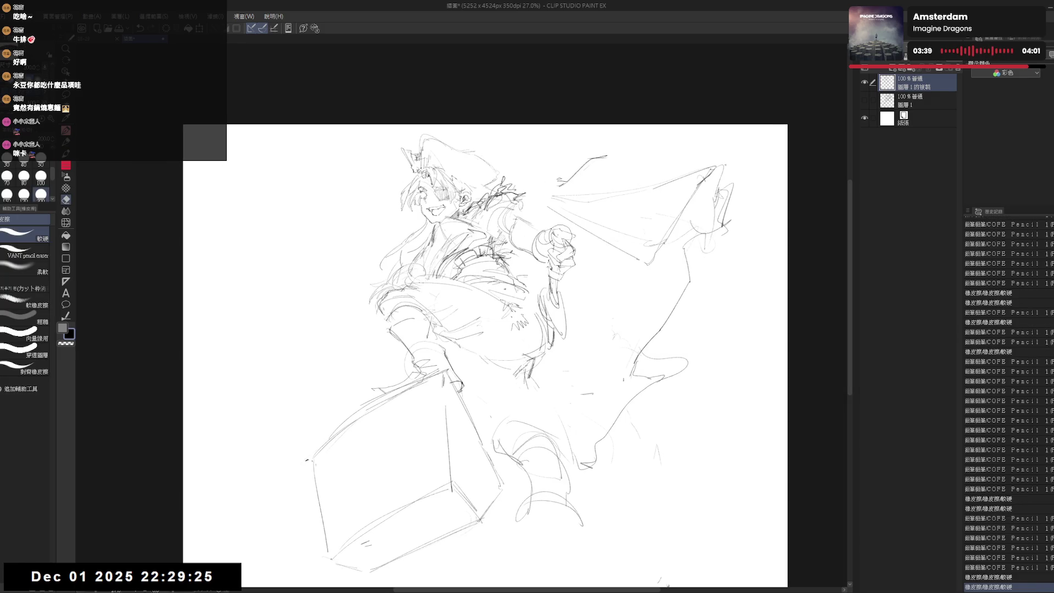
{"action": "key", "text": "p"}
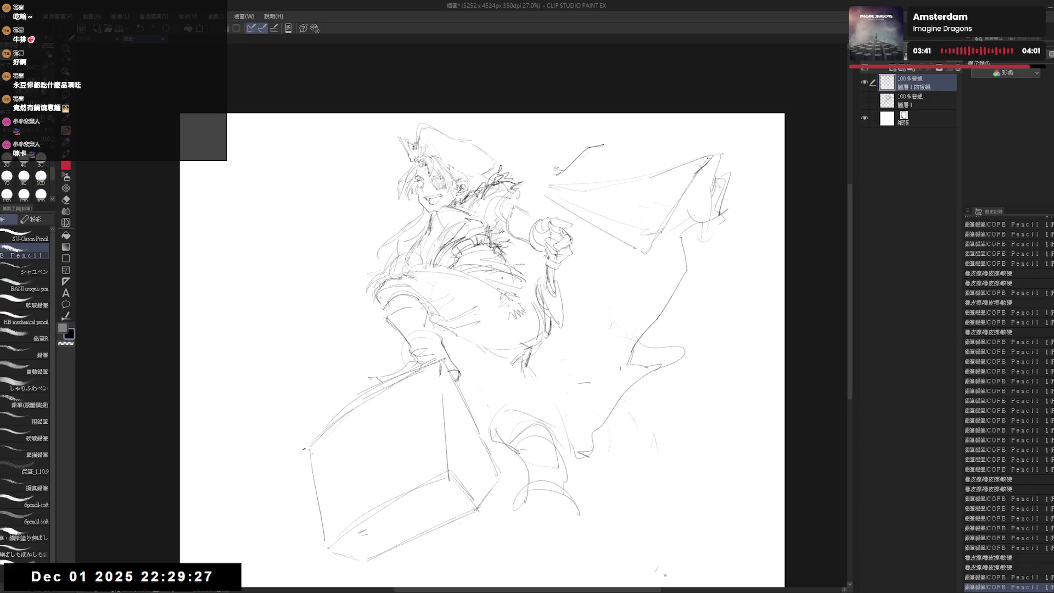
{"action": "scroll", "coordinate": [502, 228], "scroll_direction": "up", "scroll_amount": 2}
{"action": "left_click_drag", "start_coordinate": [501, 228], "coordinate": [495, 242]}
Step: Add a pencil stroke near the hand and touch up a small line near the hat
{"action": "key", "text": "e"}
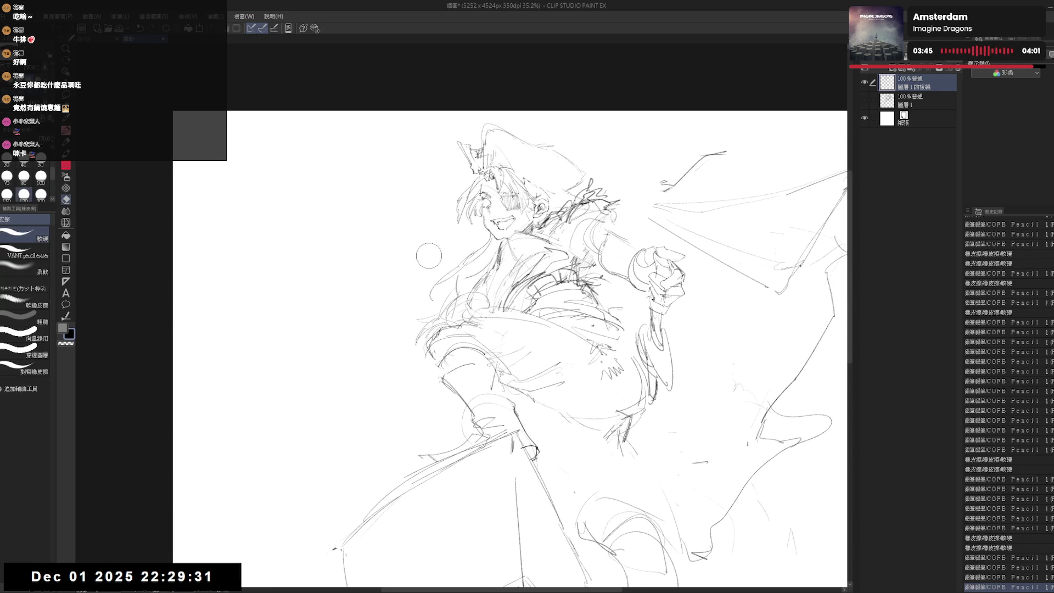
{"action": "key", "text": "p"}
{"action": "left_click_drag", "start_coordinate": [514, 299], "coordinate": [502, 300]}
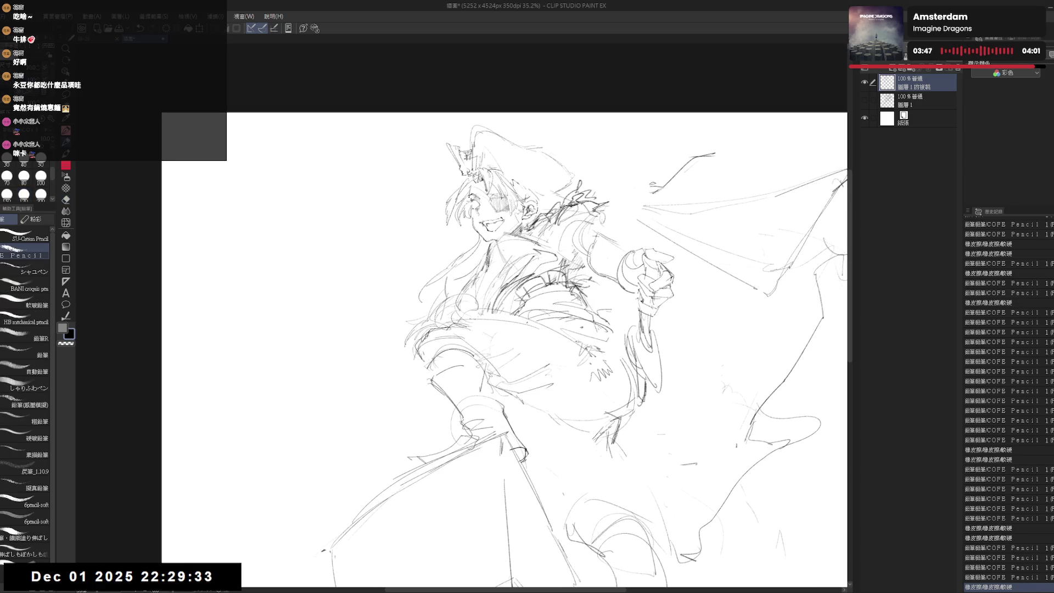
{"action": "left_click_drag", "start_coordinate": [477, 231], "coordinate": [478, 235]}
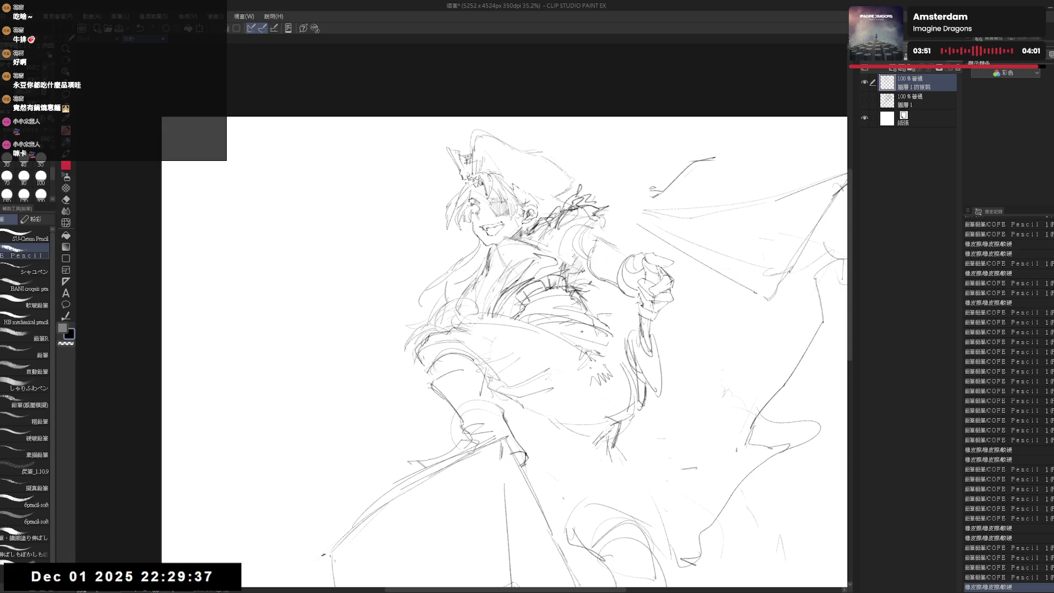
{"action": "key", "text": "e"}
{"action": "left_click_drag", "start_coordinate": [448, 162], "coordinate": [474, 189]}
{"action": "key", "text": "p"}
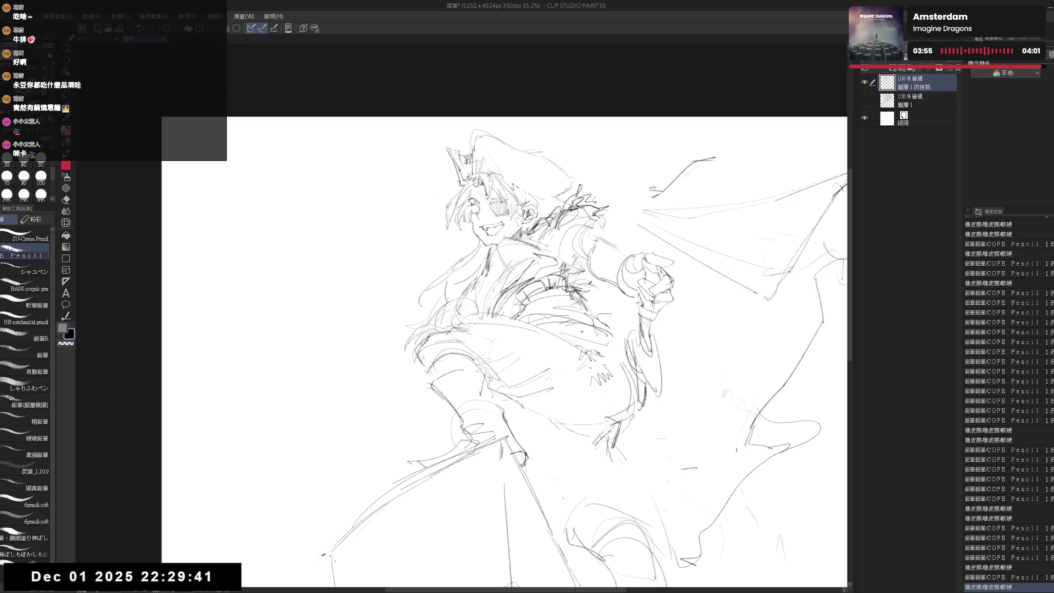
Step: Add short pencil strokes to the figure, including a horizontal line by the hat
{"action": "mouse_move", "coordinate": [645, 202]}
{"action": "left_mouse_down"}
{"action": "mouse_move", "coordinate": [582, 205]}
{"action": "mouse_move", "coordinate": [561, 194]}
{"action": "left_mouse_up"}
{"action": "key", "text": "e"}
{"action": "key", "text": "p"}
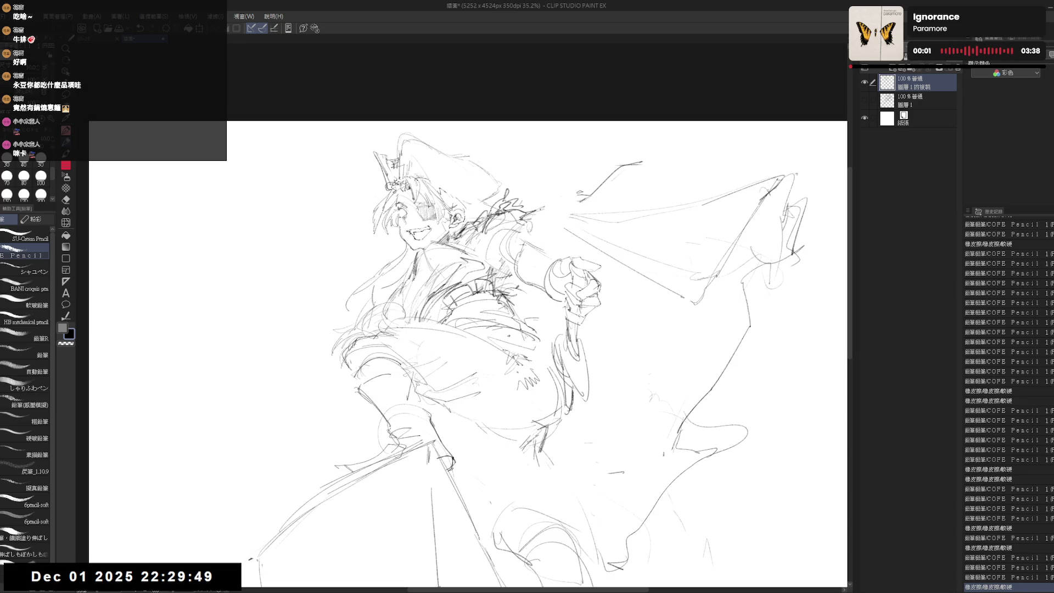
{"action": "left_click_drag", "start_coordinate": [541, 211], "coordinate": [549, 207]}
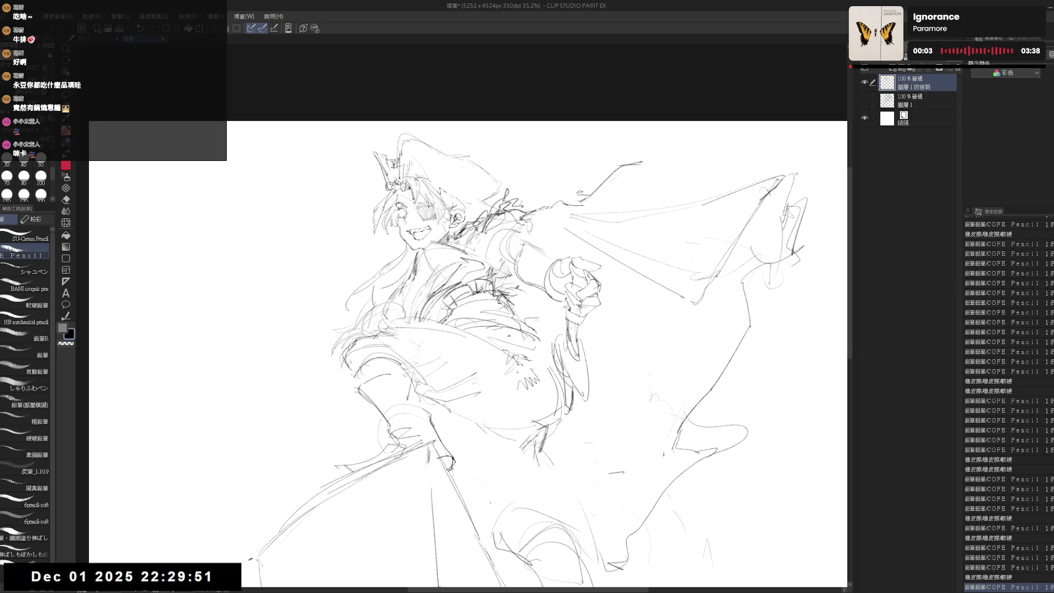
{"action": "left_click_drag", "start_coordinate": [618, 184], "coordinate": [664, 182]}
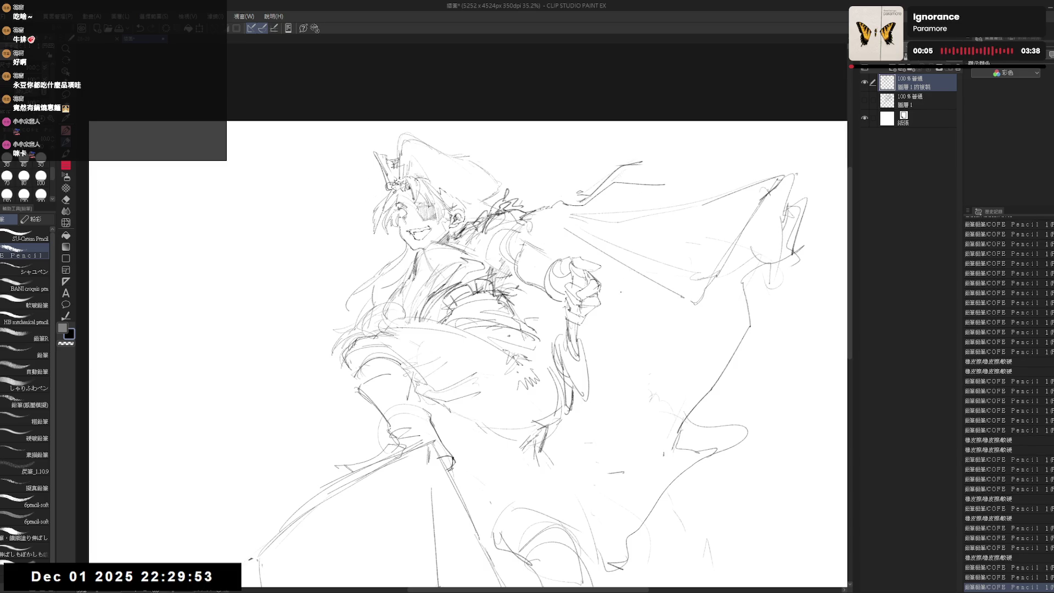
{"action": "left_click_drag", "start_coordinate": [490, 312], "coordinate": [589, 302]}
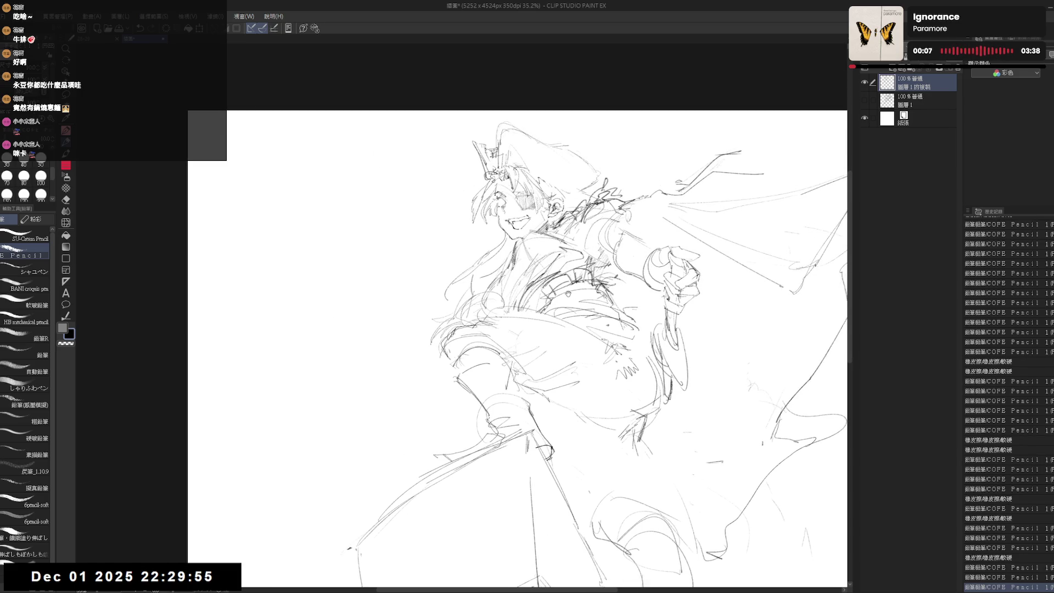
Step: Erase stray strokes around the figure, flip to check, and clean up lines around the face
{"action": "key", "text": "e"}
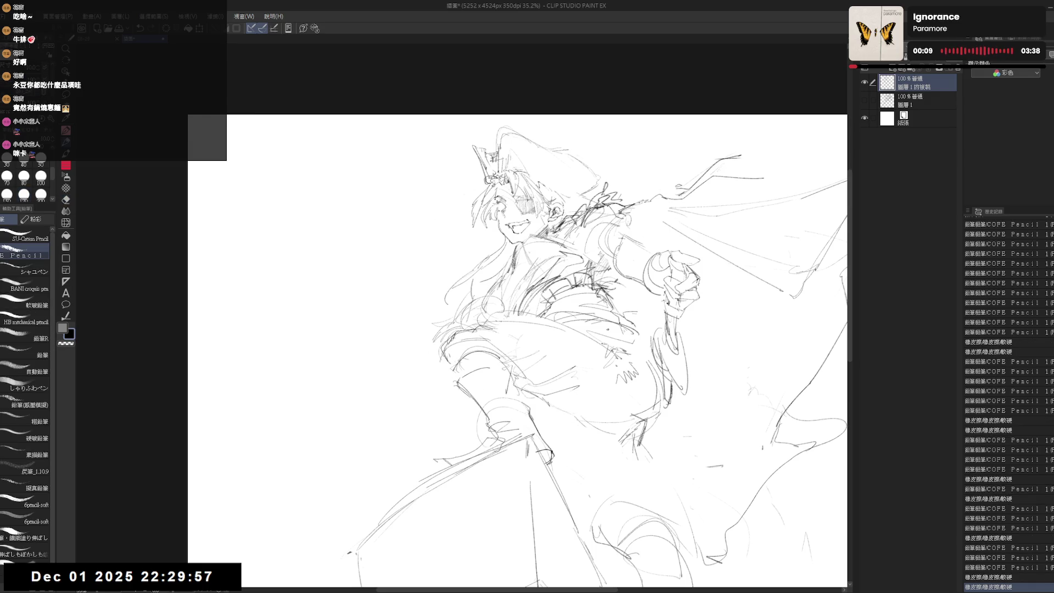
{"action": "mouse_move", "coordinate": [491, 351]}
{"action": "left_mouse_down"}
{"action": "mouse_move", "coordinate": [489, 341]}
{"action": "mouse_move", "coordinate": [534, 342]}
{"action": "left_mouse_up"}
{"action": "key", "text": "p"}
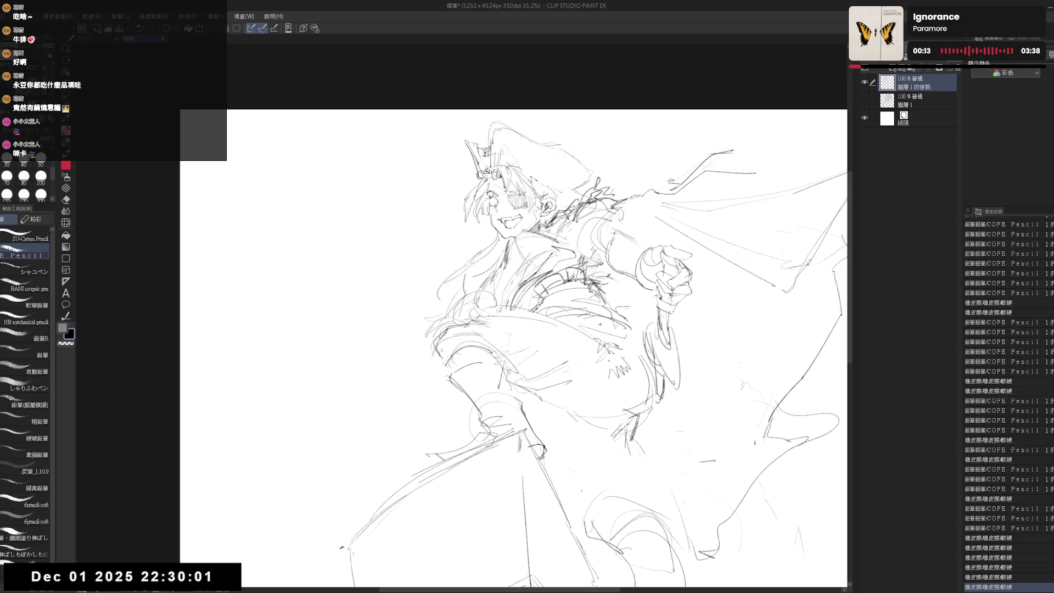
{"action": "key", "text": "h"}
{"action": "key", "text": "h"}
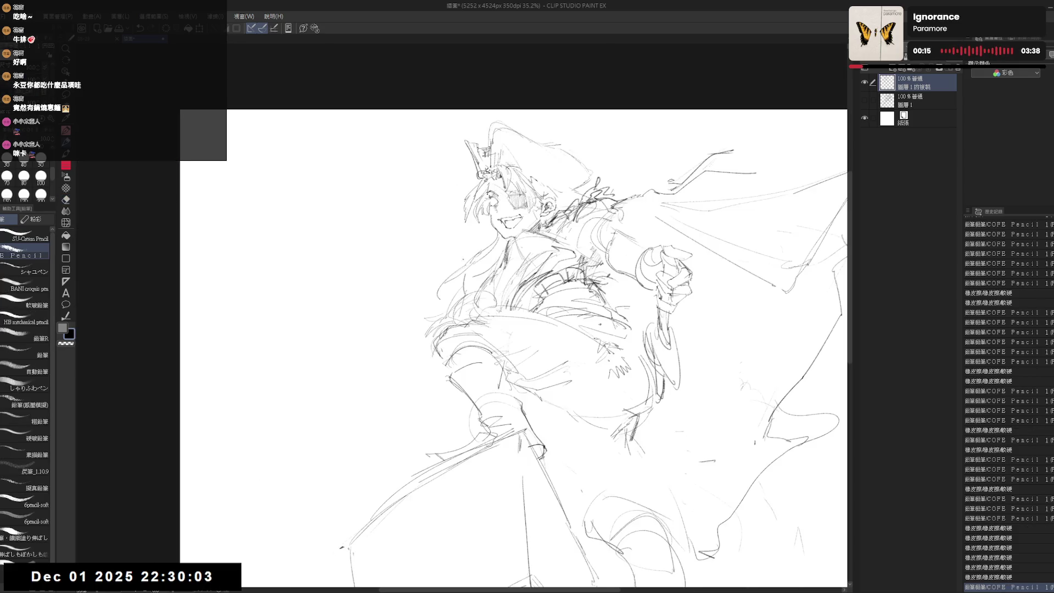
{"action": "left_click_drag", "start_coordinate": [516, 323], "coordinate": [503, 257]}
{"action": "key", "text": "e"}
{"action": "mouse_move", "coordinate": [489, 204]}
{"action": "left_mouse_down"}
{"action": "mouse_move", "coordinate": [513, 165]}
{"action": "mouse_move", "coordinate": [545, 172]}
{"action": "left_mouse_up"}
{"action": "key", "text": "p"}
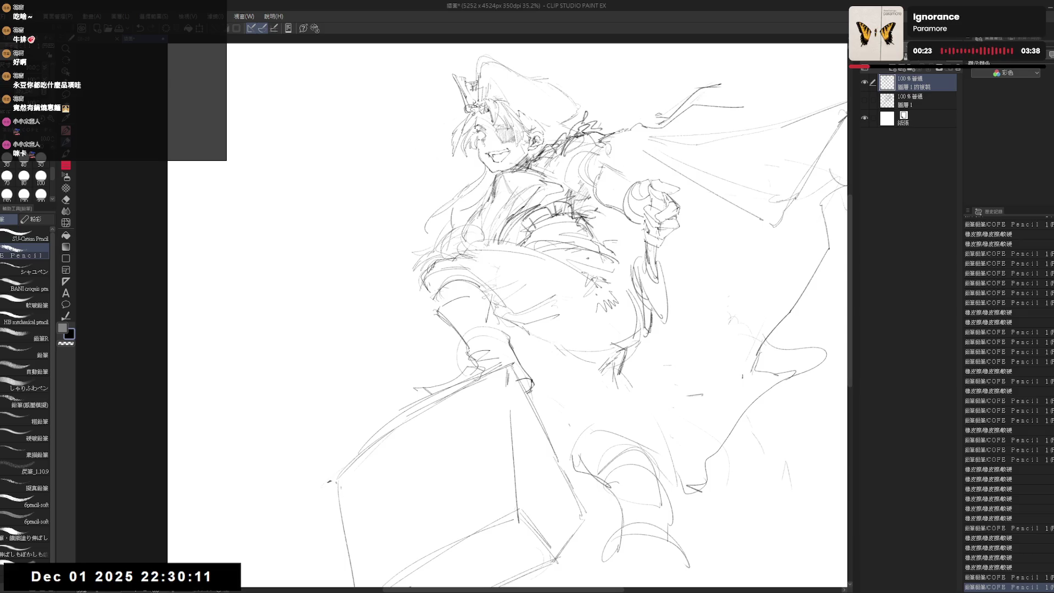
Step: Zoom out and erase the loose lines near the box's top-left corner
{"action": "left_click_drag", "start_coordinate": [494, 275], "coordinate": [486, 285]}
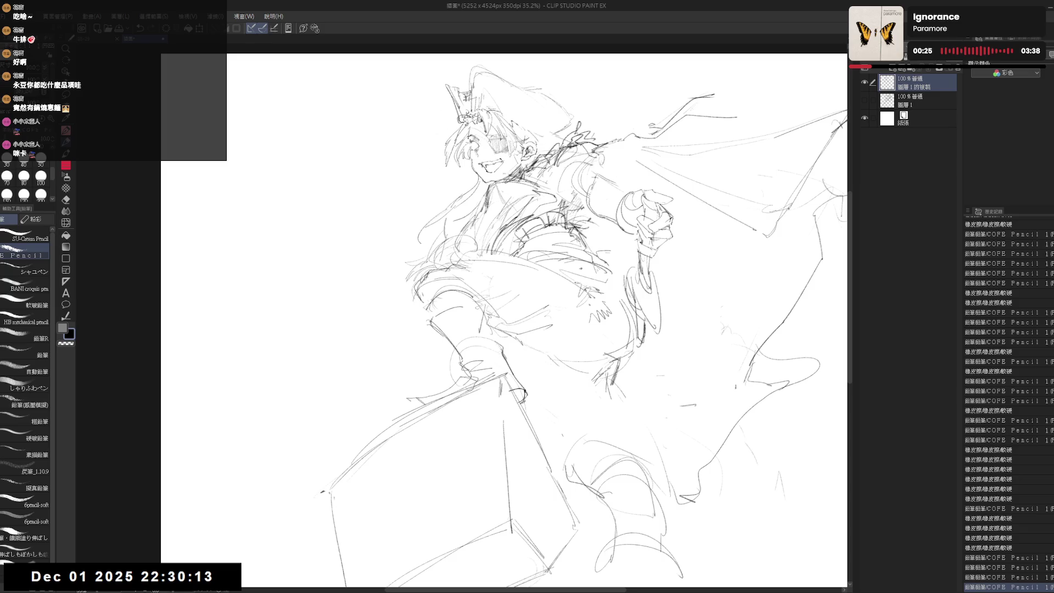
{"action": "scroll", "coordinate": [524, 181], "scroll_direction": "down", "scroll_amount": 2}
{"action": "key", "text": "e"}
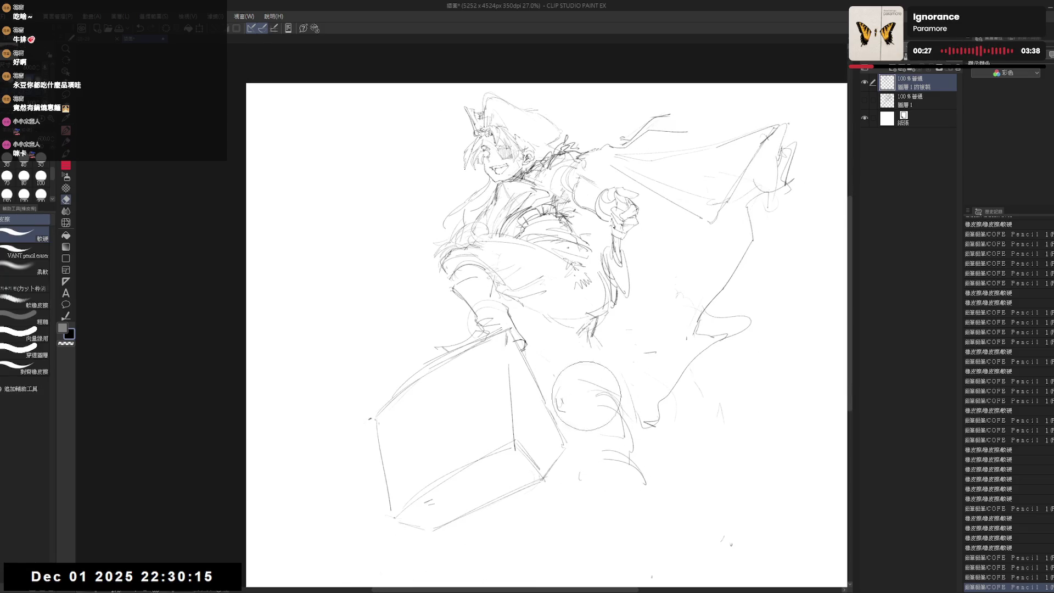
{"action": "left_click", "coordinate": [555, 379]}
{"action": "left_click_drag", "start_coordinate": [384, 371], "coordinate": [359, 423]}
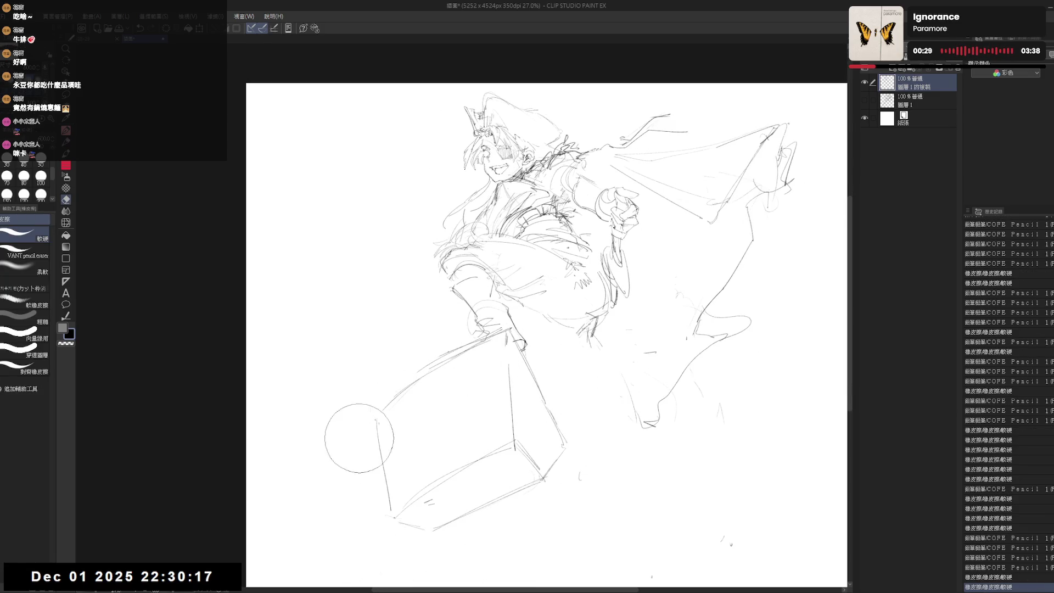
Step: Lighten the box top edge and lap lines with the soft eraser, then remove small lap strokes
{"action": "left_click", "coordinate": [26, 276]}
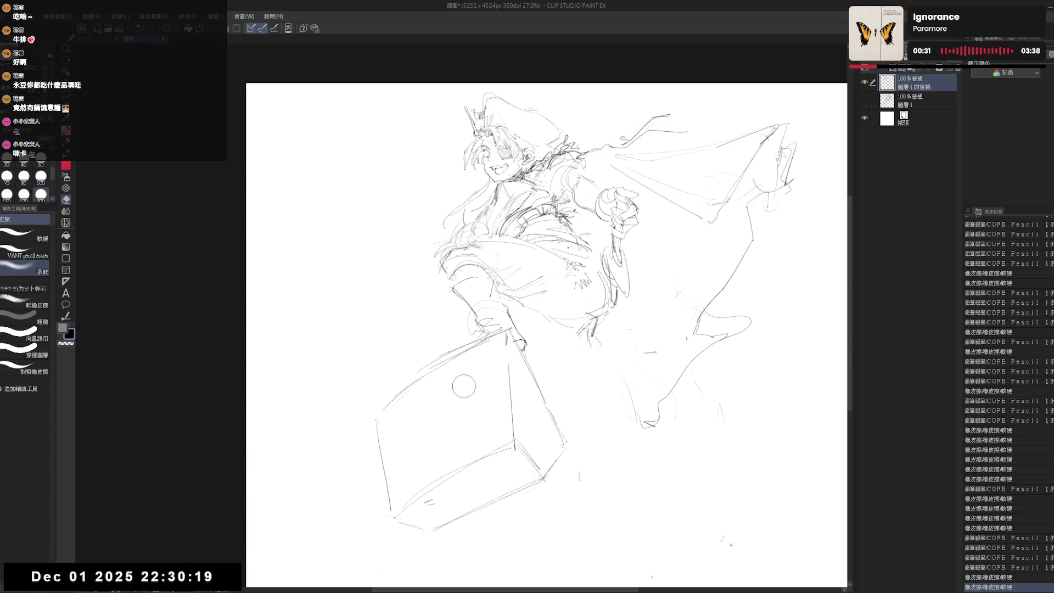
{"action": "mouse_move", "coordinate": [490, 343]}
{"action": "left_mouse_down"}
{"action": "mouse_move", "coordinate": [411, 399]}
{"action": "mouse_move", "coordinate": [470, 450]}
{"action": "left_mouse_up"}
{"action": "key", "text": "bracketright"}
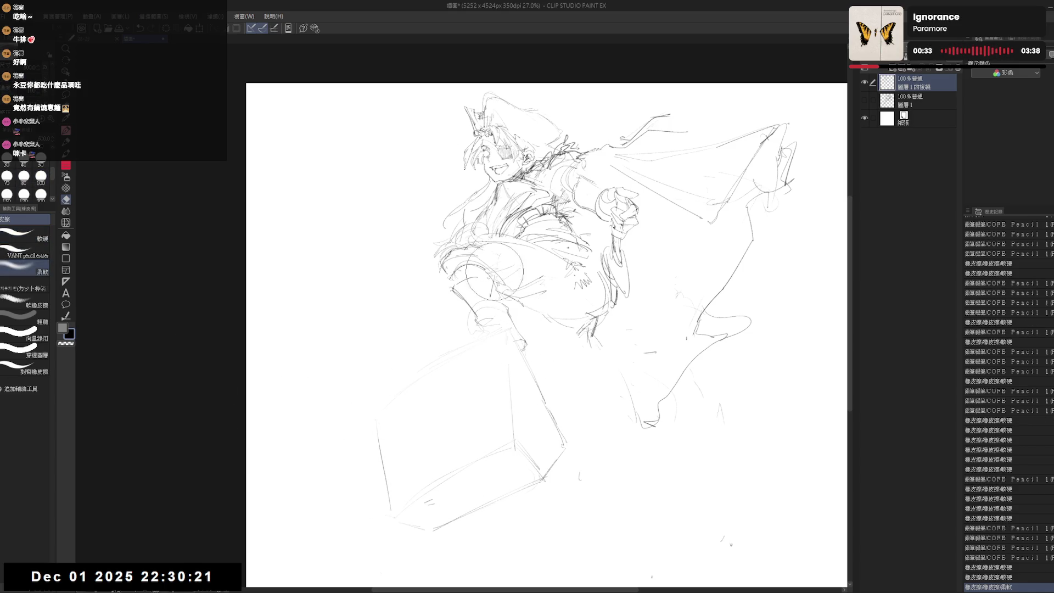
{"action": "mouse_move", "coordinate": [534, 303]}
{"action": "left_mouse_down"}
{"action": "mouse_move", "coordinate": [571, 275]}
{"action": "mouse_move", "coordinate": [559, 258]}
{"action": "left_mouse_up"}
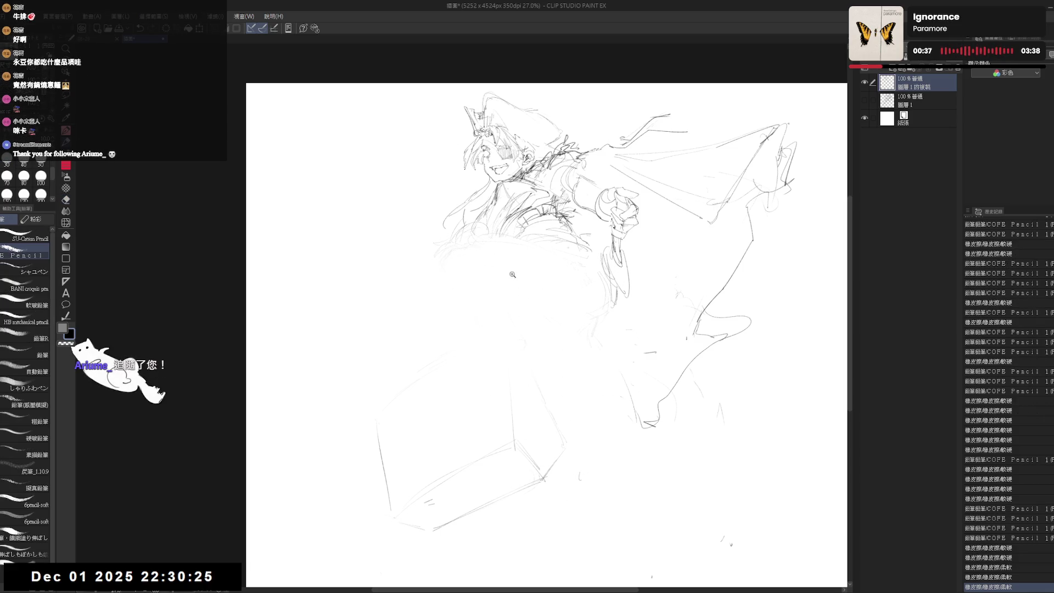
{"action": "scroll", "coordinate": [511, 275], "scroll_direction": "up", "scroll_amount": 2}
{"action": "left_click", "coordinate": [25, 236]}
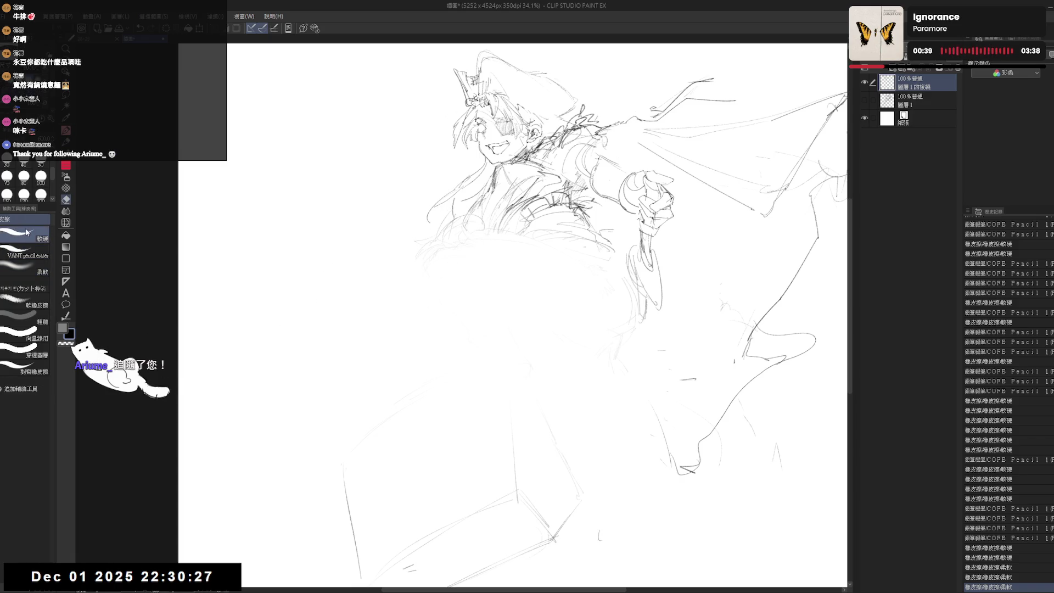
{"action": "key", "text": "bracketleft"}
{"action": "key", "text": "bracketleft"}
{"action": "key", "text": "bracketleft"}
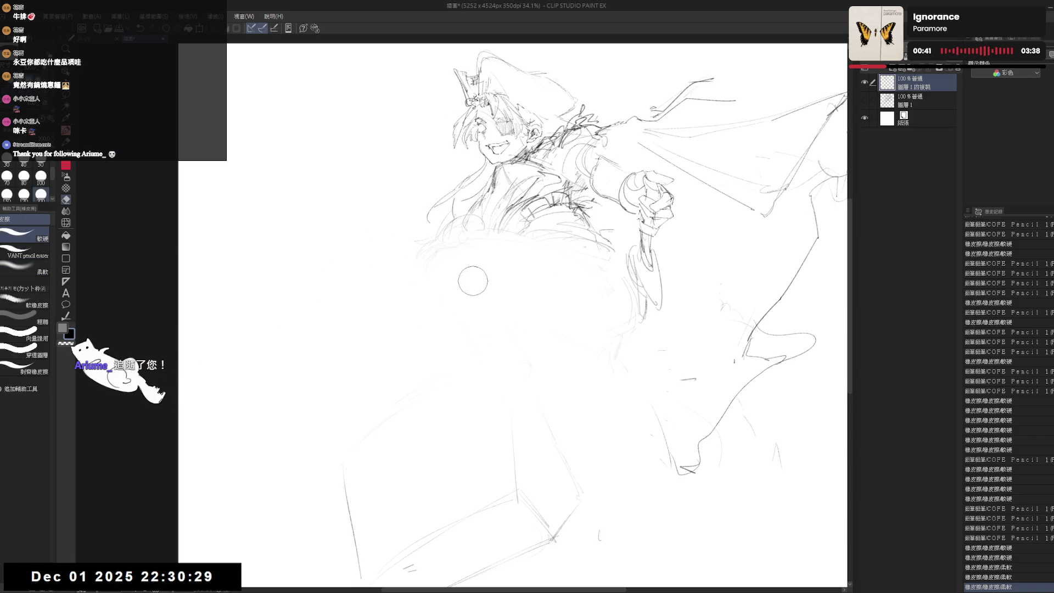
{"action": "left_click_drag", "start_coordinate": [471, 280], "coordinate": [400, 353]}
{"action": "mouse_move", "coordinate": [527, 242]}
{"action": "left_mouse_down"}
{"action": "mouse_move", "coordinate": [495, 234]}
{"action": "mouse_move", "coordinate": [533, 241]}
{"action": "left_mouse_up"}
Step: Sketch faint fur strokes across the lap, fixing one stroke on the fur
{"action": "key", "text": "p"}
{"action": "left_click_drag", "start_coordinate": [632, 263], "coordinate": [621, 310]}
{"action": "mouse_move", "coordinate": [400, 303]}
{"action": "left_mouse_down"}
{"action": "mouse_move", "coordinate": [431, 264]}
{"action": "mouse_move", "coordinate": [432, 298]}
{"action": "left_mouse_up"}
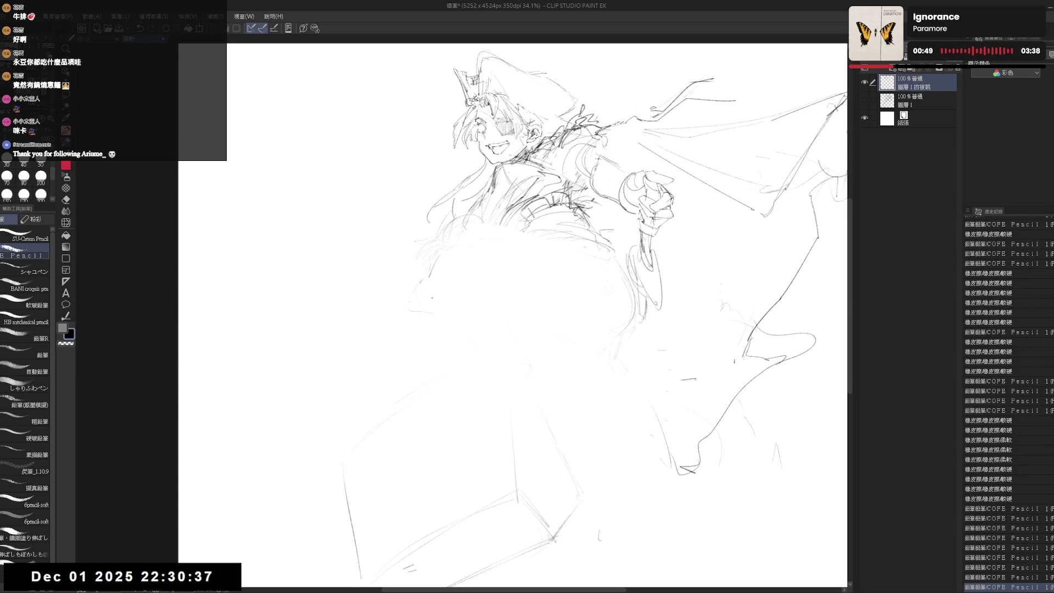
{"action": "left_click_drag", "start_coordinate": [492, 242], "coordinate": [505, 245]}
{"action": "left_click_drag", "start_coordinate": [502, 246], "coordinate": [543, 256]}
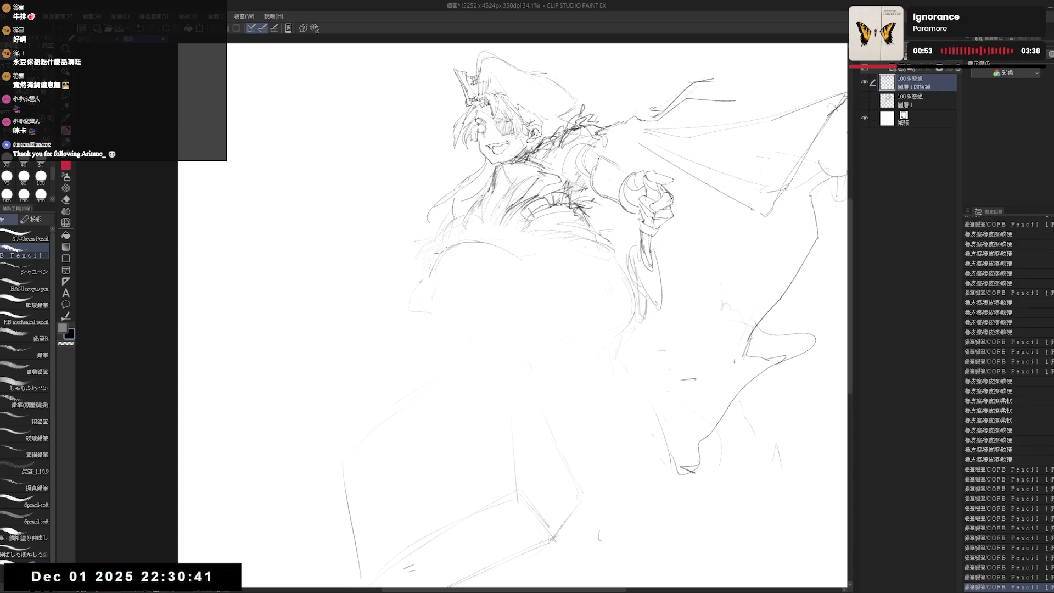
{"action": "key", "text": "e"}
{"action": "mouse_move", "coordinate": [440, 249]}
{"action": "left_mouse_down"}
{"action": "mouse_move", "coordinate": [454, 250]}
{"action": "mouse_move", "coordinate": [420, 283]}
{"action": "left_mouse_up"}
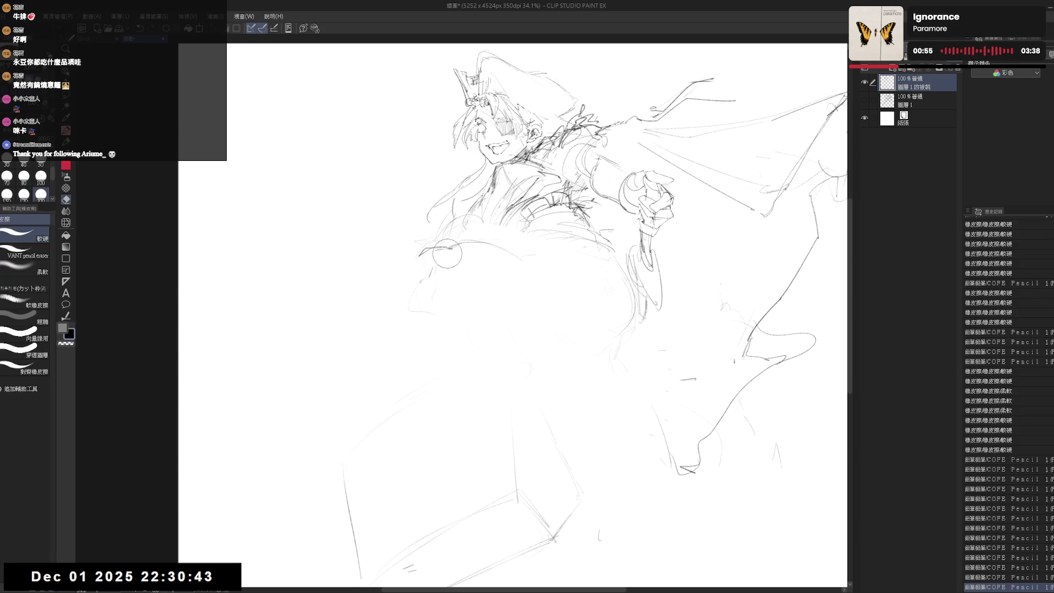
{"action": "key", "text": "p"}
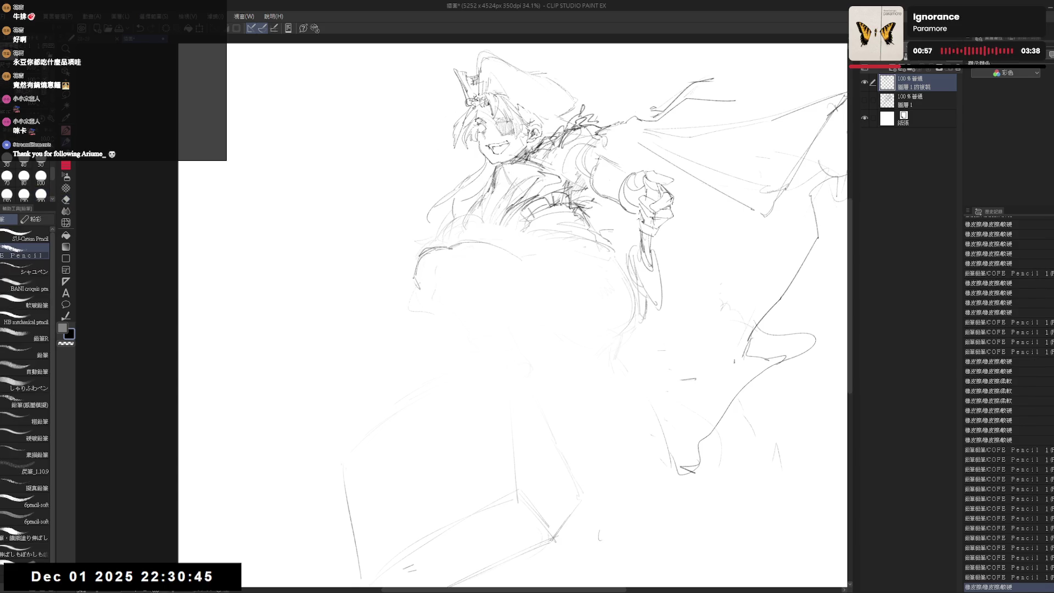
Step: Add short pencil strokes refining the fur and the lap and thigh contour
{"action": "left_click_drag", "start_coordinate": [420, 251], "coordinate": [422, 257]}
{"action": "left_click_drag", "start_coordinate": [432, 264], "coordinate": [435, 266]}
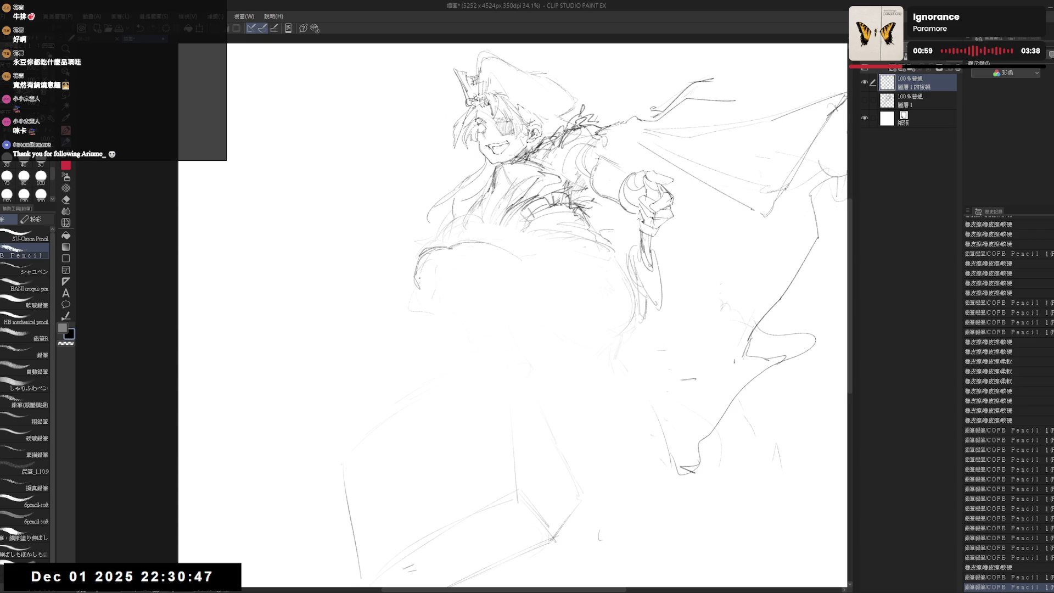
{"action": "left_click_drag", "start_coordinate": [421, 253], "coordinate": [425, 259]}
{"action": "left_click_drag", "start_coordinate": [428, 258], "coordinate": [431, 264]}
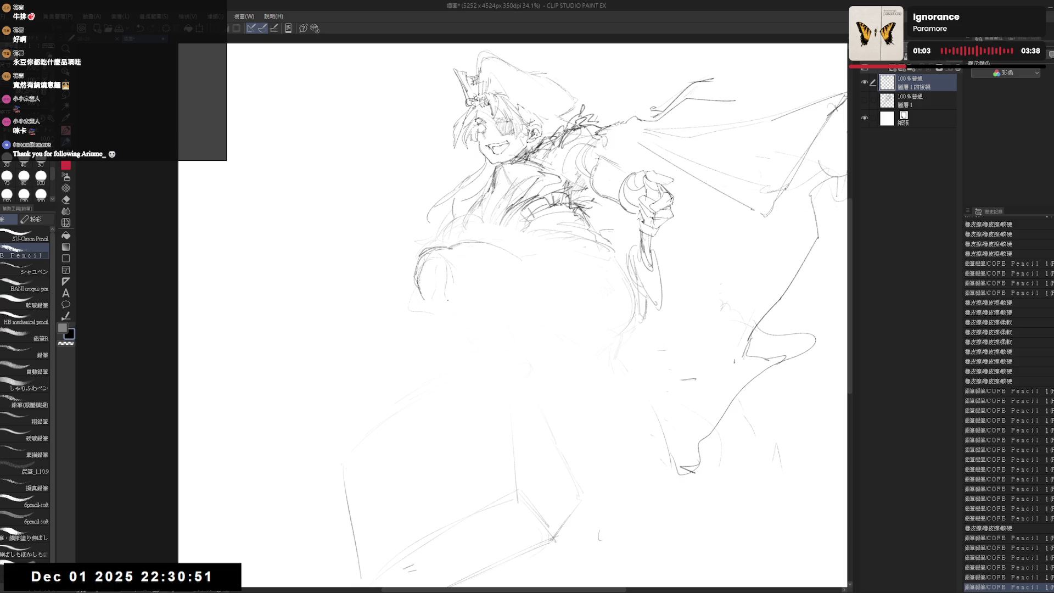
{"action": "left_click_drag", "start_coordinate": [516, 347], "coordinate": [520, 351]}
{"action": "left_click_drag", "start_coordinate": [516, 348], "coordinate": [519, 351]}
{"action": "left_click_drag", "start_coordinate": [478, 296], "coordinate": [495, 307]}
{"action": "left_click_drag", "start_coordinate": [495, 310], "coordinate": [555, 323]}
Step: Erase lines near the belt area and redraw them with faint pencil strokes
{"action": "key", "text": "e"}
{"action": "mouse_move", "coordinate": [577, 187]}
{"action": "left_mouse_down"}
{"action": "mouse_move", "coordinate": [604, 225]}
{"action": "mouse_move", "coordinate": [579, 213]}
{"action": "left_mouse_up"}
{"action": "key", "text": "p"}
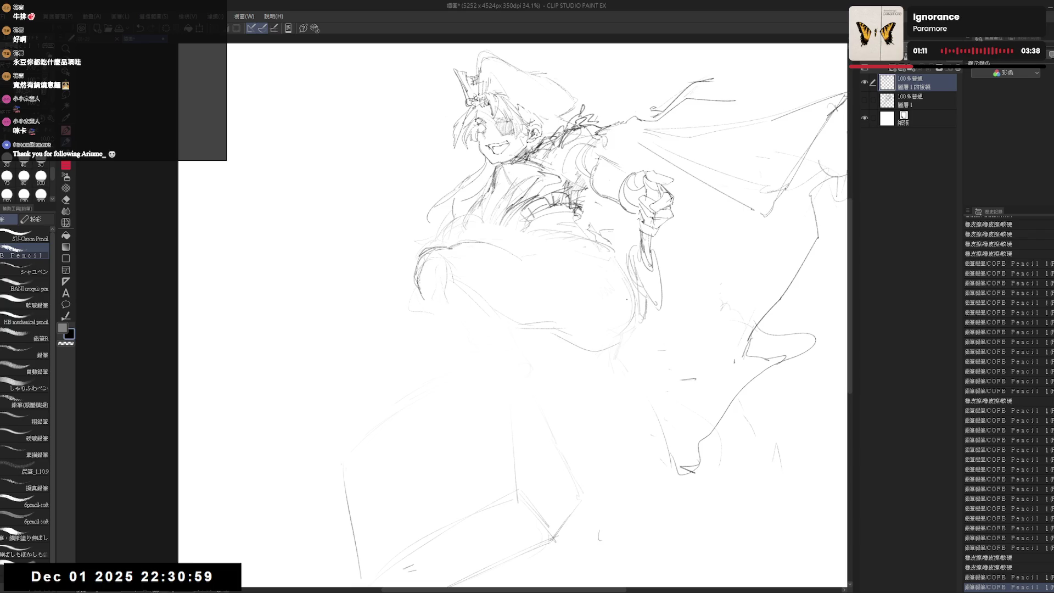
{"action": "left_click_drag", "start_coordinate": [545, 302], "coordinate": [532, 302]}
{"action": "left_click_drag", "start_coordinate": [484, 250], "coordinate": [488, 254]}
{"action": "left_click_drag", "start_coordinate": [486, 251], "coordinate": [487, 253]}
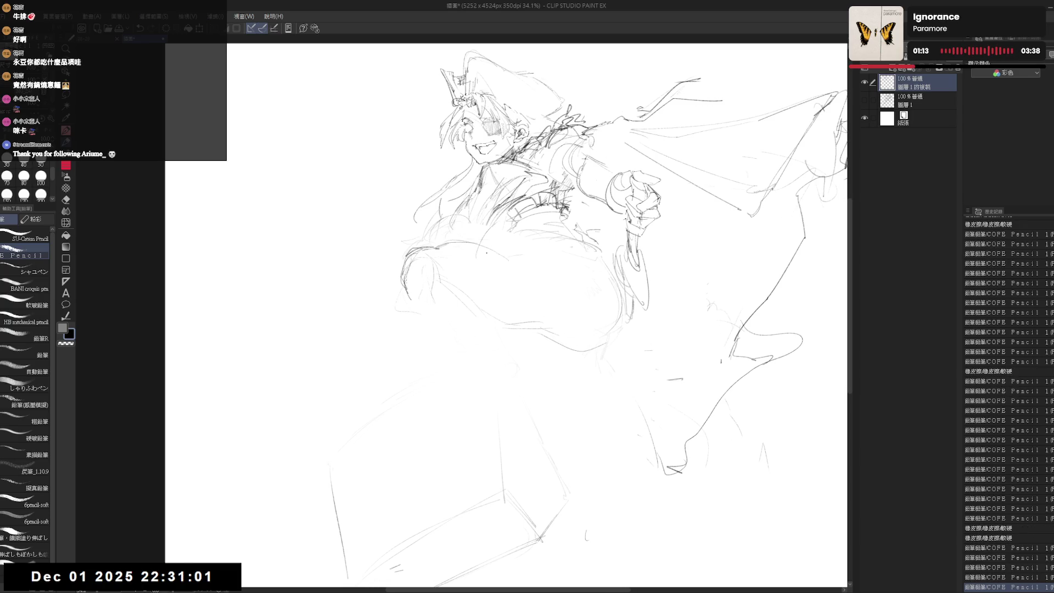
Step: Draw long curved pencil arcs over the lap and erase stray lines nearby
{"action": "mouse_move", "coordinate": [557, 209]}
{"action": "left_mouse_down"}
{"action": "mouse_move", "coordinate": [489, 246]}
{"action": "mouse_move", "coordinate": [508, 305]}
{"action": "mouse_move", "coordinate": [435, 308]}
{"action": "left_mouse_up"}
{"action": "key", "text": "e"}
{"action": "key", "text": "p"}
{"action": "left_click_drag", "start_coordinate": [507, 277], "coordinate": [489, 263]}
{"action": "mouse_move", "coordinate": [511, 318]}
{"action": "left_mouse_down"}
{"action": "mouse_move", "coordinate": [500, 334]}
{"action": "mouse_move", "coordinate": [569, 252]}
{"action": "mouse_move", "coordinate": [613, 274]}
{"action": "mouse_move", "coordinate": [623, 300]}
{"action": "left_mouse_up"}
{"action": "key", "text": "e"}
{"action": "left_click_drag", "start_coordinate": [412, 263], "coordinate": [414, 279]}
Step: Erase more stray lines near the lap and add small pencil strokes and a dot
{"action": "key", "text": "p"}
{"action": "key", "text": "e"}
{"action": "left_click_drag", "start_coordinate": [492, 260], "coordinate": [502, 272]}
{"action": "key", "text": "p"}
{"action": "left_click_drag", "start_coordinate": [430, 299], "coordinate": [432, 300]}
{"action": "left_click_drag", "start_coordinate": [708, 304], "coordinate": [717, 310]}
{"action": "left_click_drag", "start_coordinate": [716, 313], "coordinate": [722, 321]}
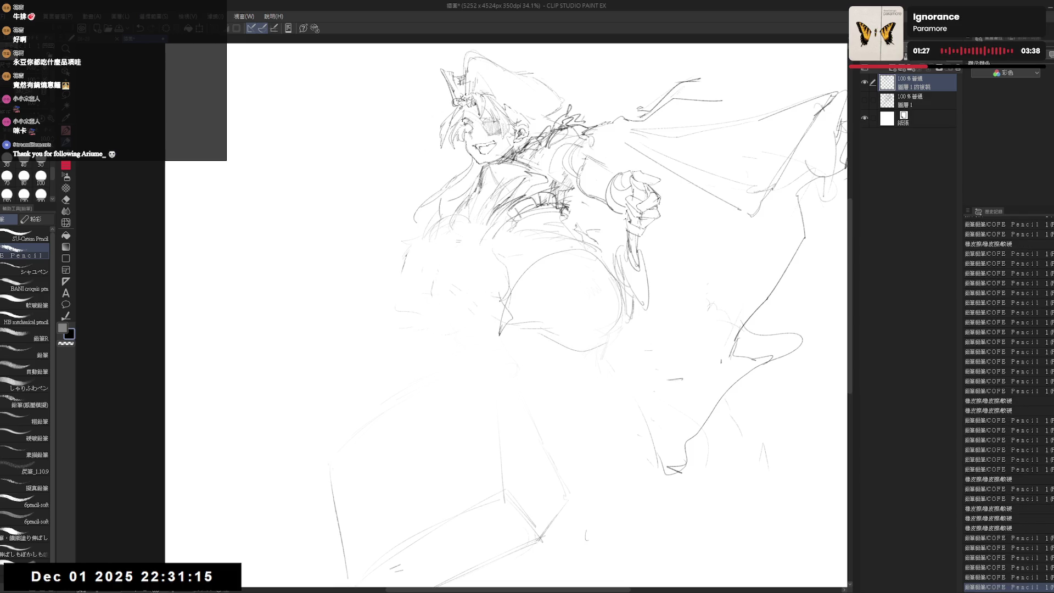
{"action": "left_click", "coordinate": [458, 303]}
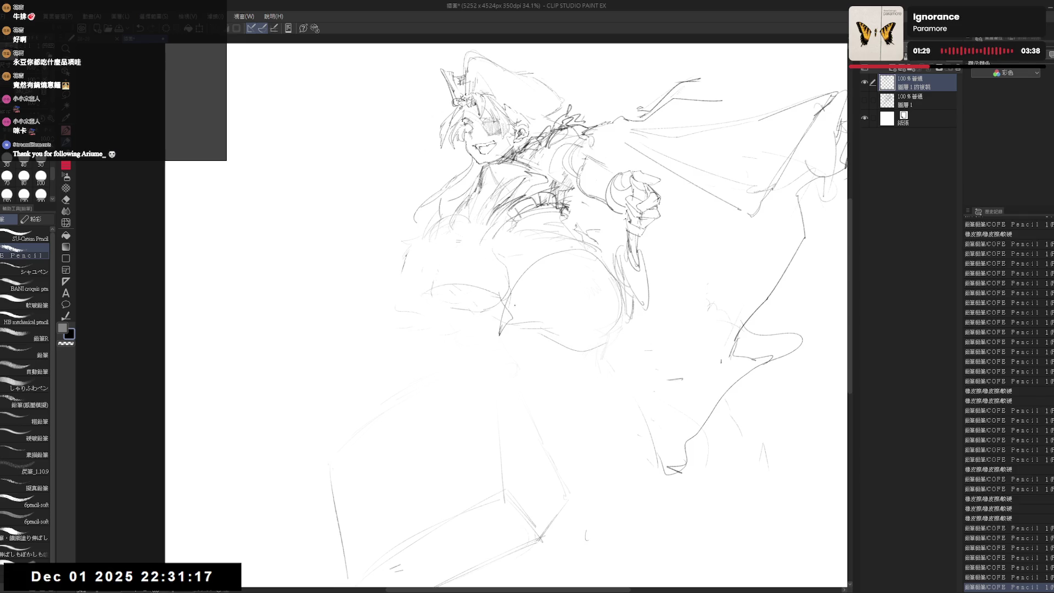
Step: Sketch a leg line extending left of the figure and redraw the leg lines over the lap
{"action": "left_click_drag", "start_coordinate": [509, 282], "coordinate": [515, 268]}
{"action": "mouse_move", "coordinate": [376, 301]}
{"action": "left_mouse_down"}
{"action": "mouse_move", "coordinate": [436, 279]}
{"action": "mouse_move", "coordinate": [520, 280]}
{"action": "left_mouse_up"}
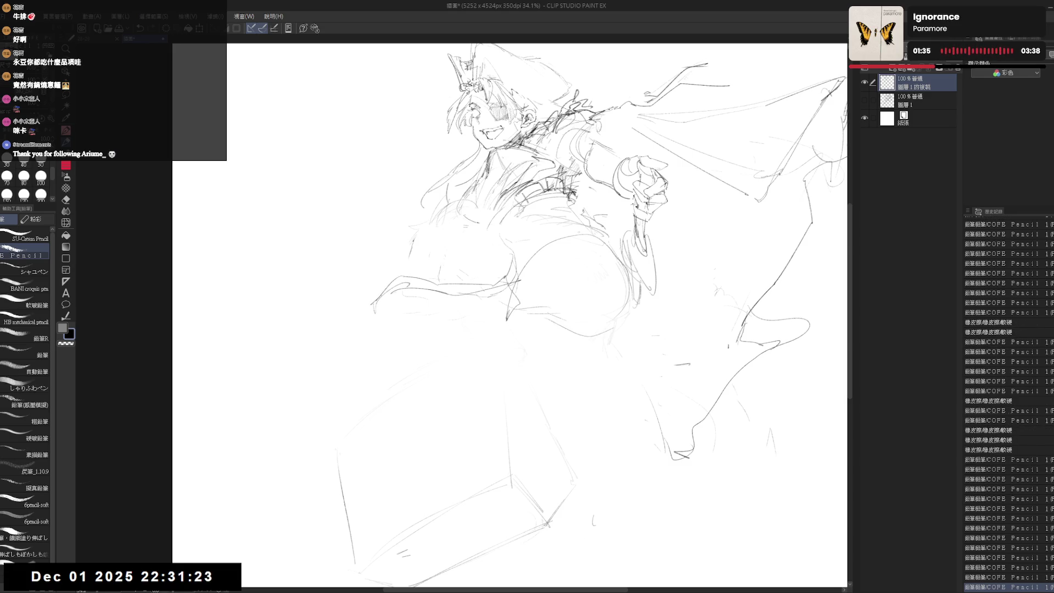
{"action": "mouse_move", "coordinate": [487, 238]}
{"action": "left_mouse_down"}
{"action": "mouse_move", "coordinate": [503, 231]}
{"action": "mouse_move", "coordinate": [502, 267]}
{"action": "mouse_move", "coordinate": [521, 296]}
{"action": "mouse_move", "coordinate": [510, 316]}
{"action": "left_mouse_up"}
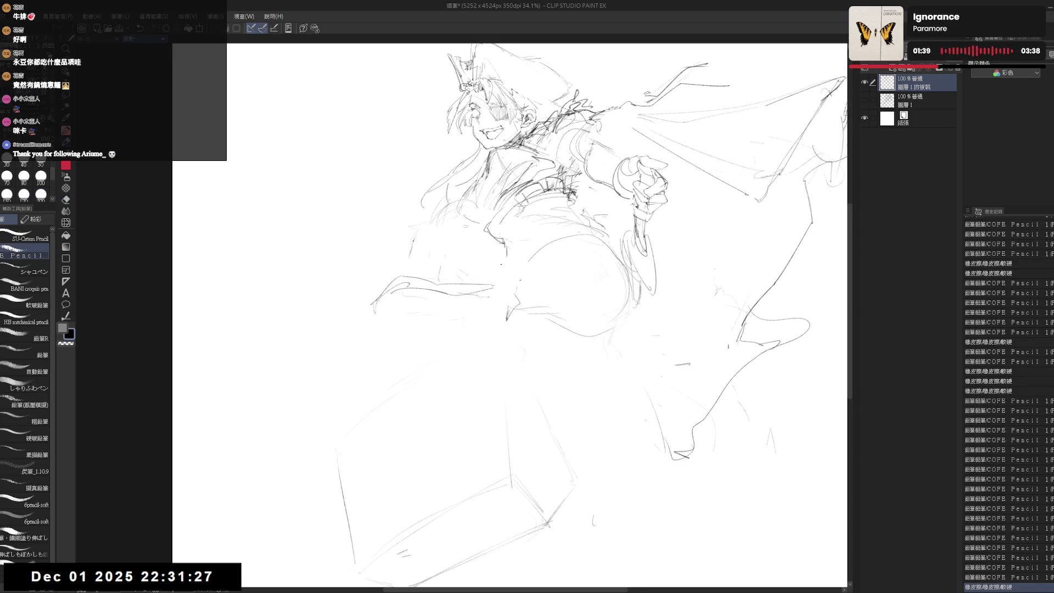
{"action": "mouse_move", "coordinate": [451, 296]}
{"action": "left_mouse_down"}
{"action": "mouse_move", "coordinate": [498, 277]}
{"action": "mouse_move", "coordinate": [506, 330]}
{"action": "mouse_move", "coordinate": [555, 291]}
{"action": "left_mouse_up"}
{"action": "key", "text": "e"}
{"action": "key", "text": "p"}
{"action": "mouse_move", "coordinate": [495, 304]}
{"action": "left_mouse_down"}
{"action": "mouse_move", "coordinate": [555, 332]}
{"action": "mouse_move", "coordinate": [580, 329]}
{"action": "left_mouse_up"}
{"action": "mouse_move", "coordinate": [626, 291]}
{"action": "left_mouse_down"}
{"action": "mouse_move", "coordinate": [549, 357]}
{"action": "mouse_move", "coordinate": [604, 318]}
{"action": "mouse_move", "coordinate": [621, 332]}
{"action": "left_mouse_up"}
Step: Erase the old hip strokes and draw a new line along the hip
{"action": "key", "text": "e"}
{"action": "mouse_move", "coordinate": [537, 345]}
{"action": "left_mouse_down"}
{"action": "mouse_move", "coordinate": [535, 291]}
{"action": "mouse_move", "coordinate": [518, 293]}
{"action": "mouse_move", "coordinate": [586, 345]}
{"action": "left_mouse_up"}
{"action": "key", "text": "p"}
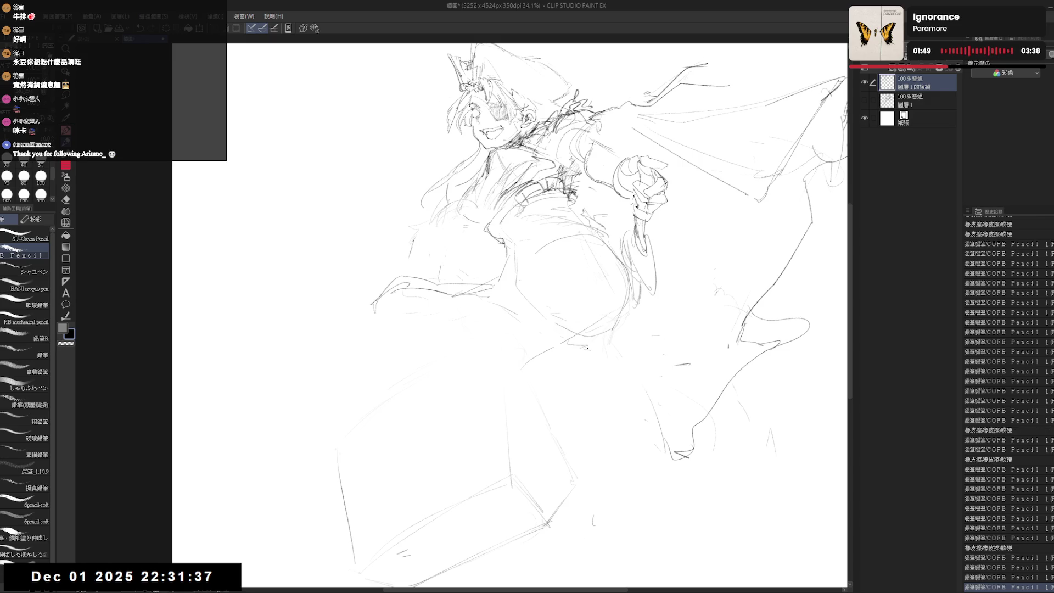
{"action": "left_click_drag", "start_coordinate": [630, 383], "coordinate": [621, 379]}
{"action": "key", "text": "e"}
{"action": "left_click_drag", "start_coordinate": [549, 291], "coordinate": [631, 352]}
{"action": "key", "text": "p"}
{"action": "mouse_move", "coordinate": [626, 297]}
{"action": "left_mouse_down"}
{"action": "mouse_move", "coordinate": [642, 353]}
{"action": "mouse_move", "coordinate": [615, 361]}
{"action": "left_mouse_up"}
{"action": "key", "text": "e"}
{"action": "left_click_drag", "start_coordinate": [587, 274], "coordinate": [612, 363]}
{"action": "key", "text": "p"}
Step: Redraw the lines near the outstretched hand and draw a long line down the cape edge
{"action": "left_click_drag", "start_coordinate": [595, 236], "coordinate": [560, 286]}
{"action": "key", "text": "e"}
{"action": "left_click_drag", "start_coordinate": [543, 225], "coordinate": [615, 351]}
{"action": "key", "text": "p"}
{"action": "left_click_drag", "start_coordinate": [570, 245], "coordinate": [607, 337]}
{"action": "mouse_move", "coordinate": [609, 263]}
{"action": "left_mouse_down"}
{"action": "mouse_move", "coordinate": [630, 489]}
{"action": "mouse_move", "coordinate": [645, 529]}
{"action": "left_mouse_up"}
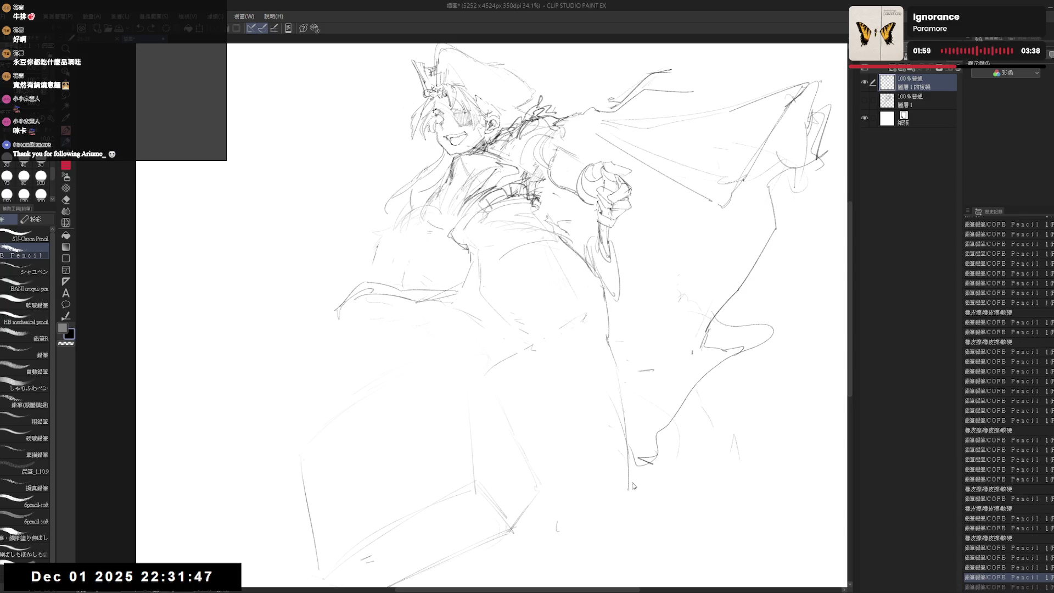
Step: Add a short stroke to the cape edge and clean up stray lines at the waist
{"action": "left_click_drag", "start_coordinate": [617, 426], "coordinate": [619, 479]}
{"action": "left_click_drag", "start_coordinate": [585, 378], "coordinate": [588, 381]}
{"action": "left_click_drag", "start_coordinate": [530, 321], "coordinate": [559, 319]}
{"action": "key", "text": "e"}
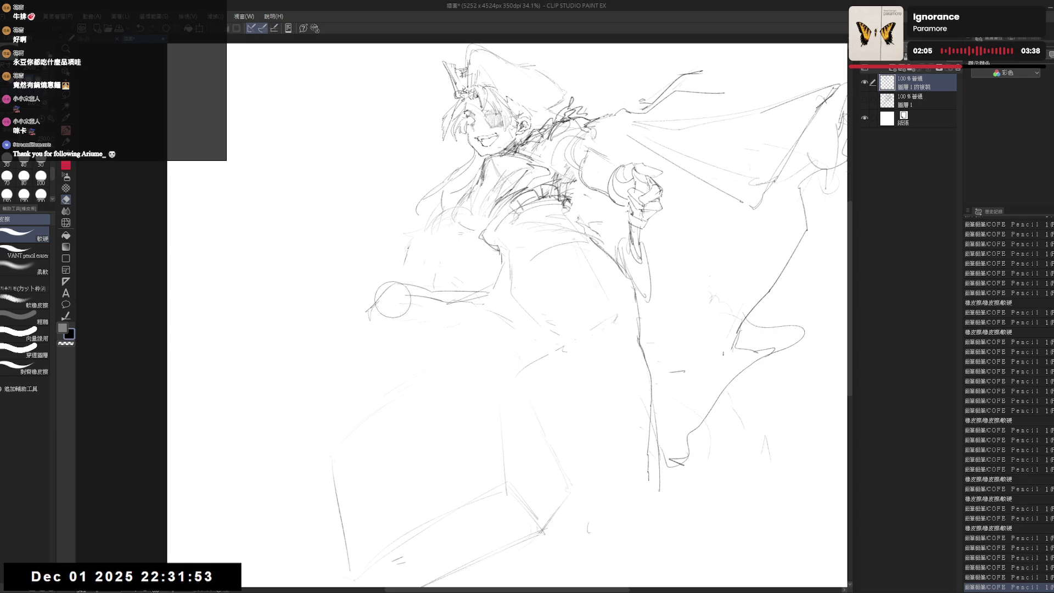
{"action": "key", "text": "p"}
{"action": "left_click_drag", "start_coordinate": [482, 306], "coordinate": [498, 275]}
Step: Dab small marks above the box, erase a spot at the waist, and add a vertical waist stroke
{"action": "left_click", "coordinate": [571, 409]}
{"action": "left_click", "coordinate": [571, 409]}
{"action": "left_click", "coordinate": [571, 409]}
{"action": "left_click", "coordinate": [571, 409]}
{"action": "left_click", "coordinate": [571, 409]}
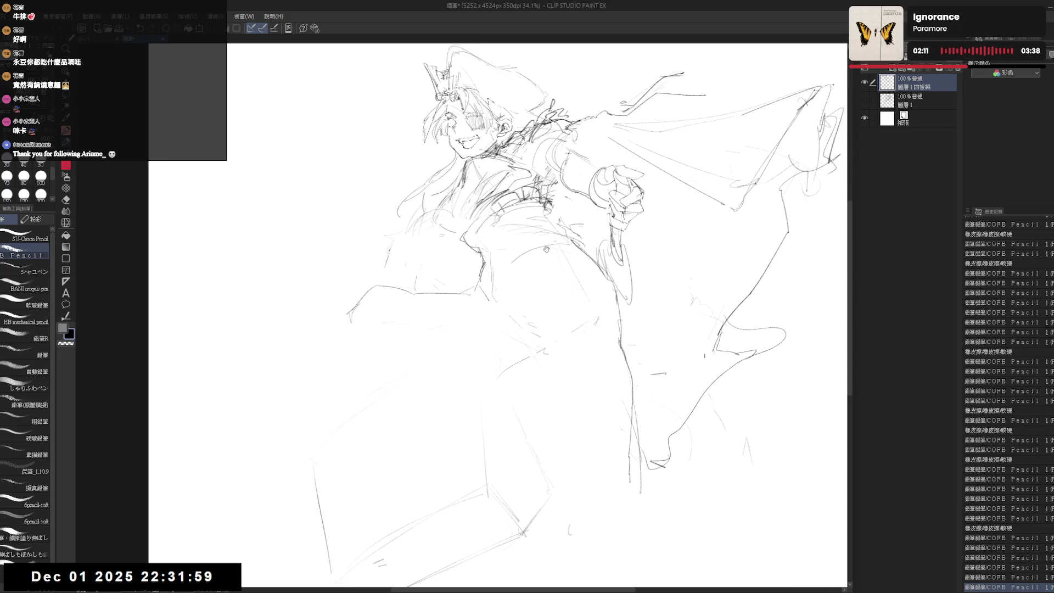
{"action": "key", "text": "e"}
{"action": "left_click", "coordinate": [531, 222]}
{"action": "left_click", "coordinate": [531, 223]}
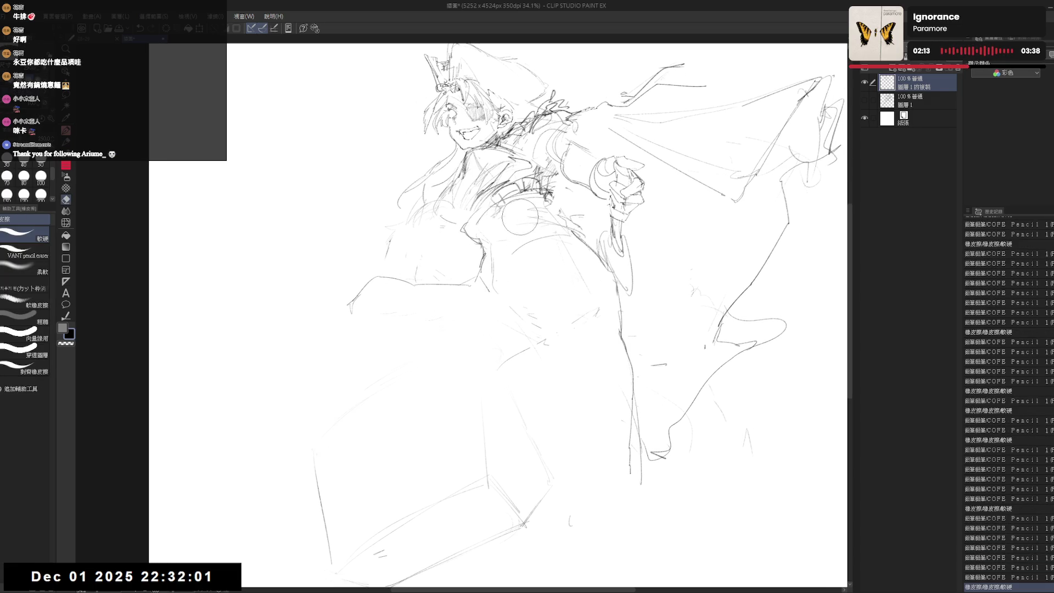
{"action": "key", "text": "p"}
{"action": "left_click_drag", "start_coordinate": [489, 245], "coordinate": [489, 267]}
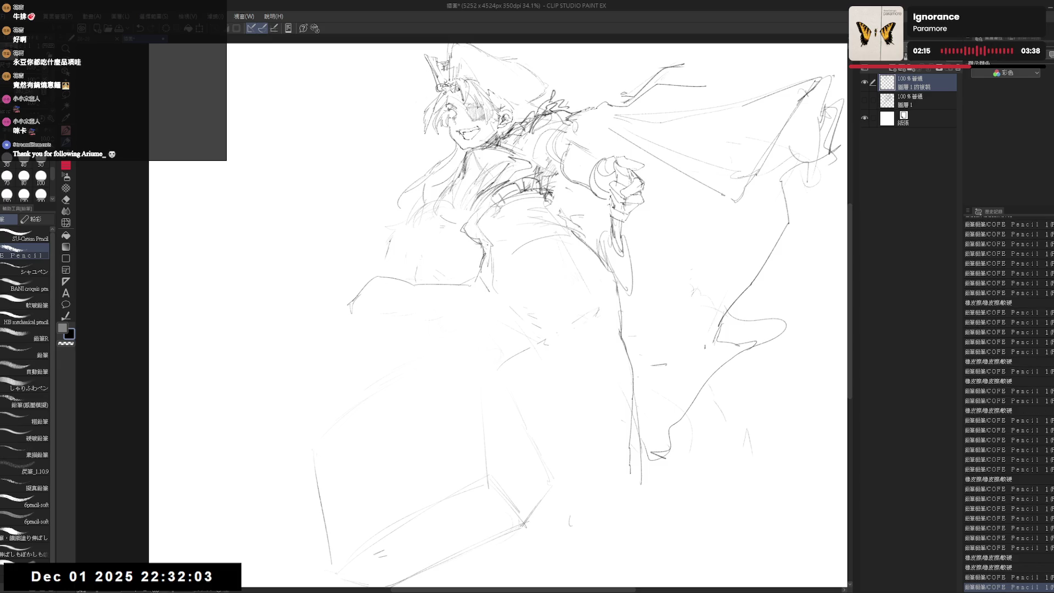
Step: Mark a point on the extended leg and erase the stroke running along it
{"action": "left_click_drag", "start_coordinate": [562, 225], "coordinate": [555, 231]}
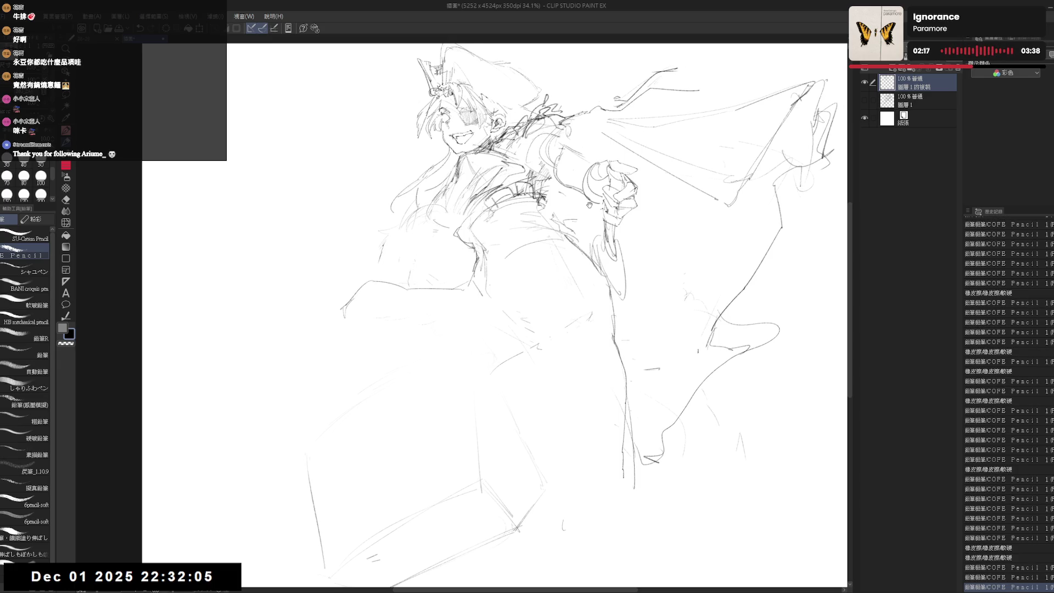
{"action": "left_click_drag", "start_coordinate": [509, 285], "coordinate": [525, 296]}
{"action": "left_click", "coordinate": [394, 303]}
{"action": "key", "text": "e"}
{"action": "mouse_move", "coordinate": [400, 297]}
{"action": "left_mouse_down"}
{"action": "mouse_move", "coordinate": [469, 303]}
{"action": "mouse_move", "coordinate": [451, 307]}
{"action": "mouse_move", "coordinate": [472, 300]}
{"action": "mouse_move", "coordinate": [453, 292]}
{"action": "mouse_move", "coordinate": [507, 300]}
{"action": "left_mouse_up"}
{"action": "key", "text": "p"}
{"action": "key", "text": "e"}
{"action": "key", "text": "p"}
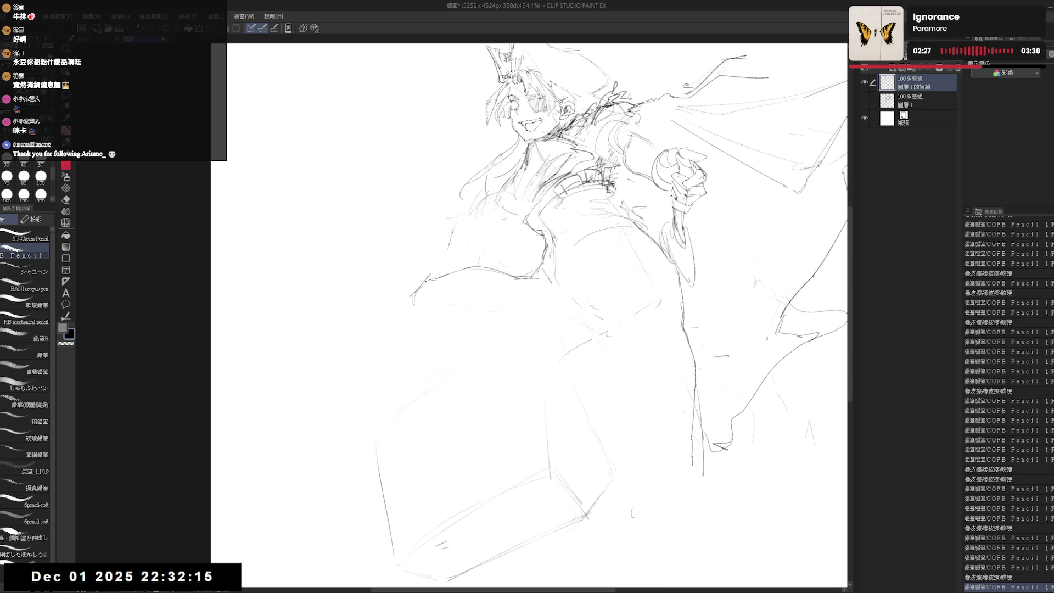
Step: Add small pencil strokes along the extended leg's outline
{"action": "mouse_move", "coordinate": [403, 292]}
{"action": "left_mouse_down"}
{"action": "mouse_move", "coordinate": [391, 300]}
{"action": "mouse_move", "coordinate": [423, 278]}
{"action": "mouse_move", "coordinate": [381, 324]}
{"action": "mouse_move", "coordinate": [392, 330]}
{"action": "left_mouse_up"}
{"action": "key", "text": "e"}
{"action": "key", "text": "p"}
{"action": "key", "text": "e"}
{"action": "key", "text": "p"}
{"action": "left_click_drag", "start_coordinate": [510, 319], "coordinate": [511, 320]}
{"action": "left_click_drag", "start_coordinate": [427, 296], "coordinate": [456, 305]}
{"action": "mouse_move", "coordinate": [381, 327]}
{"action": "left_mouse_down"}
{"action": "mouse_move", "coordinate": [399, 338]}
{"action": "mouse_move", "coordinate": [388, 331]}
{"action": "left_mouse_up"}
Step: Dot marks along the leg's underside and near the foot, then erase small marks under it
{"action": "key", "text": "e"}
{"action": "key", "text": "p"}
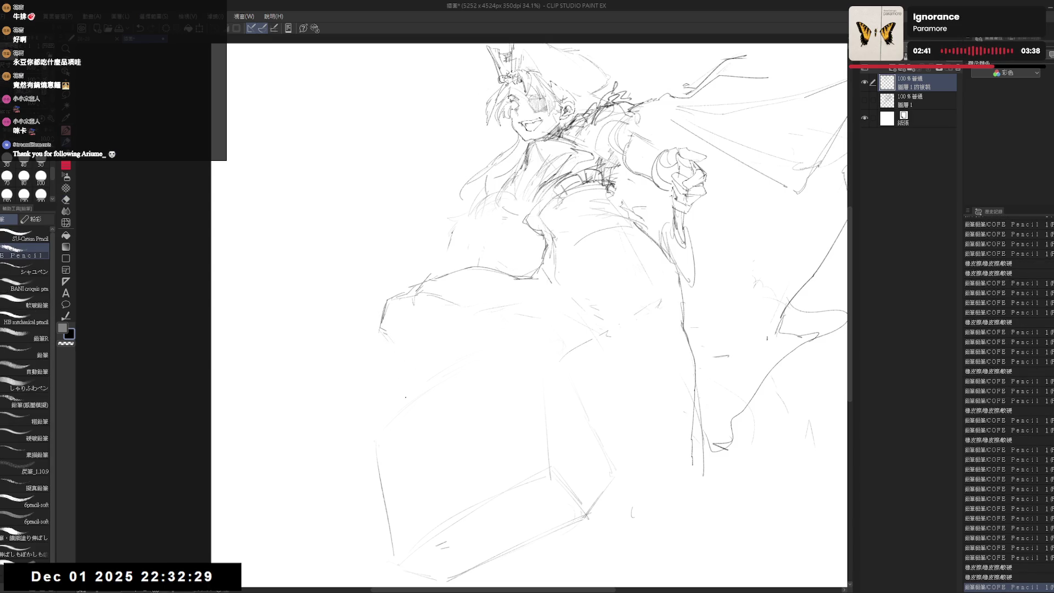
{"action": "left_click_drag", "start_coordinate": [383, 326], "coordinate": [385, 328]}
{"action": "left_click", "coordinate": [393, 312]}
{"action": "left_click", "coordinate": [393, 312]}
{"action": "left_click_drag", "start_coordinate": [383, 327], "coordinate": [403, 331]}
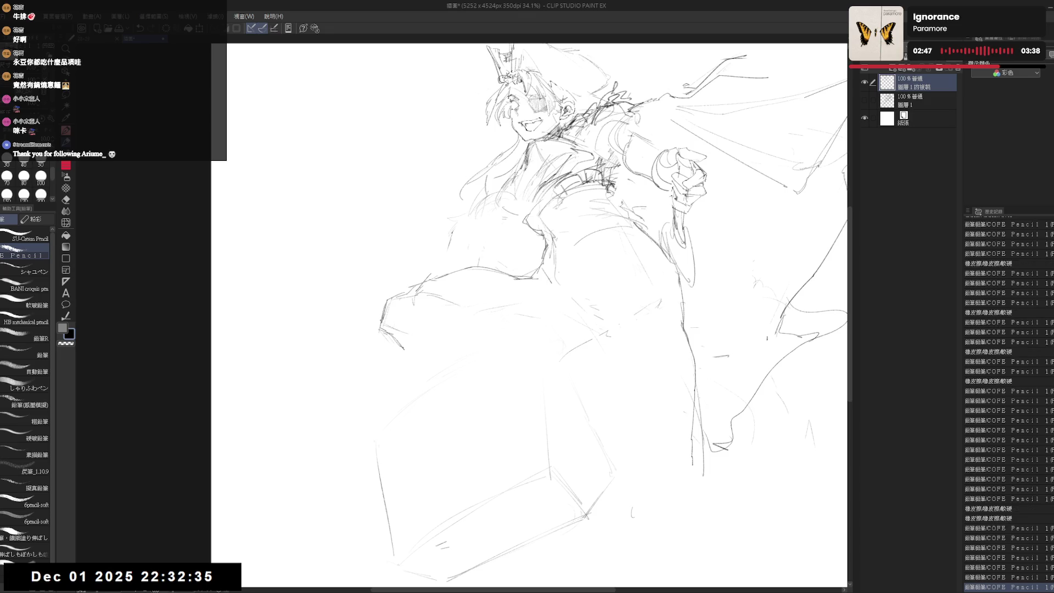
{"action": "left_click", "coordinate": [415, 335]}
{"action": "left_click", "coordinate": [415, 335]}
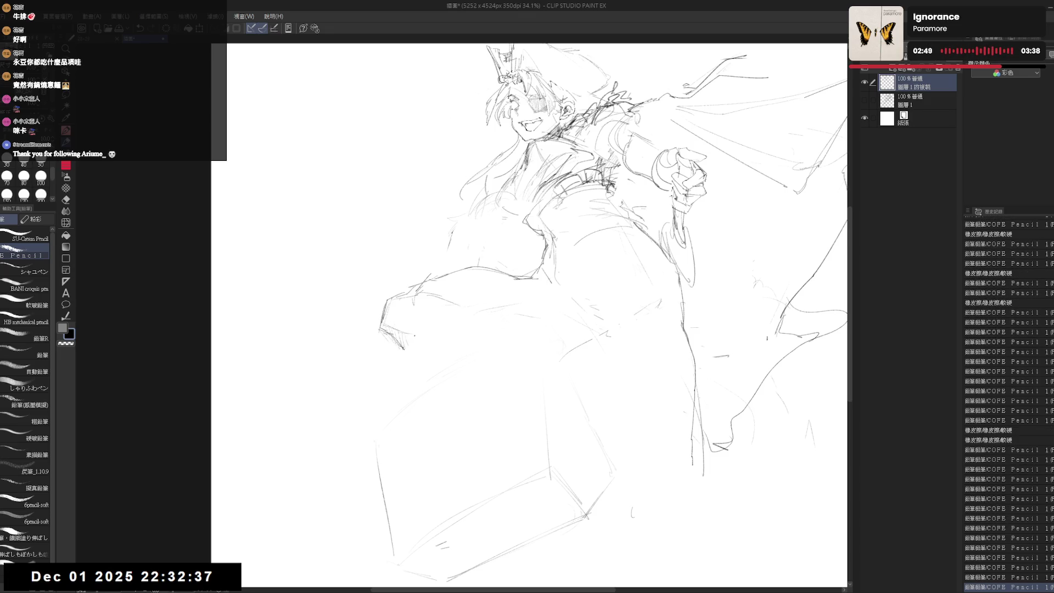
{"action": "left_click", "coordinate": [423, 369]}
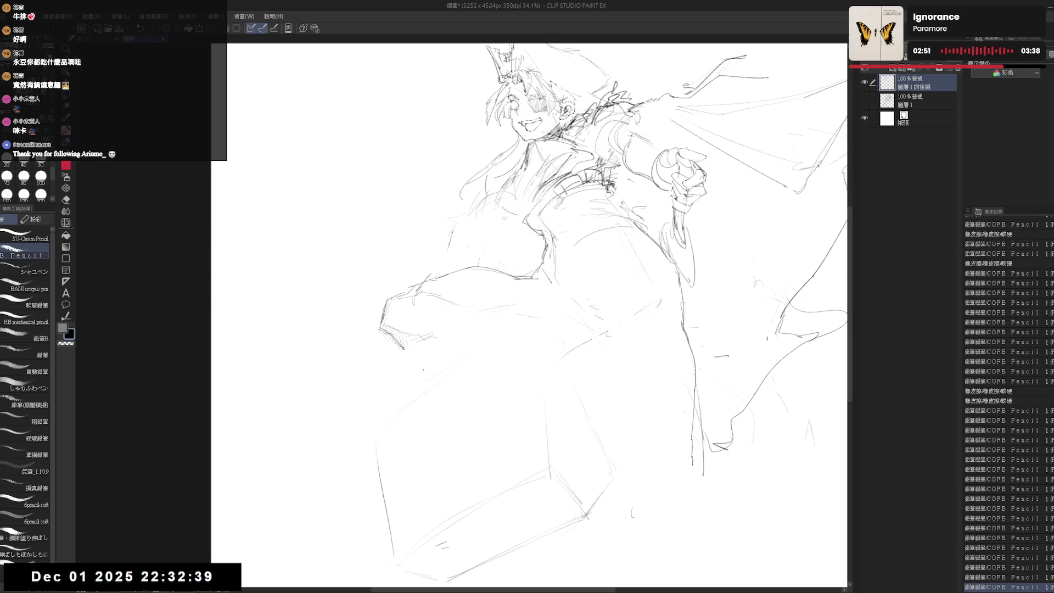
{"action": "mouse_move", "coordinate": [417, 336]}
{"action": "left_mouse_down"}
{"action": "mouse_move", "coordinate": [439, 330]}
{"action": "mouse_move", "coordinate": [409, 356]}
{"action": "mouse_move", "coordinate": [438, 352]}
{"action": "left_mouse_up"}
Step: Flip the canvas horizontally to check the pose and add faint strokes under the leg
{"action": "key", "text": "h"}
{"action": "key", "text": "h"}
{"action": "left_click_drag", "start_coordinate": [515, 418], "coordinate": [493, 424]}
{"action": "left_click_drag", "start_coordinate": [409, 352], "coordinate": [473, 356]}
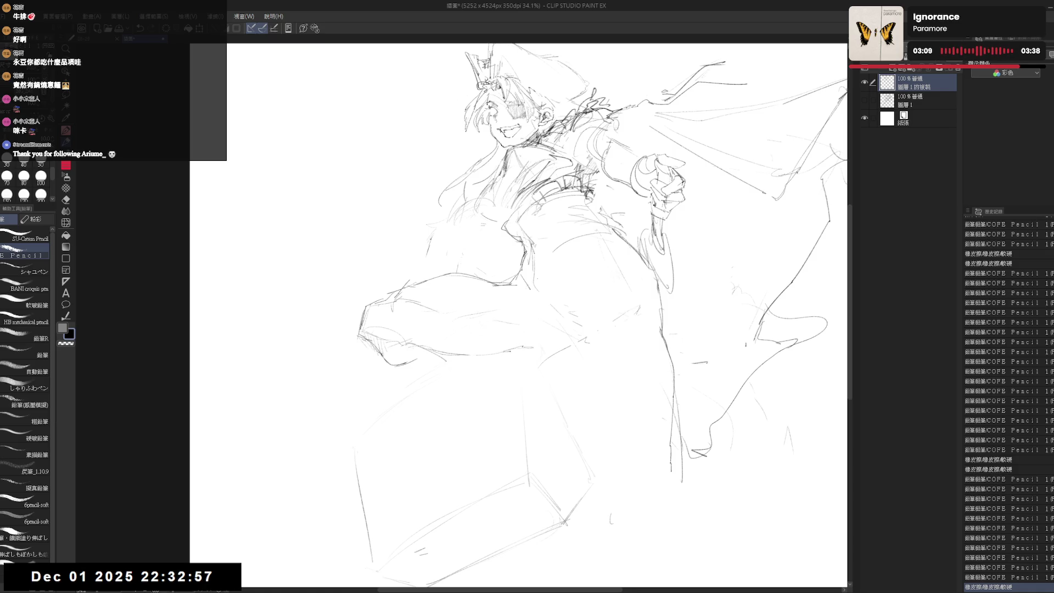
Step: Erase the old hip and cape lines on the right and redraw the hip outline
{"action": "left_click_drag", "start_coordinate": [549, 217], "coordinate": [594, 228]}
{"action": "left_click_drag", "start_coordinate": [555, 220], "coordinate": [604, 233]}
{"action": "left_click_drag", "start_coordinate": [557, 351], "coordinate": [576, 338]}
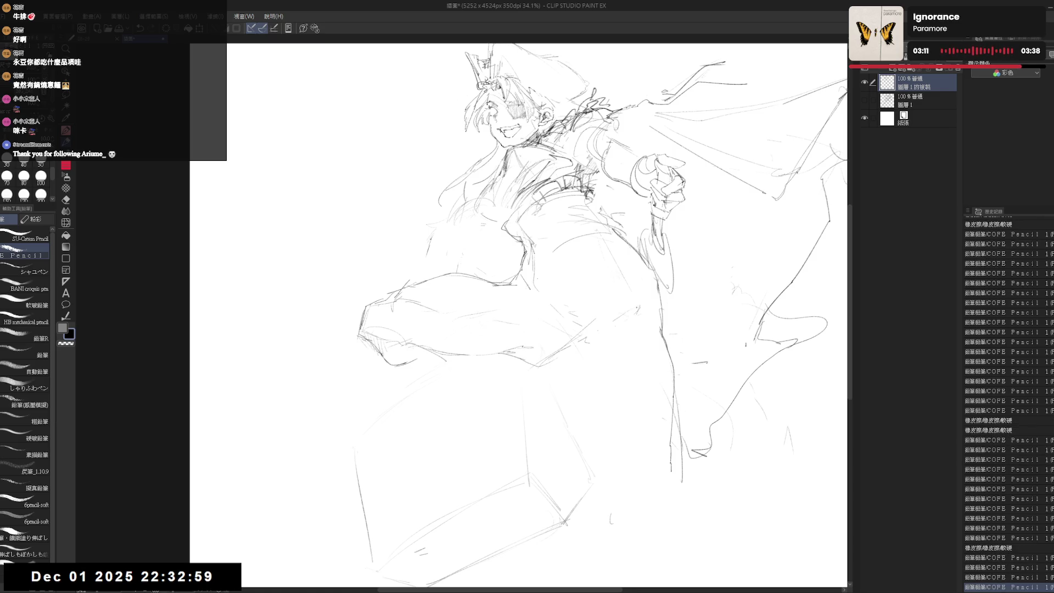
{"action": "key", "text": "e"}
{"action": "left_click_drag", "start_coordinate": [621, 261], "coordinate": [648, 297]}
{"action": "key", "text": "p"}
{"action": "left_click_drag", "start_coordinate": [618, 236], "coordinate": [640, 335]}
{"action": "left_click_drag", "start_coordinate": [631, 247], "coordinate": [651, 341]}
Step: Add short strokes under the extended leg, undoing and restoring the last one
{"action": "left_click_drag", "start_coordinate": [542, 421], "coordinate": [543, 415]}
{"action": "left_click_drag", "start_coordinate": [432, 345], "coordinate": [422, 374]}
{"action": "left_click_drag", "start_coordinate": [447, 357], "coordinate": [422, 380]}
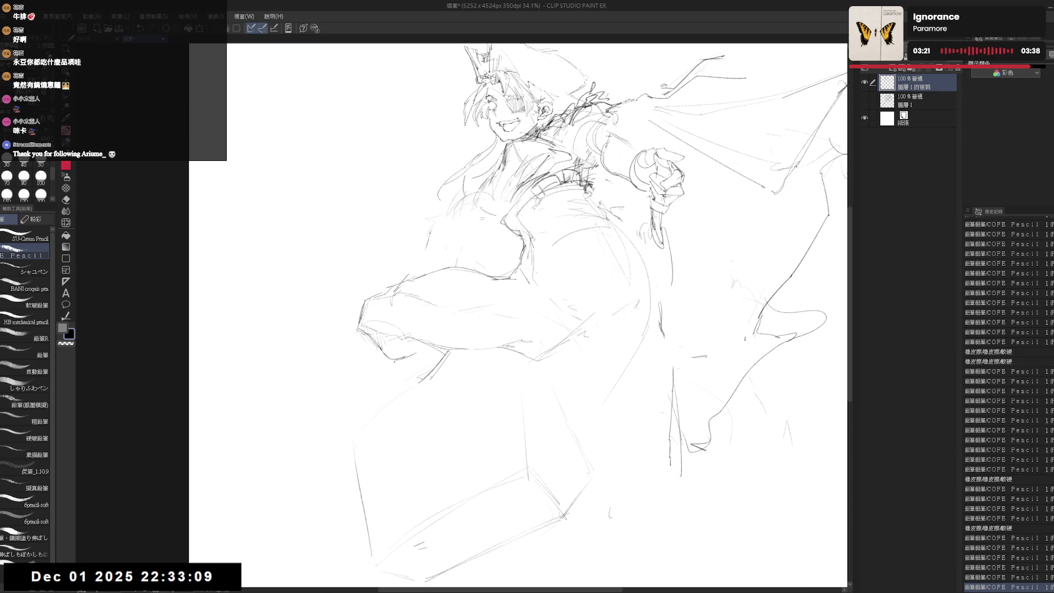
{"action": "left_click_drag", "start_coordinate": [376, 338], "coordinate": [387, 358]}
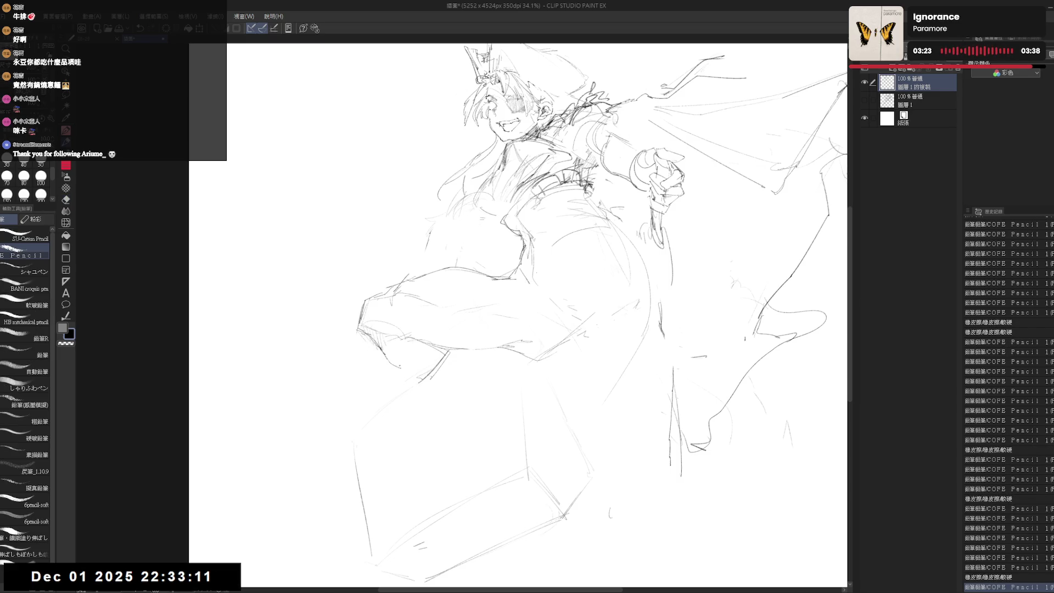
{"action": "mouse_move", "coordinate": [436, 352]}
{"action": "left_mouse_down"}
{"action": "mouse_move", "coordinate": [404, 360]}
{"action": "mouse_move", "coordinate": [410, 375]}
{"action": "left_mouse_up"}
{"action": "key", "text": "ctrl+z"}
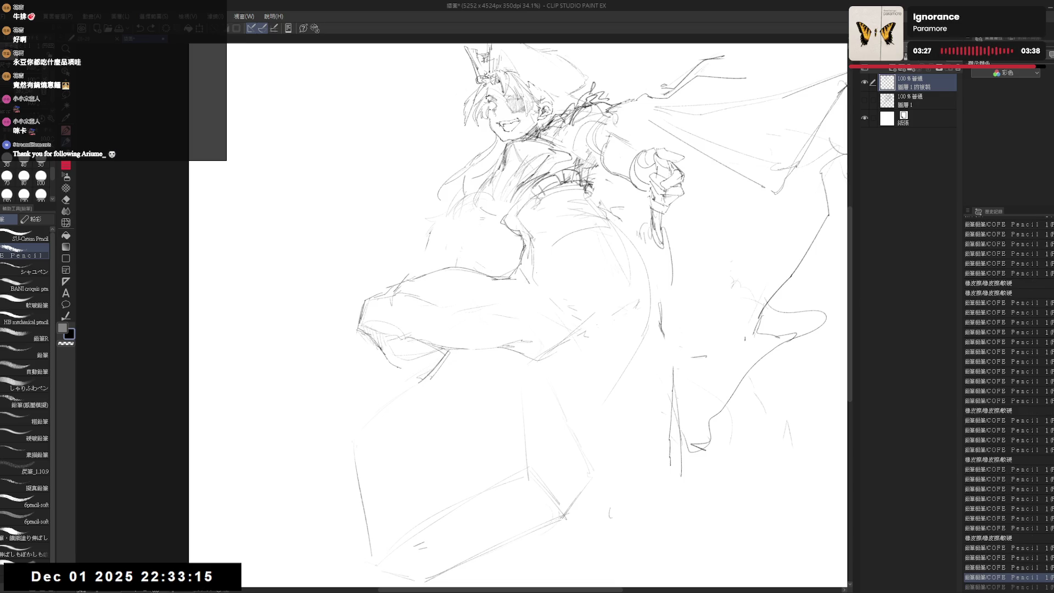
{"action": "key", "text": "ctrl+y"}
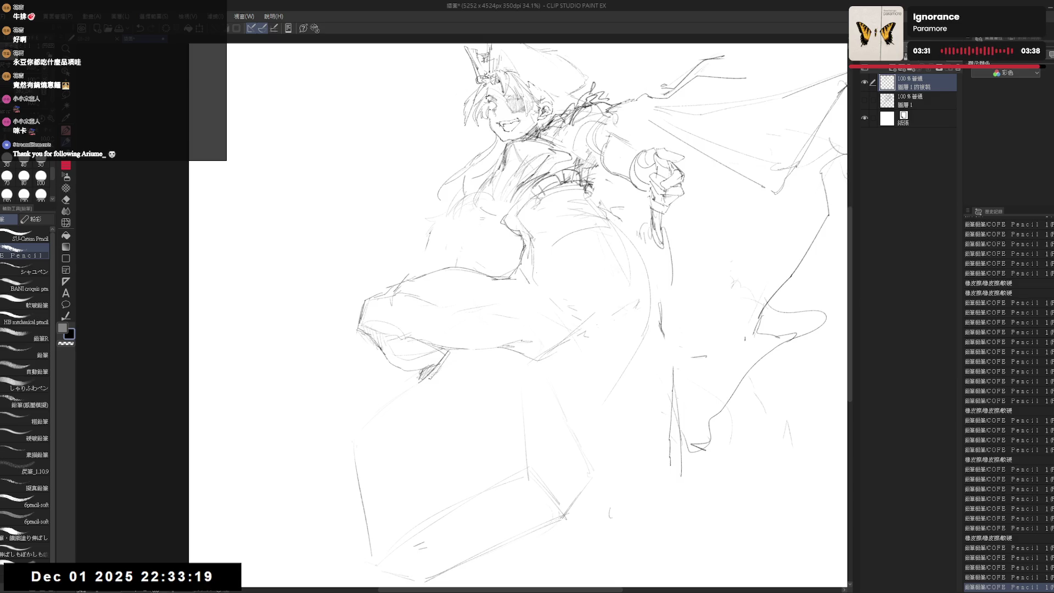
Step: Add a small mark and short stroke below the thigh
{"action": "left_click_drag", "start_coordinate": [592, 408], "coordinate": [587, 354]}
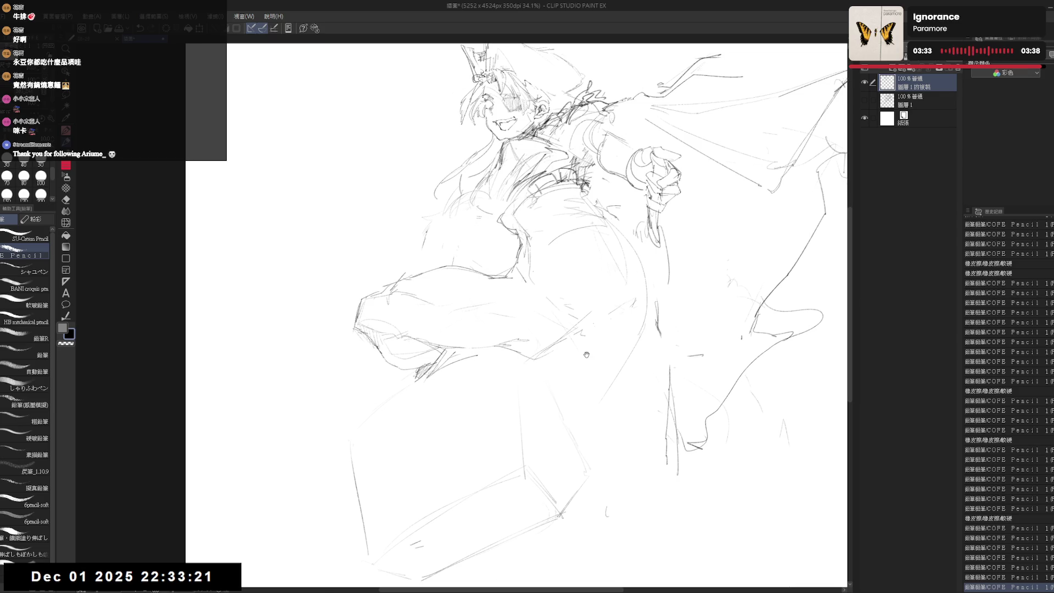
{"action": "left_click", "coordinate": [515, 359]}
{"action": "left_click_drag", "start_coordinate": [515, 359], "coordinate": [521, 357]}
Step: Zoom out, clean up small lines on the thigh, and try a new thigh curve, undoing it
{"action": "scroll", "coordinate": [526, 350], "scroll_direction": "down", "scroll_amount": 1}
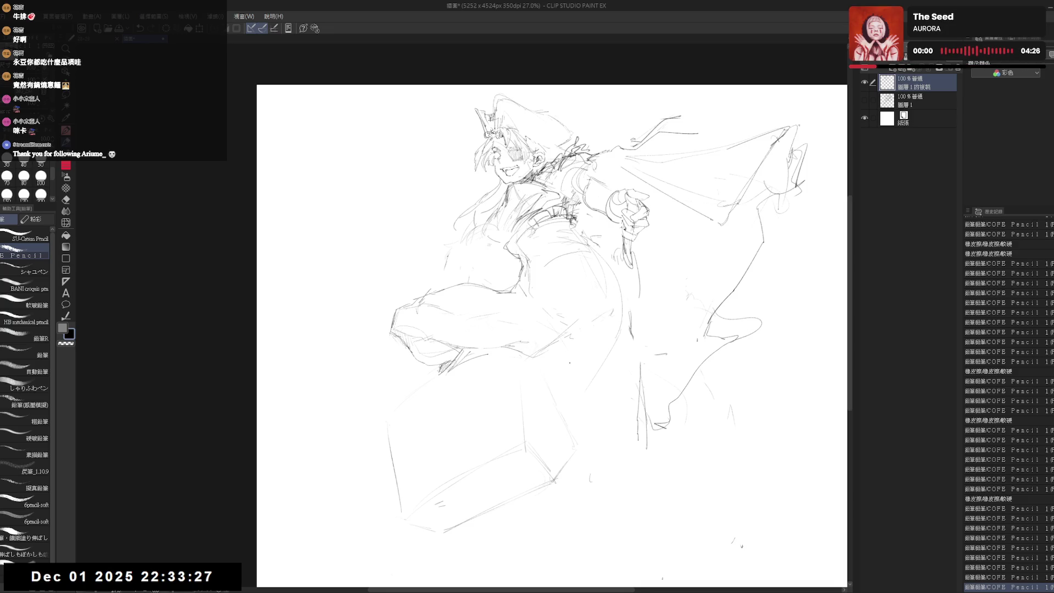
{"action": "key", "text": "e"}
{"action": "mouse_move", "coordinate": [565, 346]}
{"action": "left_mouse_down"}
{"action": "mouse_move", "coordinate": [544, 360]}
{"action": "mouse_move", "coordinate": [555, 339]}
{"action": "mouse_move", "coordinate": [562, 347]}
{"action": "left_mouse_up"}
{"action": "key", "text": "p"}
{"action": "left_click", "coordinate": [545, 341]}
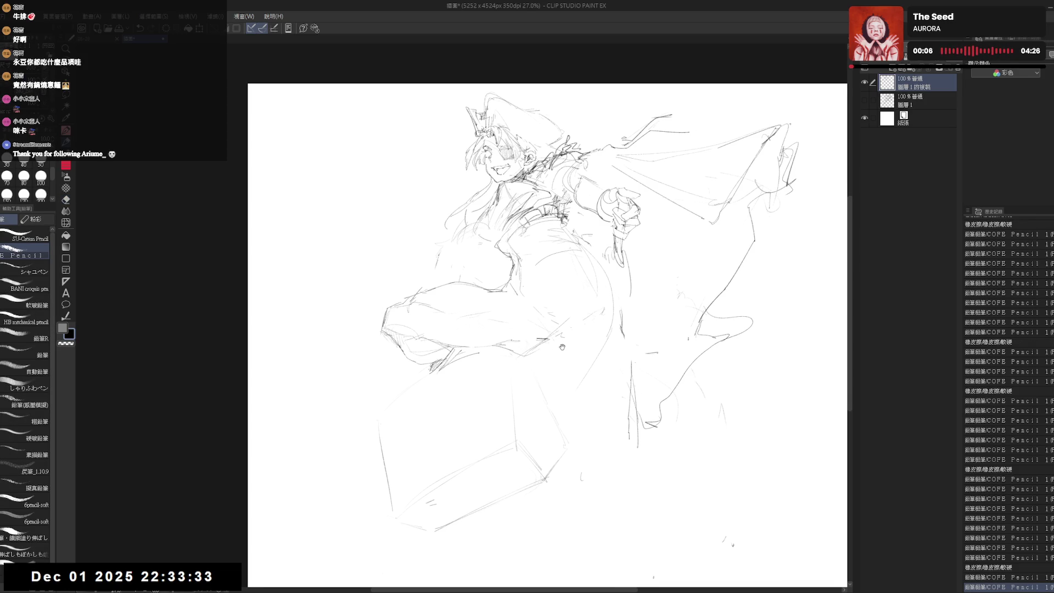
{"action": "key", "text": "e"}
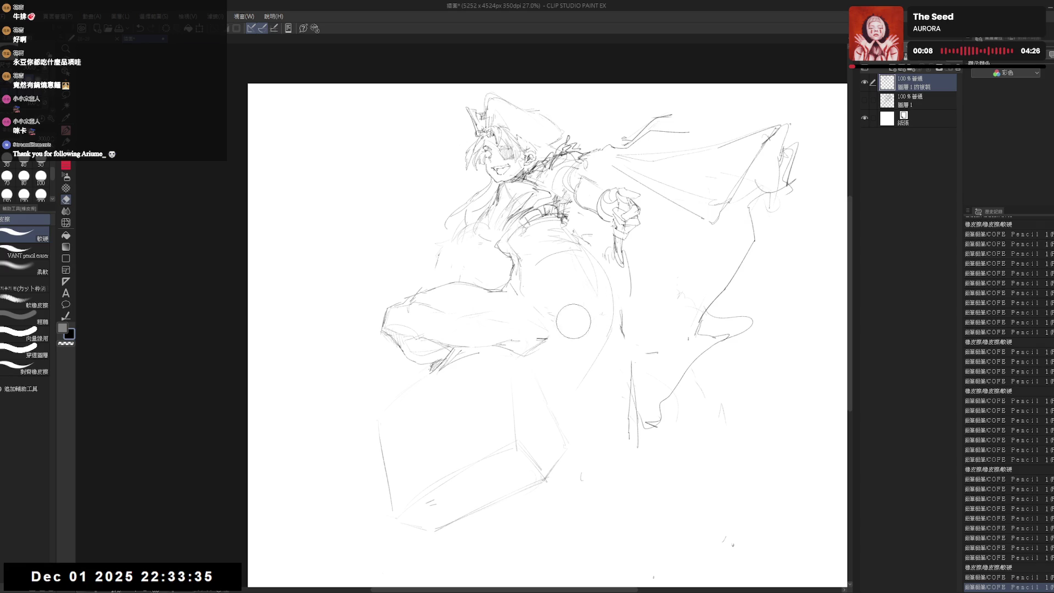
{"action": "key", "text": "p"}
{"action": "left_click_drag", "start_coordinate": [573, 321], "coordinate": [580, 328]}
{"action": "left_click", "coordinate": [584, 279]}
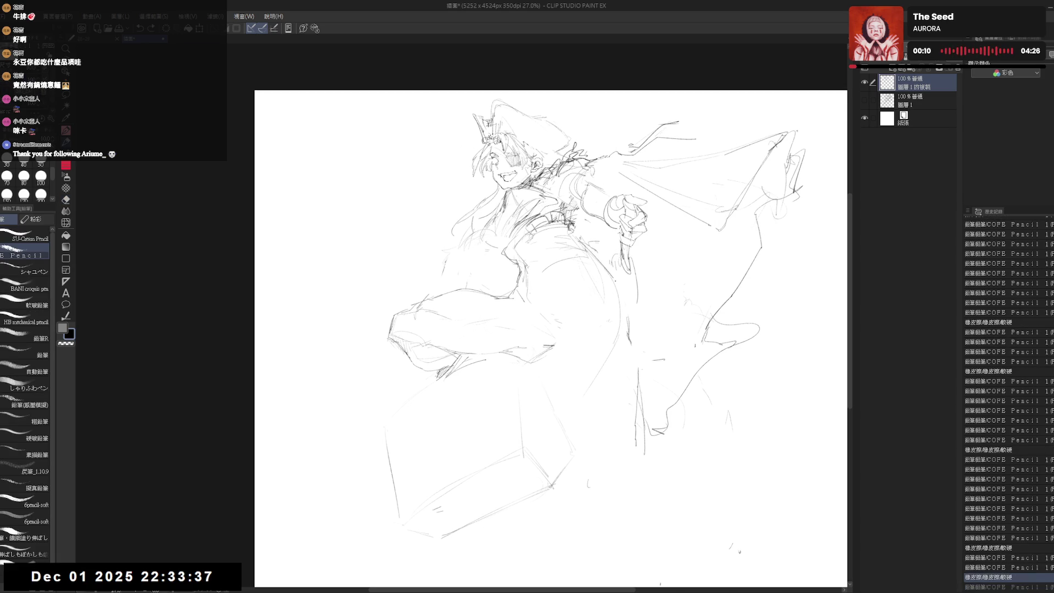
{"action": "mouse_move", "coordinate": [545, 249]}
{"action": "left_mouse_down"}
{"action": "mouse_move", "coordinate": [520, 288]}
{"action": "mouse_move", "coordinate": [568, 296]}
{"action": "left_mouse_up"}
{"action": "key", "text": "ctrl+z"}
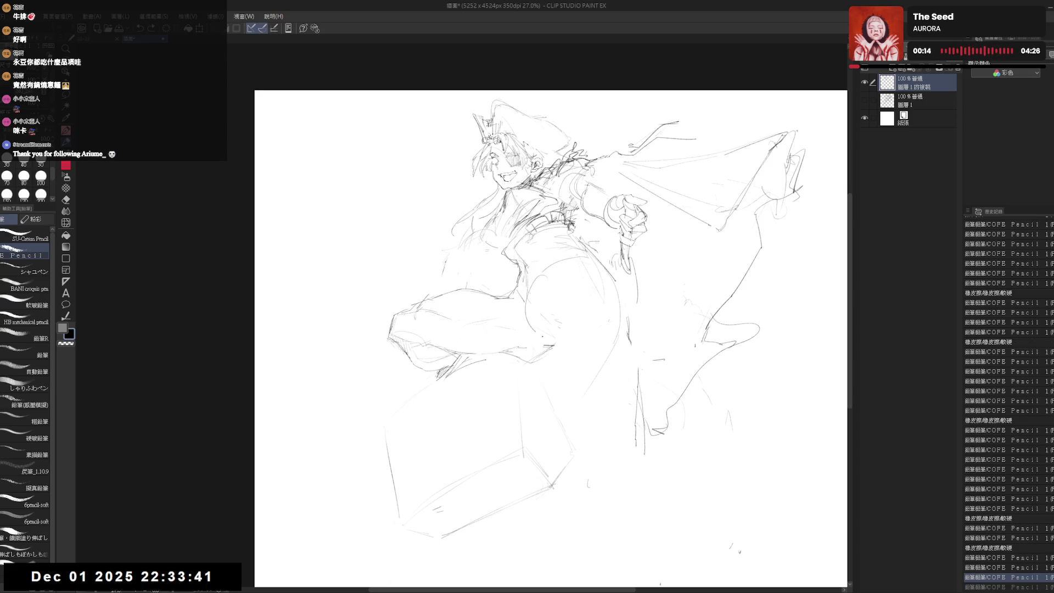
Step: Erase the old thigh lines and sketch a fresh curve along the thigh
{"action": "key", "text": "e"}
{"action": "mouse_move", "coordinate": [573, 270]}
{"action": "left_mouse_down"}
{"action": "mouse_move", "coordinate": [580, 342]}
{"action": "mouse_move", "coordinate": [609, 374]}
{"action": "left_mouse_up"}
{"action": "left_click_drag", "start_coordinate": [552, 310], "coordinate": [544, 301]}
{"action": "left_click_drag", "start_coordinate": [568, 339], "coordinate": [580, 389]}
{"action": "key", "text": "p"}
{"action": "mouse_move", "coordinate": [552, 307]}
{"action": "left_mouse_down"}
{"action": "mouse_move", "coordinate": [568, 290]}
{"action": "mouse_move", "coordinate": [601, 321]}
{"action": "left_mouse_up"}
{"action": "left_click_drag", "start_coordinate": [547, 345], "coordinate": [561, 345]}
{"action": "key", "text": "ctrl+z"}
{"action": "mouse_move", "coordinate": [543, 294]}
{"action": "left_mouse_down"}
{"action": "mouse_move", "coordinate": [538, 317]}
{"action": "mouse_move", "coordinate": [577, 310]}
{"action": "mouse_move", "coordinate": [544, 313]}
{"action": "mouse_move", "coordinate": [540, 333]}
{"action": "left_mouse_up"}
Step: Refine the thigh curve with a longer pencil stroke
{"action": "key", "text": "e"}
{"action": "key", "text": "p"}
{"action": "mouse_move", "coordinate": [571, 294]}
{"action": "left_mouse_down"}
{"action": "mouse_move", "coordinate": [544, 296]}
{"action": "mouse_move", "coordinate": [566, 352]}
{"action": "left_mouse_up"}
{"action": "key", "text": "e"}
{"action": "key", "text": "p"}
Step: Sketch the knee as a short rounded arc and add strokes around the lap
{"action": "mouse_move", "coordinate": [562, 263]}
{"action": "left_mouse_down"}
{"action": "mouse_move", "coordinate": [536, 286]}
{"action": "mouse_move", "coordinate": [574, 299]}
{"action": "mouse_move", "coordinate": [541, 334]}
{"action": "left_mouse_up"}
{"action": "key", "text": "e"}
{"action": "key", "text": "p"}
{"action": "mouse_move", "coordinate": [549, 266]}
{"action": "left_mouse_down"}
{"action": "mouse_move", "coordinate": [554, 288]}
{"action": "mouse_move", "coordinate": [577, 264]}
{"action": "mouse_move", "coordinate": [569, 288]}
{"action": "left_mouse_up"}
{"action": "left_click_drag", "start_coordinate": [554, 280], "coordinate": [572, 291]}
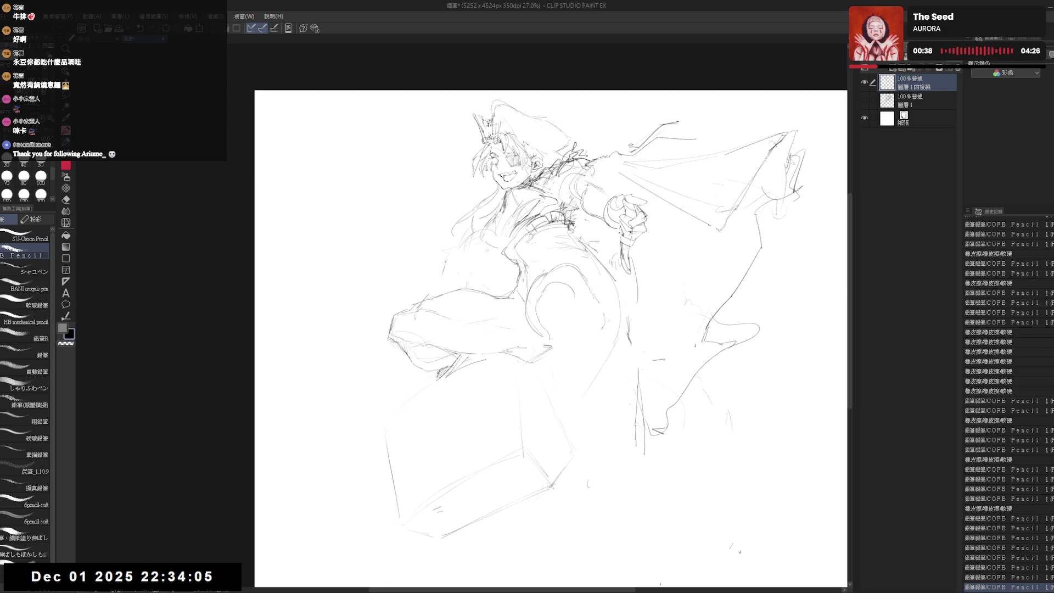
{"action": "mouse_move", "coordinate": [560, 339]}
{"action": "left_mouse_down"}
{"action": "mouse_move", "coordinate": [582, 324]}
{"action": "mouse_move", "coordinate": [591, 338]}
{"action": "left_mouse_up"}
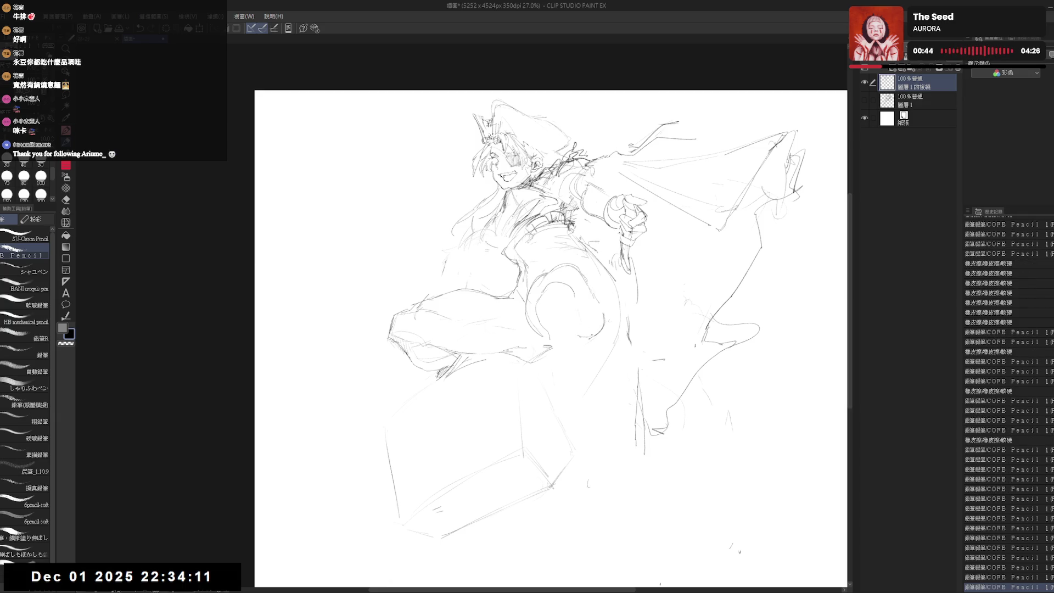
{"action": "left_click_drag", "start_coordinate": [577, 319], "coordinate": [585, 333]}
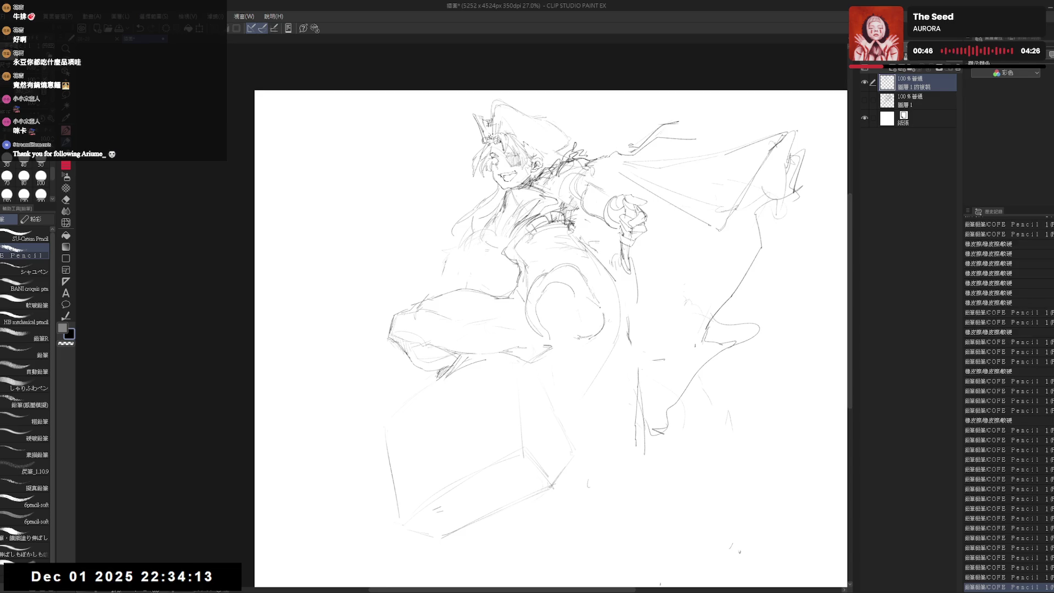
{"action": "left_click", "coordinate": [573, 310]}
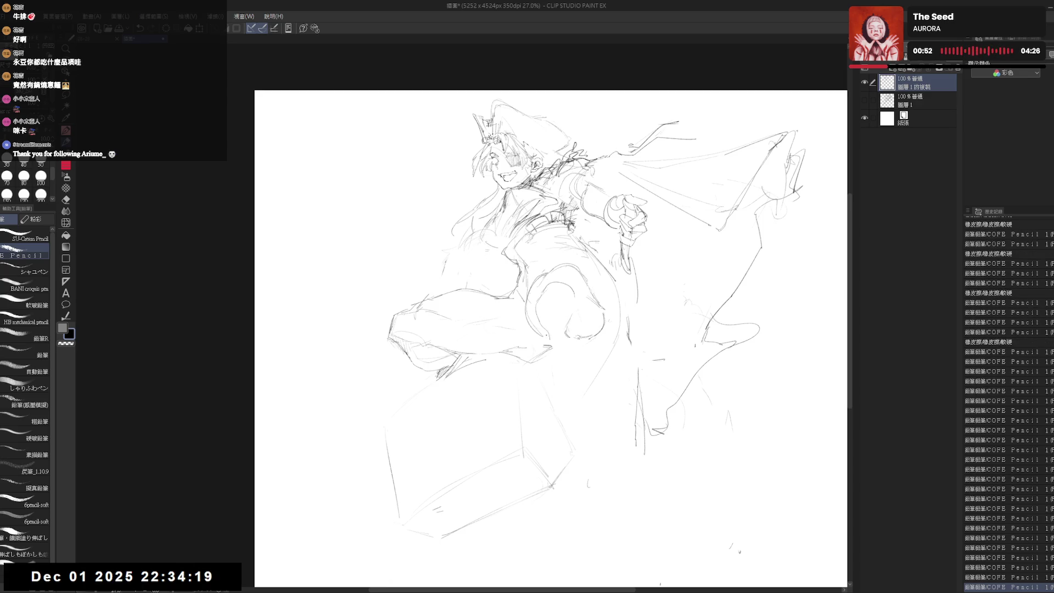
Step: Redraw the outer knee stroke, erase lines below the knee, and redraw the knee outline
{"action": "left_click_drag", "start_coordinate": [619, 282], "coordinate": [623, 318]}
{"action": "key", "text": "ctrl+z"}
{"action": "left_click_drag", "start_coordinate": [608, 277], "coordinate": [618, 302]}
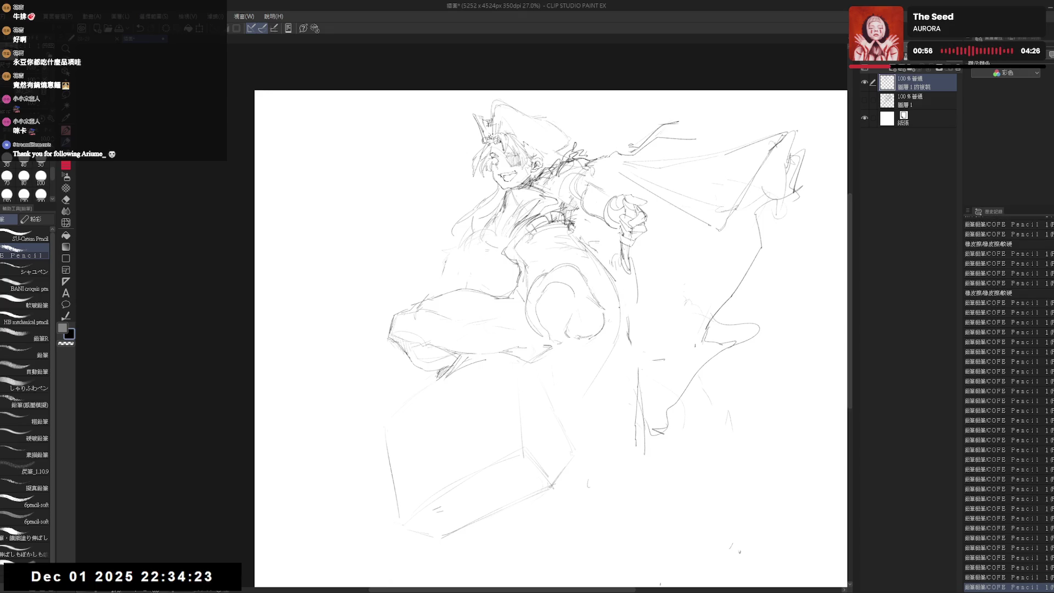
{"action": "key", "text": "e"}
{"action": "left_click_drag", "start_coordinate": [610, 305], "coordinate": [592, 344]}
{"action": "key", "text": "p"}
{"action": "key", "text": "e"}
{"action": "left_click_drag", "start_coordinate": [604, 272], "coordinate": [573, 313]}
{"action": "key", "text": "p"}
{"action": "left_click_drag", "start_coordinate": [585, 277], "coordinate": [602, 286]}
Step: Trim and redraw the knee contour, rework strokes above it, and undo the marks beneath
{"action": "key", "text": "e"}
{"action": "left_click_drag", "start_coordinate": [626, 250], "coordinate": [591, 316]}
{"action": "key", "text": "p"}
{"action": "left_click_drag", "start_coordinate": [601, 263], "coordinate": [604, 285]}
{"action": "left_click_drag", "start_coordinate": [580, 356], "coordinate": [581, 358]}
{"action": "left_click_drag", "start_coordinate": [617, 292], "coordinate": [618, 324]}
{"action": "mouse_move", "coordinate": [593, 240]}
{"action": "left_mouse_down"}
{"action": "mouse_move", "coordinate": [571, 275]}
{"action": "mouse_move", "coordinate": [590, 257]}
{"action": "mouse_move", "coordinate": [578, 248]}
{"action": "left_mouse_up"}
{"action": "key", "text": "e"}
{"action": "key", "text": "p"}
{"action": "mouse_move", "coordinate": [563, 350]}
{"action": "left_mouse_down"}
{"action": "mouse_move", "coordinate": [596, 363]}
{"action": "mouse_move", "coordinate": [576, 357]}
{"action": "left_mouse_up"}
{"action": "key", "text": "ctrl+z"}
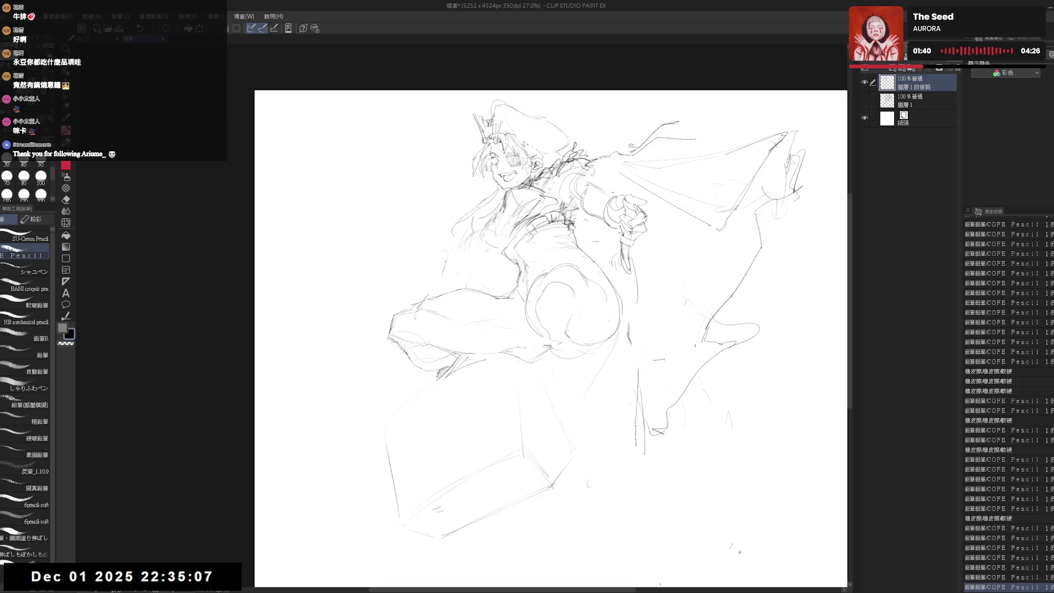
Step: Redraw the crouching figure's knee lines in pencil, undoing the stray strokes
{"action": "left_click_drag", "start_coordinate": [548, 370], "coordinate": [576, 362]}
{"action": "key", "text": "ctrl+z"}
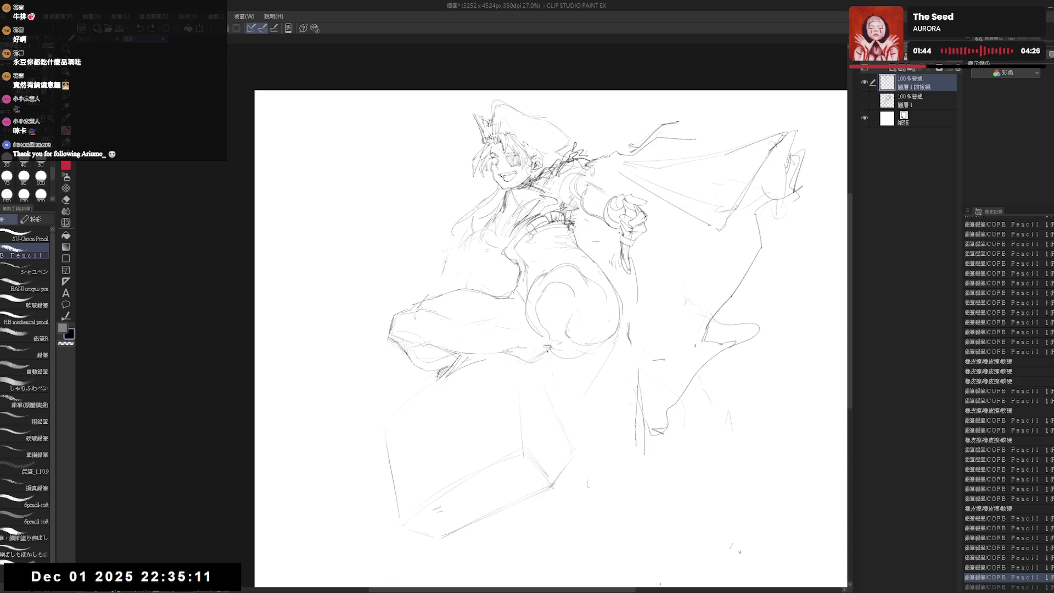
{"action": "left_click_drag", "start_coordinate": [548, 367], "coordinate": [597, 357]}
{"action": "key", "text": "ctrl+z"}
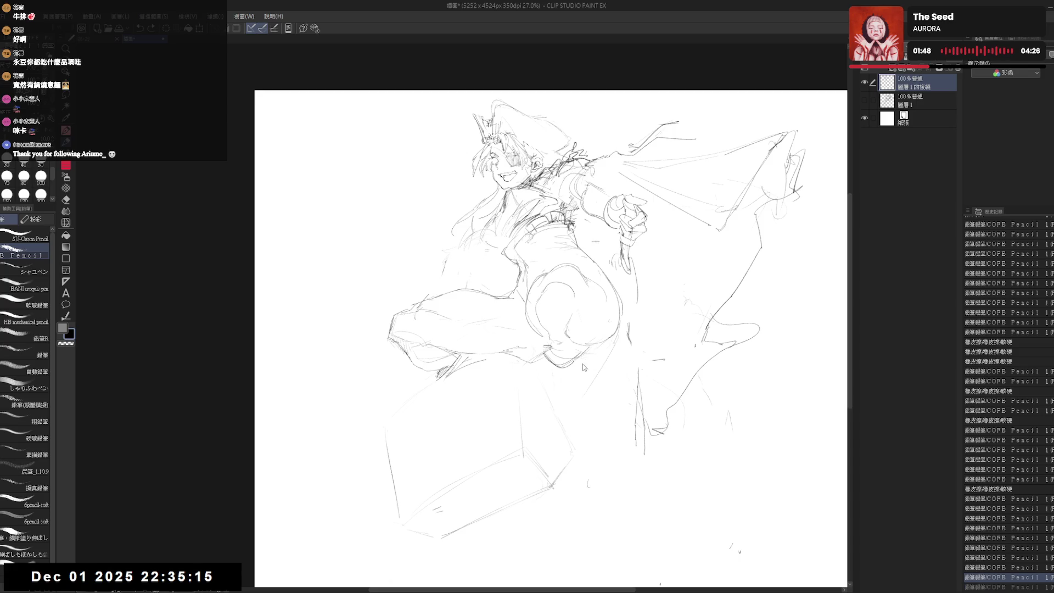
{"action": "key", "text": "ctrl+y"}
{"action": "mouse_move", "coordinate": [567, 369]}
{"action": "left_mouse_down"}
{"action": "mouse_move", "coordinate": [583, 364]}
{"action": "mouse_move", "coordinate": [574, 380]}
{"action": "left_mouse_up"}
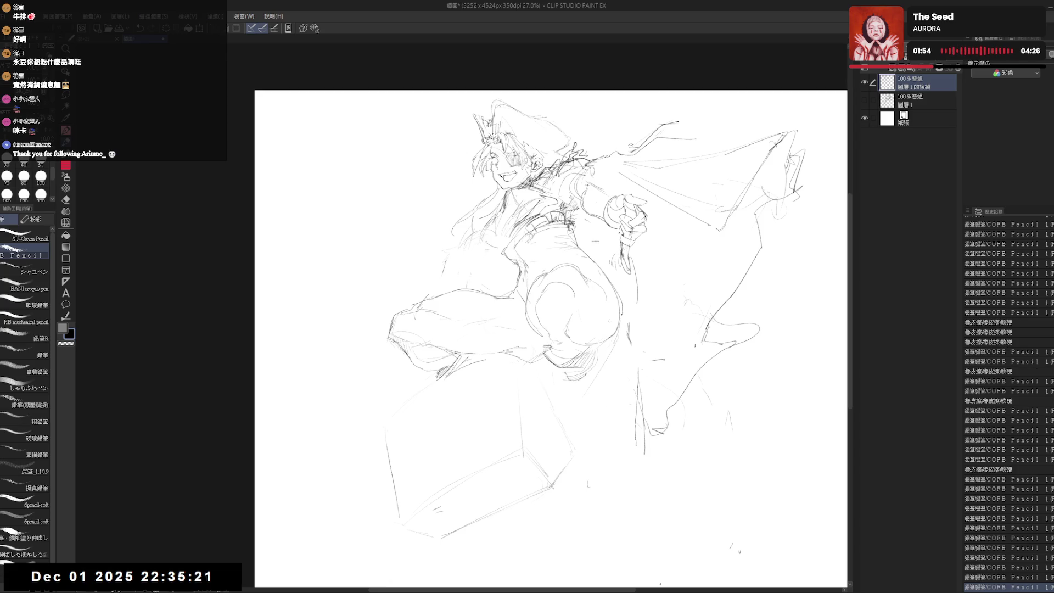
{"action": "left_click_drag", "start_coordinate": [619, 314], "coordinate": [612, 340]}
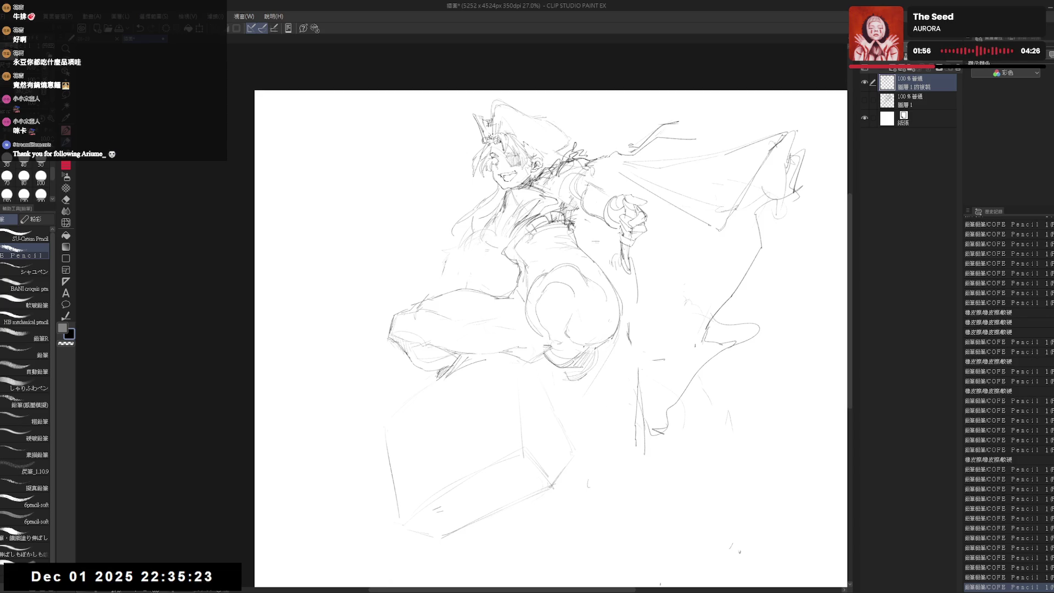
{"action": "left_click_drag", "start_coordinate": [600, 349], "coordinate": [584, 389]}
{"action": "key", "text": "ctrl+z"}
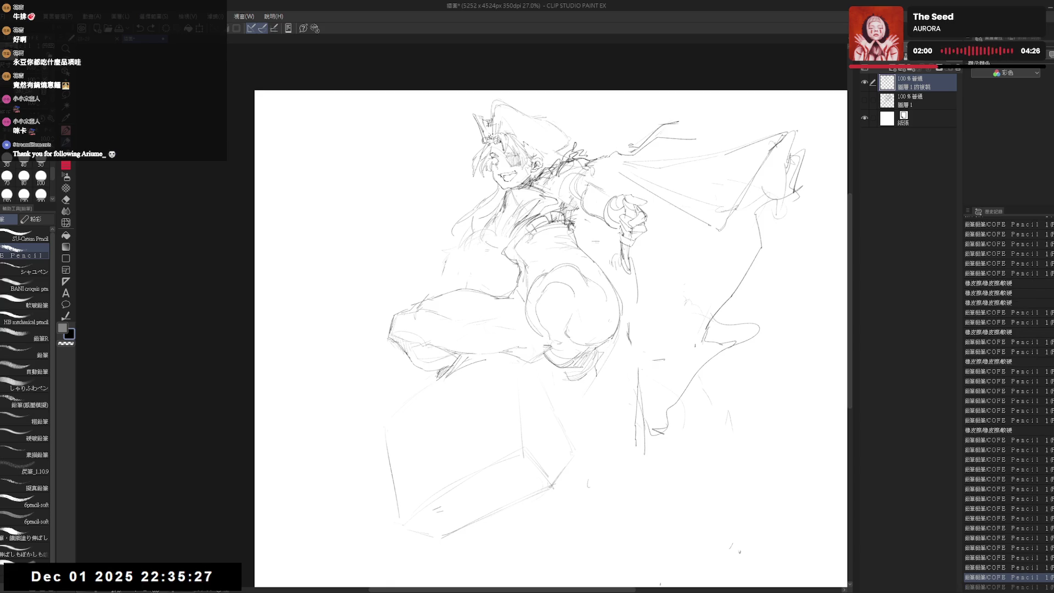
{"action": "left_click_drag", "start_coordinate": [600, 382], "coordinate": [584, 406]}
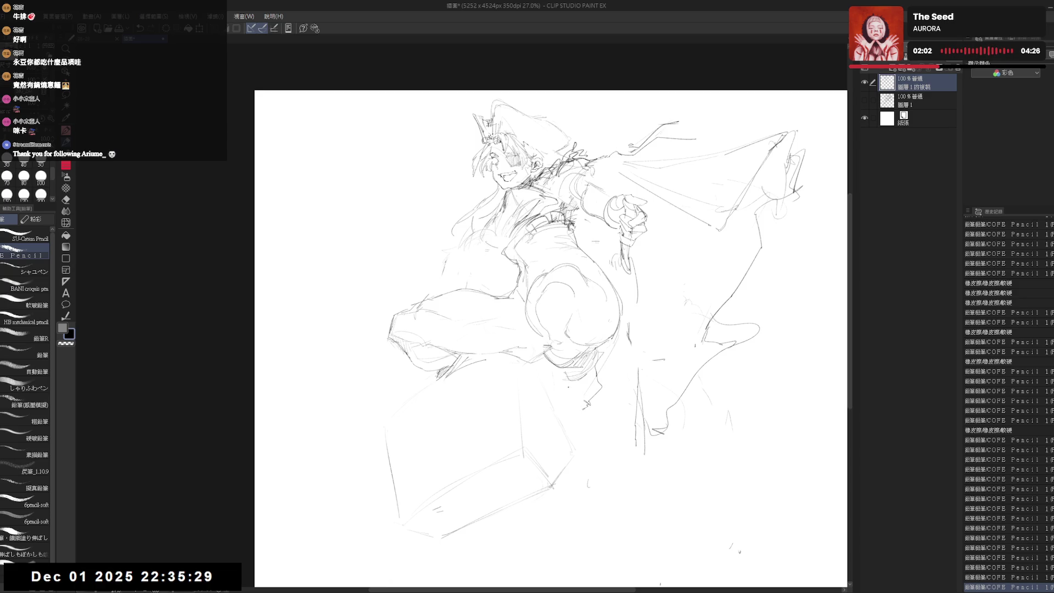
{"action": "mouse_move", "coordinate": [590, 371]}
{"action": "left_mouse_down"}
{"action": "mouse_move", "coordinate": [552, 406]}
{"action": "mouse_move", "coordinate": [571, 396]}
{"action": "mouse_move", "coordinate": [563, 419]}
{"action": "mouse_move", "coordinate": [578, 404]}
{"action": "mouse_move", "coordinate": [564, 402]}
{"action": "mouse_move", "coordinate": [598, 375]}
{"action": "mouse_move", "coordinate": [596, 397]}
{"action": "mouse_move", "coordinate": [560, 408]}
{"action": "left_mouse_up"}
Step: Clean up the knee with the eraser and draw its lower and right edges
{"action": "key", "text": "e"}
{"action": "key", "text": "p"}
{"action": "key", "text": "e"}
{"action": "key", "text": "p"}
{"action": "key", "text": "e"}
{"action": "key", "text": "p"}
{"action": "left_click_drag", "start_coordinate": [601, 358], "coordinate": [602, 398]}
{"action": "left_click", "coordinate": [444, 390]}
Step: Erase beside the knee, add short strokes below it, and flip the canvas to check
{"action": "key", "text": "e"}
{"action": "mouse_move", "coordinate": [484, 367]}
{"action": "left_mouse_down"}
{"action": "mouse_move", "coordinate": [446, 398]}
{"action": "mouse_move", "coordinate": [475, 386]}
{"action": "left_mouse_up"}
{"action": "key", "text": "p"}
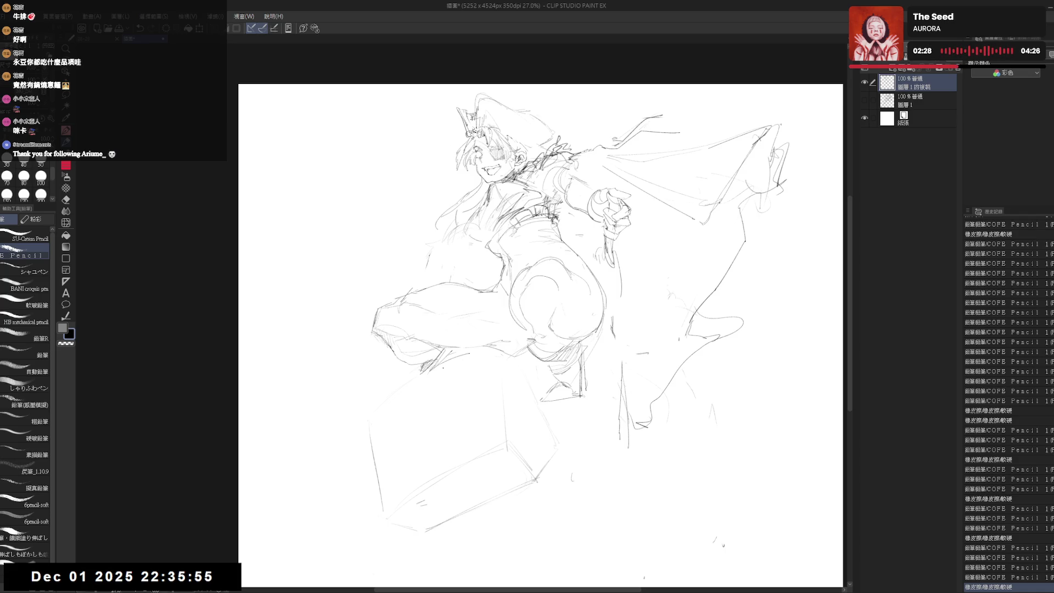
{"action": "left_click_drag", "start_coordinate": [451, 363], "coordinate": [488, 350]}
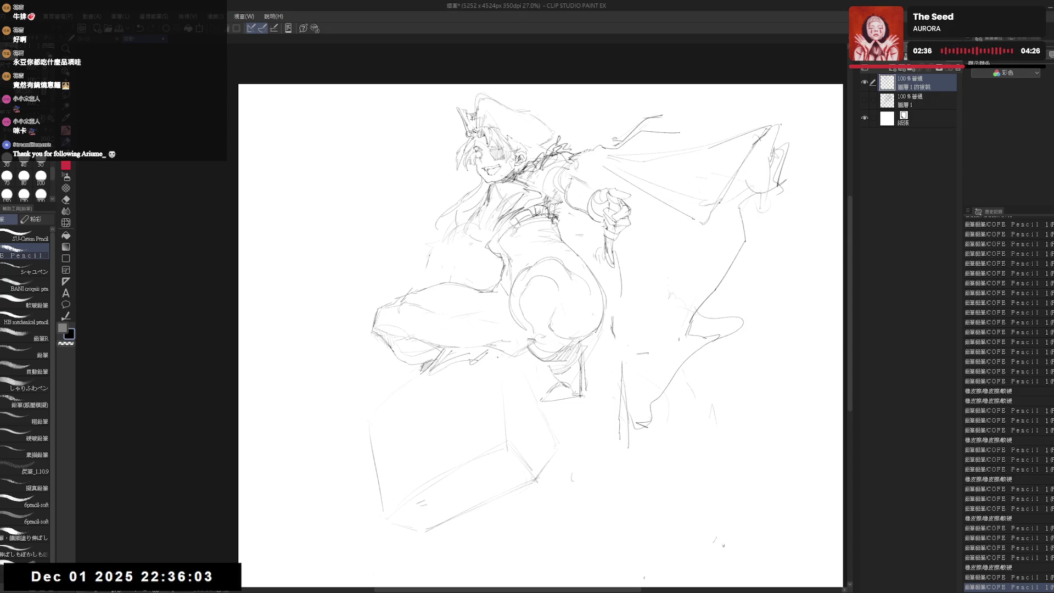
{"action": "mouse_move", "coordinate": [486, 351]}
{"action": "left_mouse_down"}
{"action": "mouse_move", "coordinate": [508, 377]}
{"action": "mouse_move", "coordinate": [483, 363]}
{"action": "mouse_move", "coordinate": [489, 355]}
{"action": "mouse_move", "coordinate": [493, 377]}
{"action": "mouse_move", "coordinate": [475, 395]}
{"action": "mouse_move", "coordinate": [522, 377]}
{"action": "left_mouse_up"}
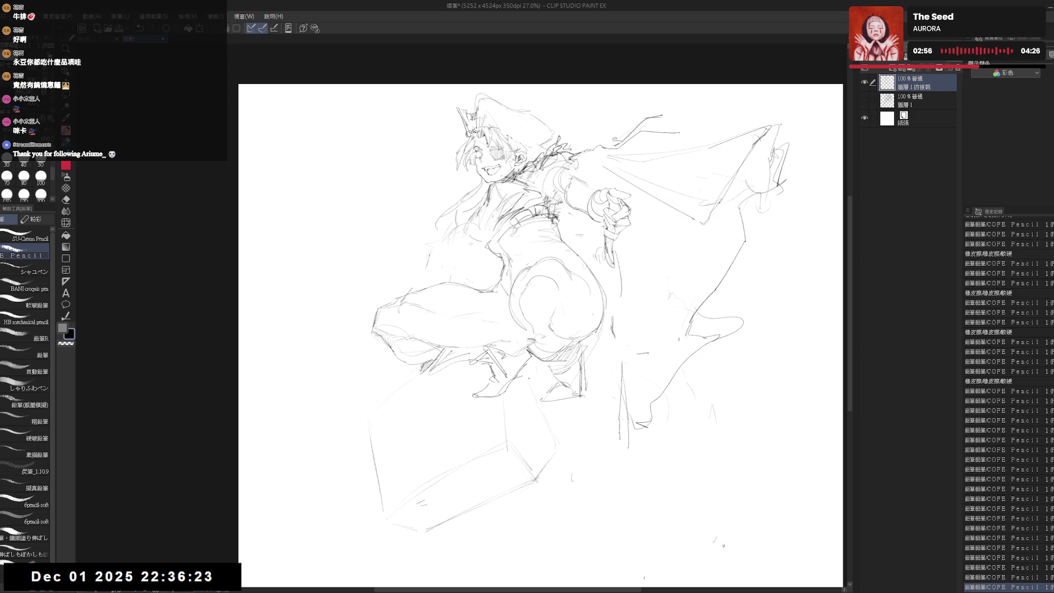
{"action": "key", "text": "h"}
{"action": "key", "text": "h"}
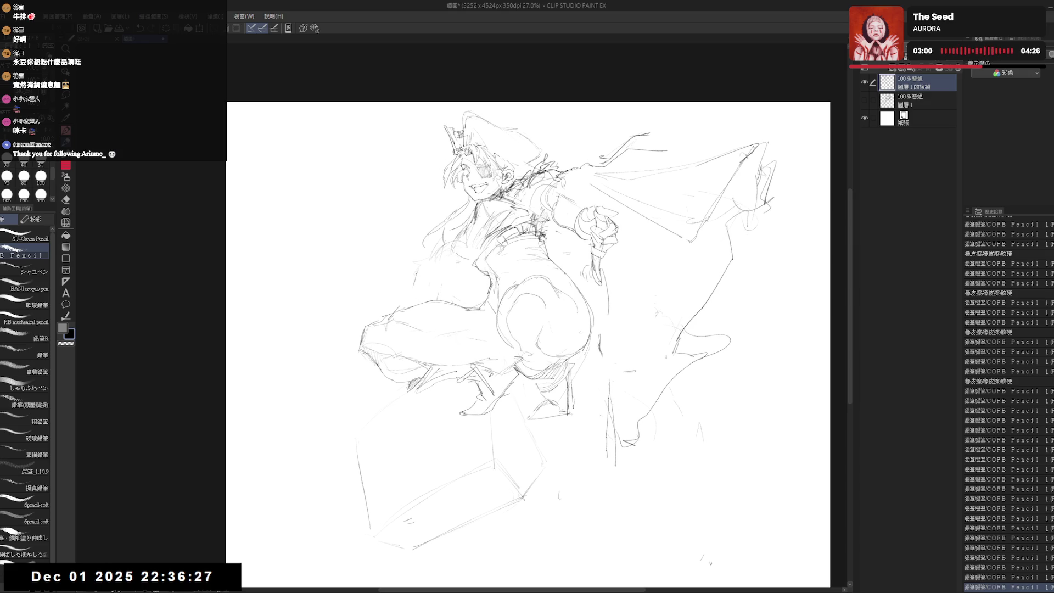
Step: Erase the box under the figure and dab small pencil marks on the leg
{"action": "key", "text": "e"}
{"action": "mouse_move", "coordinate": [522, 452]}
{"action": "left_mouse_down"}
{"action": "mouse_move", "coordinate": [459, 430]}
{"action": "mouse_move", "coordinate": [530, 454]}
{"action": "mouse_move", "coordinate": [328, 434]}
{"action": "left_mouse_up"}
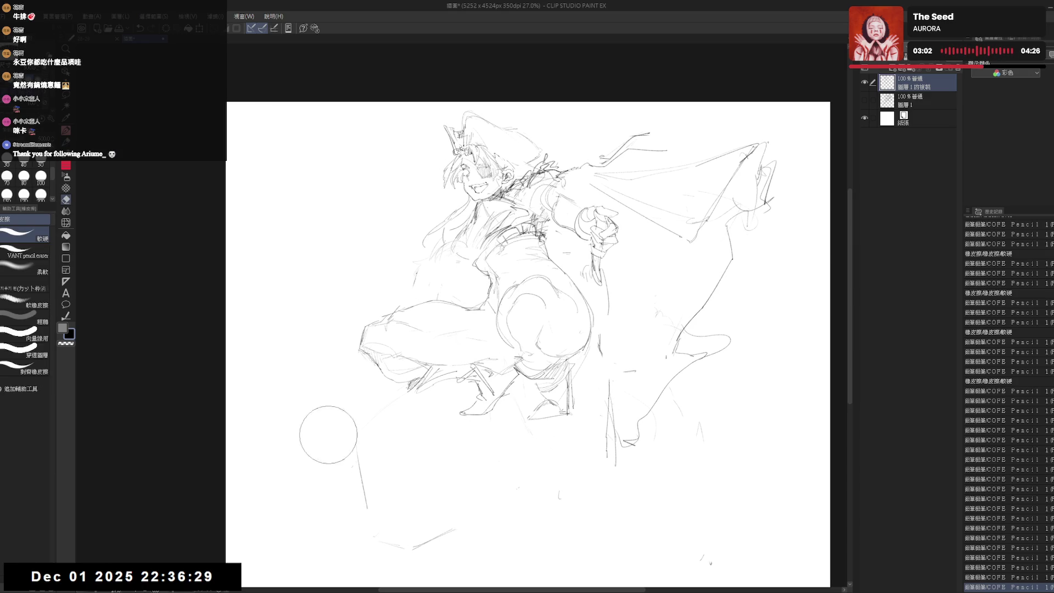
{"action": "key", "text": "p"}
{"action": "left_click", "coordinate": [464, 304]}
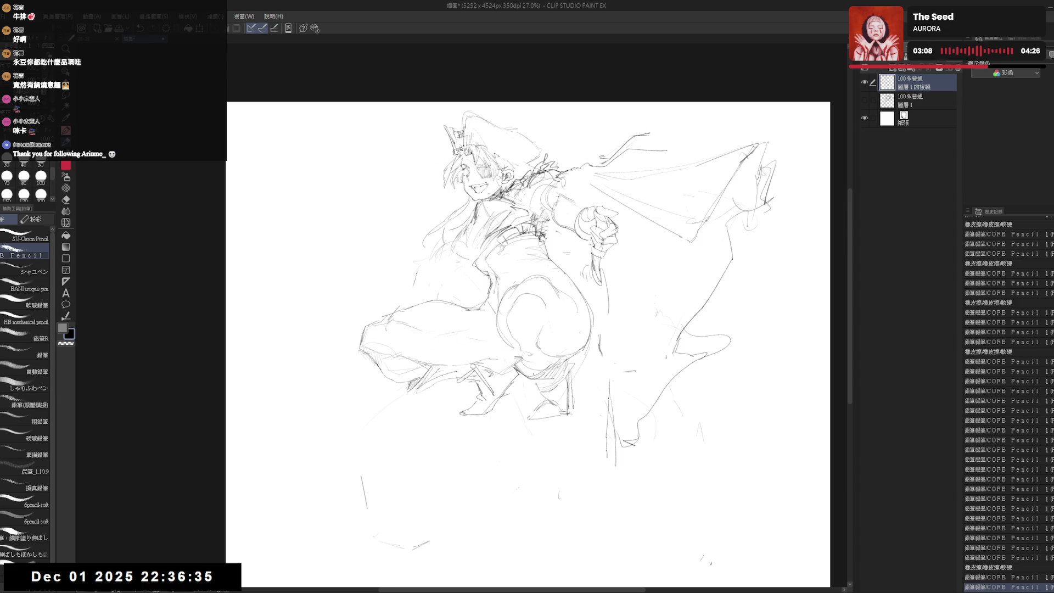
{"action": "left_click_drag", "start_coordinate": [553, 334], "coordinate": [542, 351]}
{"action": "left_click", "coordinate": [461, 294]}
{"action": "left_click", "coordinate": [461, 293]}
{"action": "left_click", "coordinate": [459, 286]}
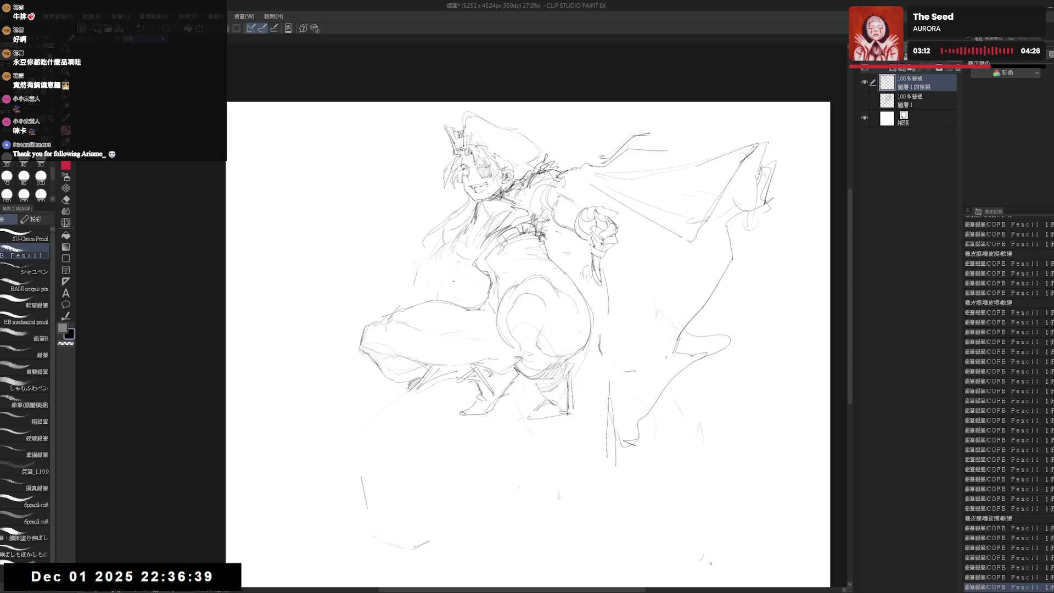
Step: Erase stray lines on the lower leg and thigh, undoing a thigh stroke
{"action": "key", "text": "e"}
{"action": "left_click_drag", "start_coordinate": [442, 275], "coordinate": [454, 266]}
{"action": "mouse_move", "coordinate": [522, 346]}
{"action": "left_mouse_down"}
{"action": "mouse_move", "coordinate": [532, 365]}
{"action": "mouse_move", "coordinate": [542, 341]}
{"action": "mouse_move", "coordinate": [525, 322]}
{"action": "mouse_move", "coordinate": [514, 273]}
{"action": "mouse_move", "coordinate": [544, 275]}
{"action": "left_mouse_up"}
{"action": "key", "text": "p"}
{"action": "key", "text": "e"}
{"action": "key", "text": "p"}
{"action": "key", "text": "ctrl+z"}
{"action": "key", "text": "e"}
{"action": "left_click_drag", "start_coordinate": [508, 335], "coordinate": [543, 276]}
{"action": "key", "text": "p"}
Step: Redraw the inner thigh with short pencil strokes, erasing around it
{"action": "mouse_move", "coordinate": [495, 305]}
{"action": "left_mouse_down"}
{"action": "mouse_move", "coordinate": [508, 348]}
{"action": "mouse_move", "coordinate": [538, 317]}
{"action": "mouse_move", "coordinate": [516, 343]}
{"action": "left_mouse_up"}
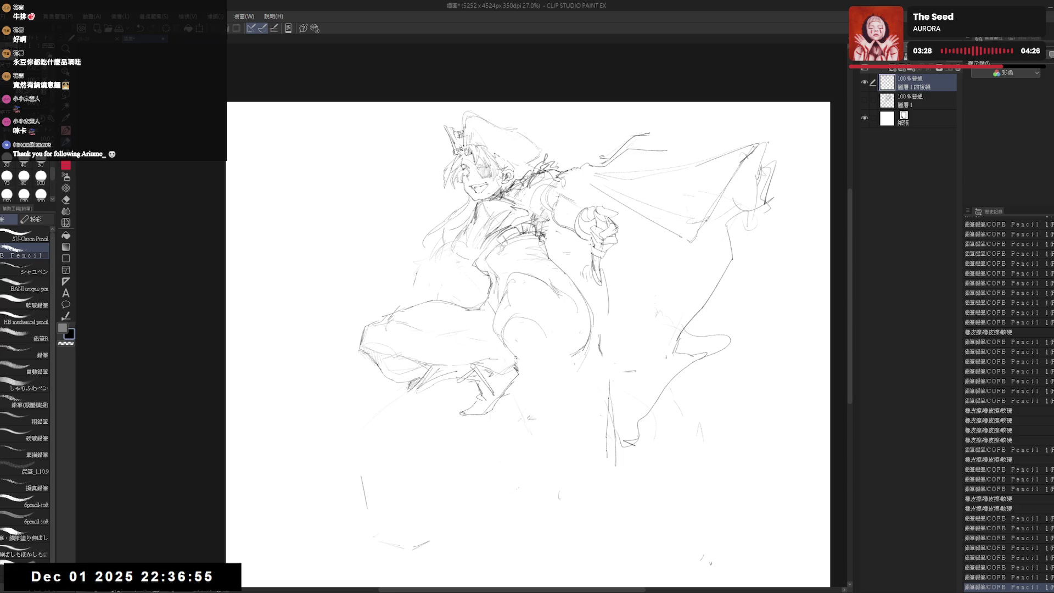
{"action": "key", "text": "e"}
{"action": "mouse_move", "coordinate": [524, 385]}
{"action": "left_mouse_down"}
{"action": "mouse_move", "coordinate": [560, 403]}
{"action": "mouse_move", "coordinate": [559, 375]}
{"action": "left_mouse_up"}
{"action": "key", "text": "p"}
{"action": "left_click", "coordinate": [522, 386]}
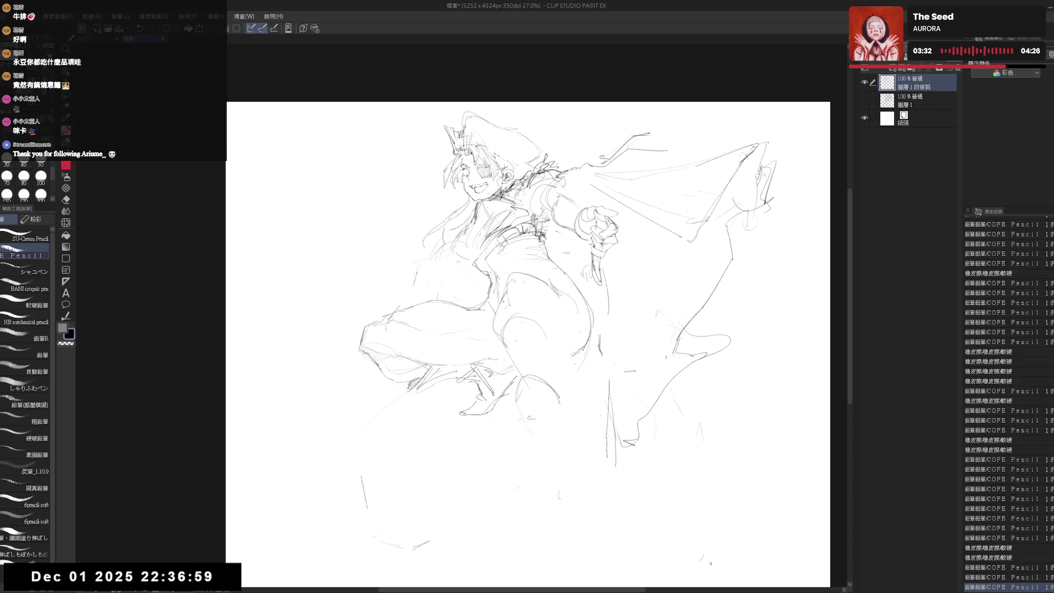
{"action": "left_click_drag", "start_coordinate": [504, 305], "coordinate": [492, 340]}
{"action": "key", "text": "e"}
{"action": "key", "text": "p"}
{"action": "mouse_move", "coordinate": [483, 264]}
{"action": "left_mouse_down"}
{"action": "mouse_move", "coordinate": [527, 313]}
{"action": "mouse_move", "coordinate": [494, 330]}
{"action": "left_mouse_up"}
{"action": "left_click_drag", "start_coordinate": [500, 311], "coordinate": [496, 333]}
{"action": "mouse_move", "coordinate": [503, 313]}
{"action": "left_mouse_down"}
{"action": "mouse_move", "coordinate": [499, 337]}
{"action": "mouse_move", "coordinate": [494, 330]}
{"action": "mouse_move", "coordinate": [483, 346]}
{"action": "mouse_move", "coordinate": [495, 332]}
{"action": "left_mouse_up"}
Step: Adjust the strokes near the thigh and remove leftover marks
{"action": "key", "text": "e"}
{"action": "key", "text": "p"}
{"action": "left_click_drag", "start_coordinate": [502, 313], "coordinate": [497, 335]}
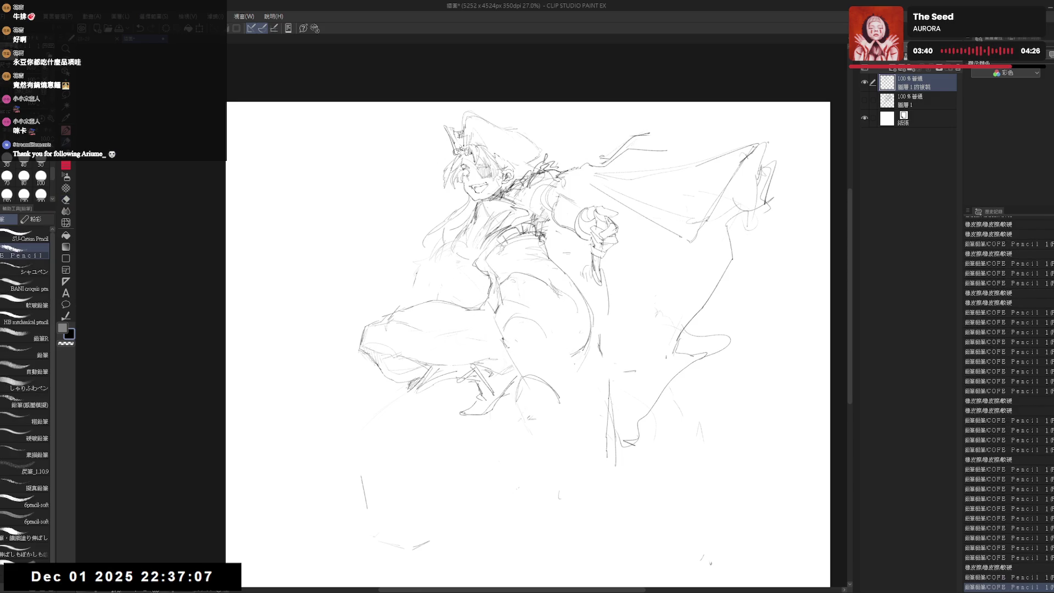
{"action": "left_click_drag", "start_coordinate": [540, 302], "coordinate": [543, 305]}
{"action": "mouse_move", "coordinate": [541, 303]}
{"action": "left_mouse_down"}
{"action": "mouse_move", "coordinate": [535, 296]}
{"action": "mouse_move", "coordinate": [544, 305]}
{"action": "left_mouse_up"}
{"action": "mouse_move", "coordinate": [550, 343]}
{"action": "left_mouse_down"}
{"action": "mouse_move", "coordinate": [562, 356]}
{"action": "mouse_move", "coordinate": [545, 350]}
{"action": "left_mouse_up"}
{"action": "mouse_move", "coordinate": [543, 348]}
{"action": "left_mouse_down"}
{"action": "mouse_move", "coordinate": [566, 363]}
{"action": "mouse_move", "coordinate": [592, 352]}
{"action": "mouse_move", "coordinate": [568, 365]}
{"action": "mouse_move", "coordinate": [549, 341]}
{"action": "left_mouse_up"}
{"action": "key", "text": "e"}
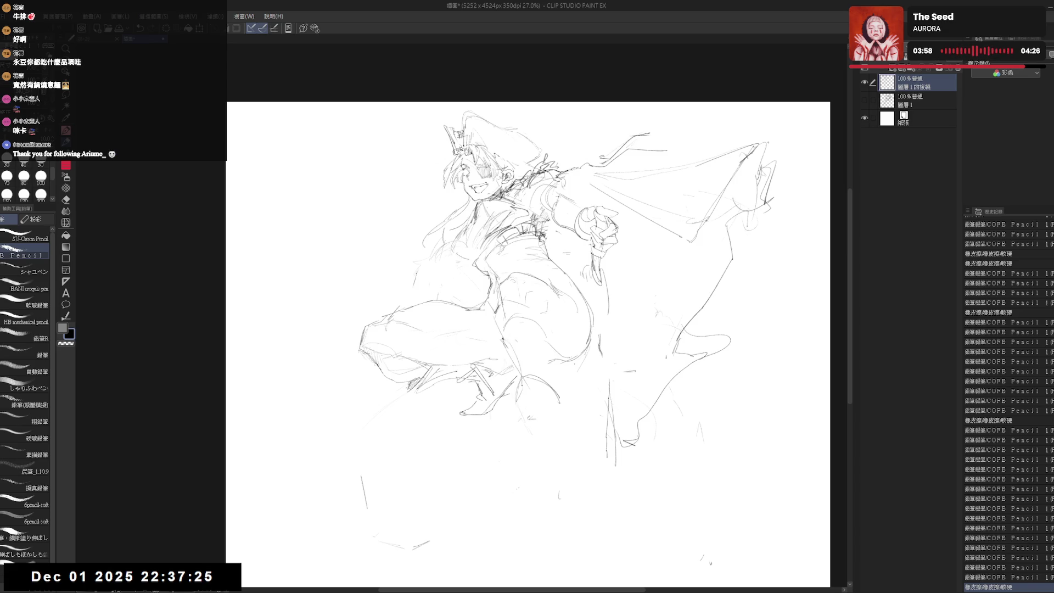
Step: Darken and reshape the lower leg's curve
{"action": "left_click_drag", "start_coordinate": [520, 391], "coordinate": [515, 412]}
{"action": "mouse_move", "coordinate": [523, 390]}
{"action": "left_mouse_down"}
{"action": "mouse_move", "coordinate": [550, 409]}
{"action": "mouse_move", "coordinate": [467, 447]}
{"action": "left_mouse_up"}
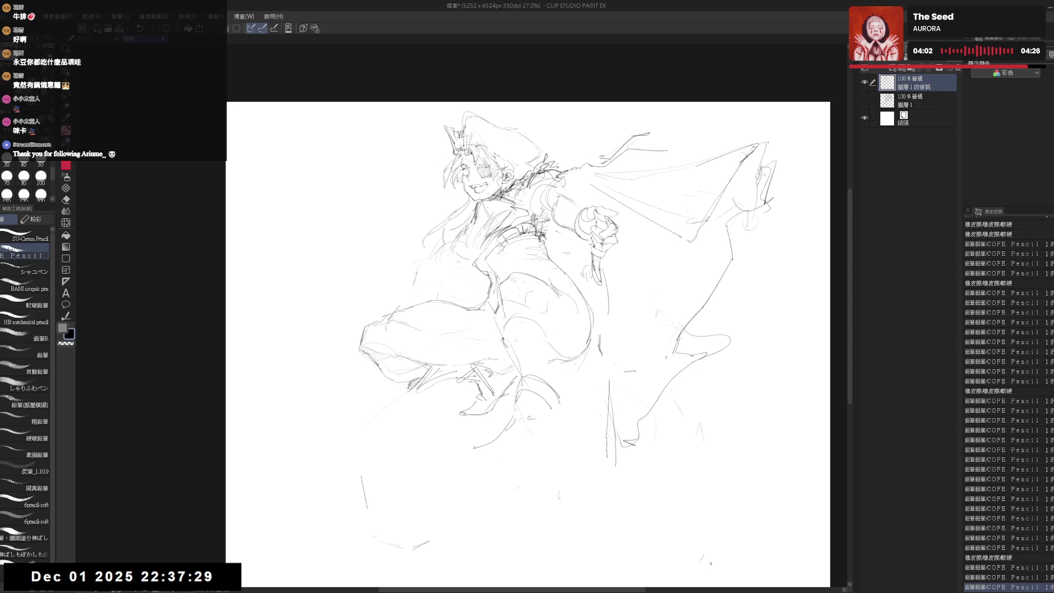
{"action": "left_click_drag", "start_coordinate": [519, 398], "coordinate": [547, 409]}
{"action": "key", "text": "e"}
{"action": "left_click_drag", "start_coordinate": [469, 447], "coordinate": [483, 436]}
{"action": "key", "text": "p"}
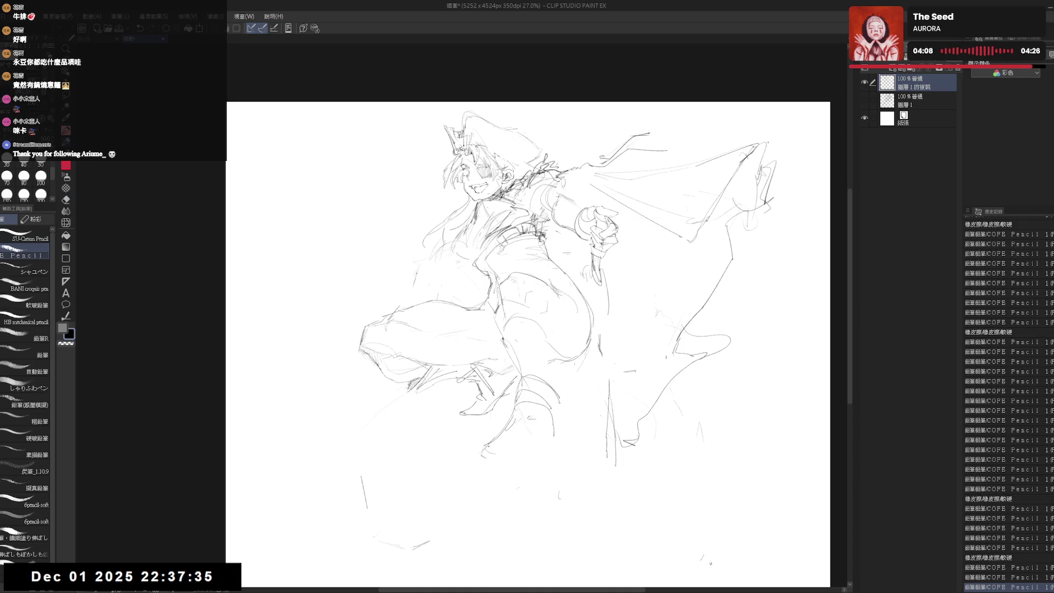
{"action": "left_click_drag", "start_coordinate": [478, 451], "coordinate": [494, 458]}
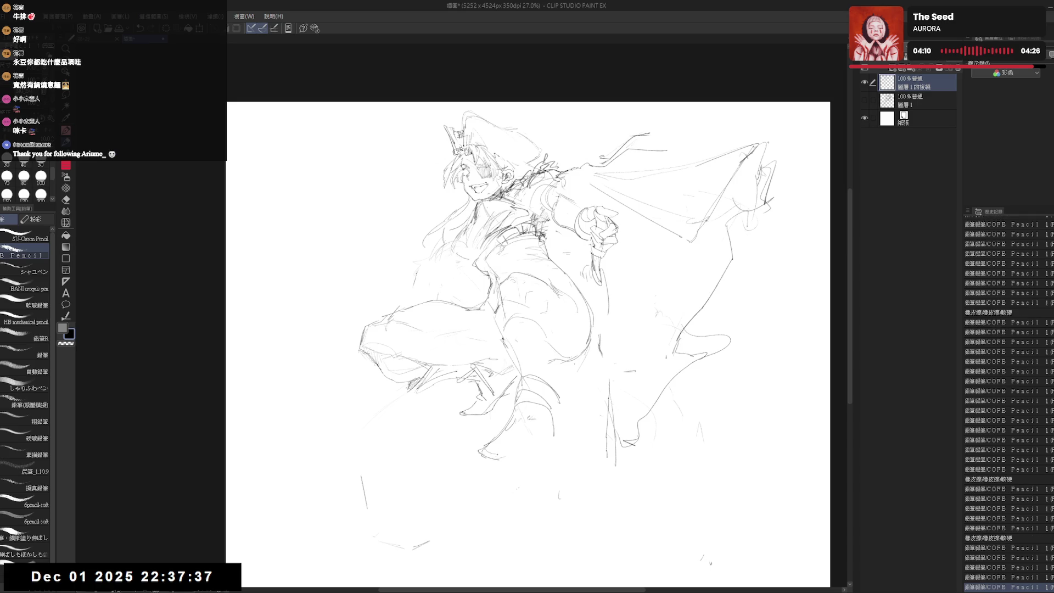
Step: Touch up the lines near the shin and erase small bits at the ankle
{"action": "key", "text": "e"}
{"action": "key", "text": "p"}
{"action": "key", "text": "e"}
{"action": "mouse_move", "coordinate": [525, 415]}
{"action": "left_mouse_down"}
{"action": "mouse_move", "coordinate": [520, 399]}
{"action": "mouse_move", "coordinate": [527, 423]}
{"action": "mouse_move", "coordinate": [523, 412]}
{"action": "mouse_move", "coordinate": [502, 444]}
{"action": "left_mouse_up"}
{"action": "key", "text": "p"}
{"action": "key", "text": "e"}
{"action": "key", "text": "p"}
{"action": "key", "text": "e"}
{"action": "left_click_drag", "start_coordinate": [500, 444], "coordinate": [497, 439]}
{"action": "key", "text": "p"}
Step: Try new leg strokes near the boot, undoing the ones that don't fit
{"action": "mouse_move", "coordinate": [516, 360]}
{"action": "left_mouse_down"}
{"action": "mouse_move", "coordinate": [510, 380]}
{"action": "mouse_move", "coordinate": [551, 380]}
{"action": "mouse_move", "coordinate": [557, 427]}
{"action": "left_mouse_up"}
{"action": "key", "text": "ctrl+z"}
{"action": "mouse_move", "coordinate": [556, 410]}
{"action": "left_mouse_down"}
{"action": "mouse_move", "coordinate": [571, 442]}
{"action": "mouse_move", "coordinate": [558, 427]}
{"action": "mouse_move", "coordinate": [528, 457]}
{"action": "mouse_move", "coordinate": [557, 426]}
{"action": "left_mouse_up"}
{"action": "key", "text": "ctrl+z"}
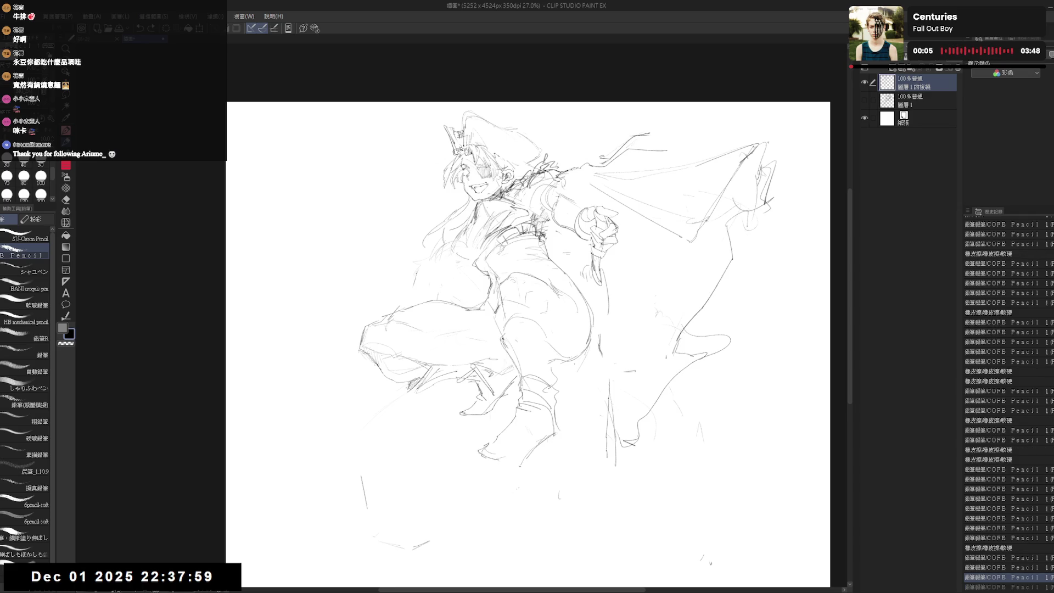
{"action": "key", "text": "e"}
{"action": "key", "text": "p"}
{"action": "left_click_drag", "start_coordinate": [553, 413], "coordinate": [555, 439]}
Step: Redraw the boot outline with its front edge down to the sole, erasing stray lines
{"action": "key", "text": "e"}
{"action": "left_click_drag", "start_coordinate": [462, 428], "coordinate": [511, 483]}
{"action": "key", "text": "p"}
{"action": "key", "text": "e"}
{"action": "left_click_drag", "start_coordinate": [530, 398], "coordinate": [486, 450]}
{"action": "key", "text": "p"}
{"action": "left_click_drag", "start_coordinate": [520, 416], "coordinate": [493, 455]}
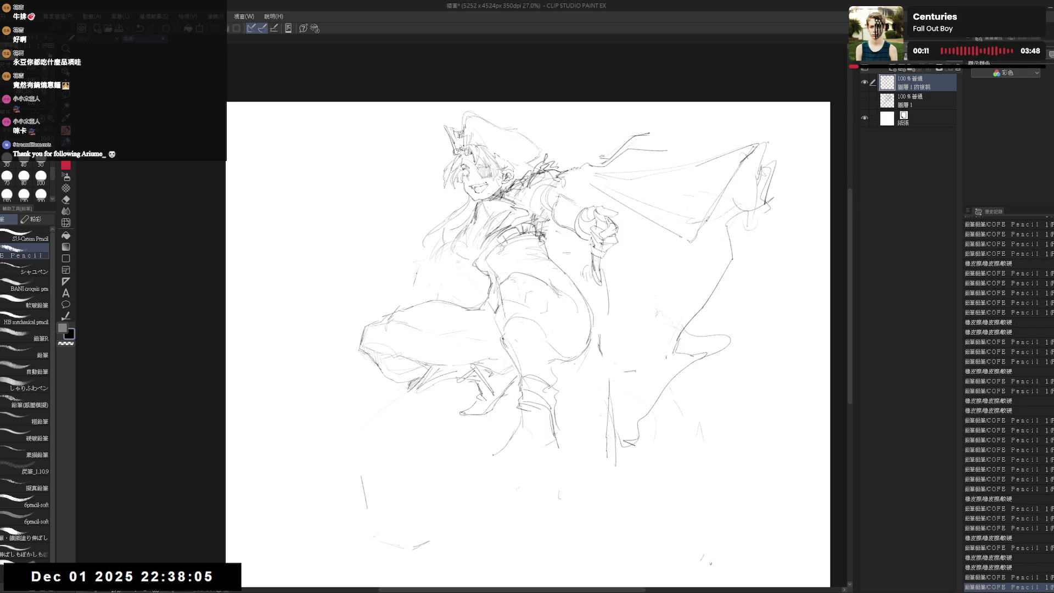
{"action": "mouse_move", "coordinate": [521, 409]}
{"action": "left_mouse_down"}
{"action": "mouse_move", "coordinate": [481, 462]}
{"action": "mouse_move", "coordinate": [503, 470]}
{"action": "left_mouse_up"}
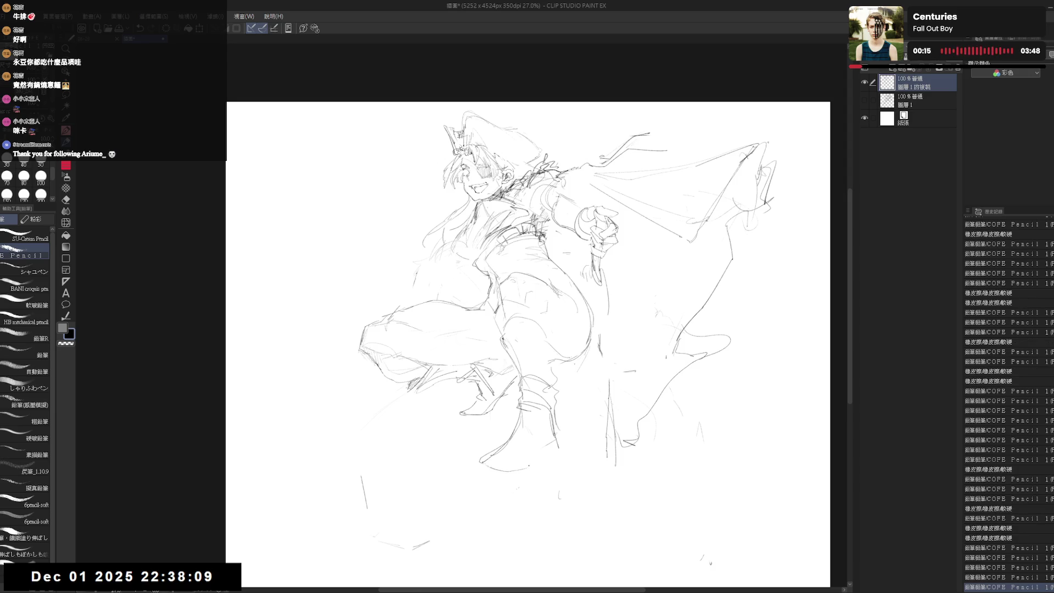
{"action": "key", "text": "e"}
{"action": "left_click_drag", "start_coordinate": [552, 437], "coordinate": [561, 431]}
Step: Flip the canvas to check proportions and add a faint stroke to the figure
{"action": "key", "text": "h"}
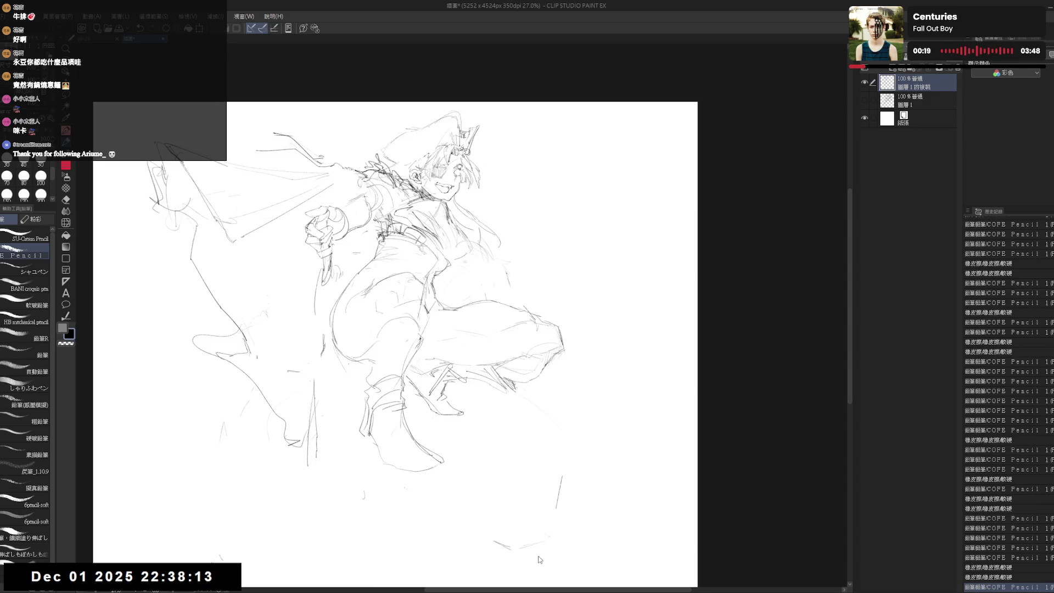
{"action": "key", "text": "h"}
{"action": "left_click_drag", "start_coordinate": [501, 373], "coordinate": [498, 371]}
{"action": "left_click_drag", "start_coordinate": [615, 440], "coordinate": [628, 438]}
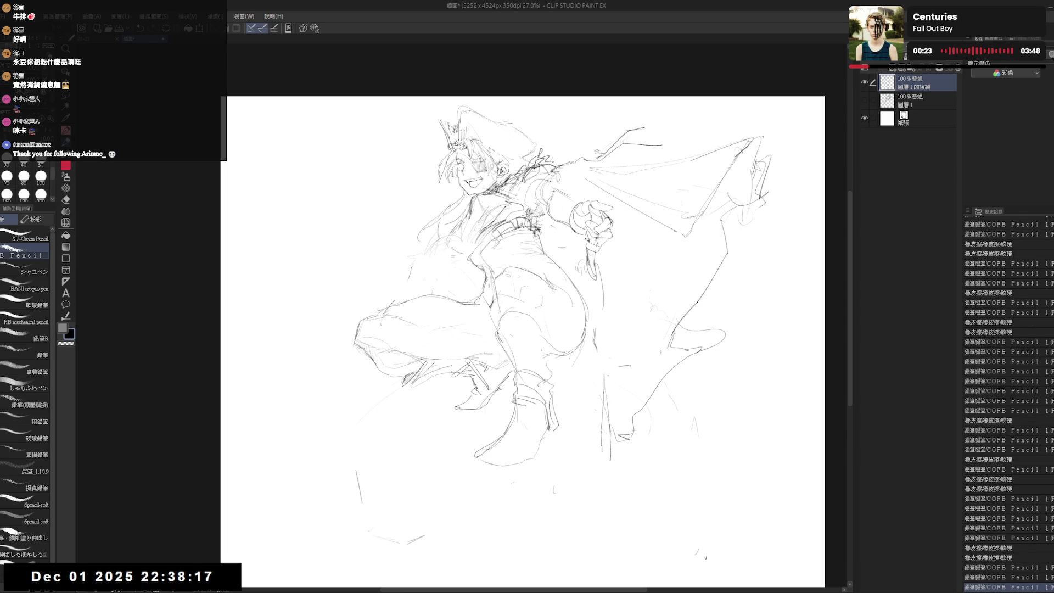
{"action": "left_click_drag", "start_coordinate": [478, 456], "coordinate": [521, 452]}
{"action": "left_click_drag", "start_coordinate": [473, 295], "coordinate": [507, 311]}
{"action": "key", "text": "e"}
{"action": "key", "text": "p"}
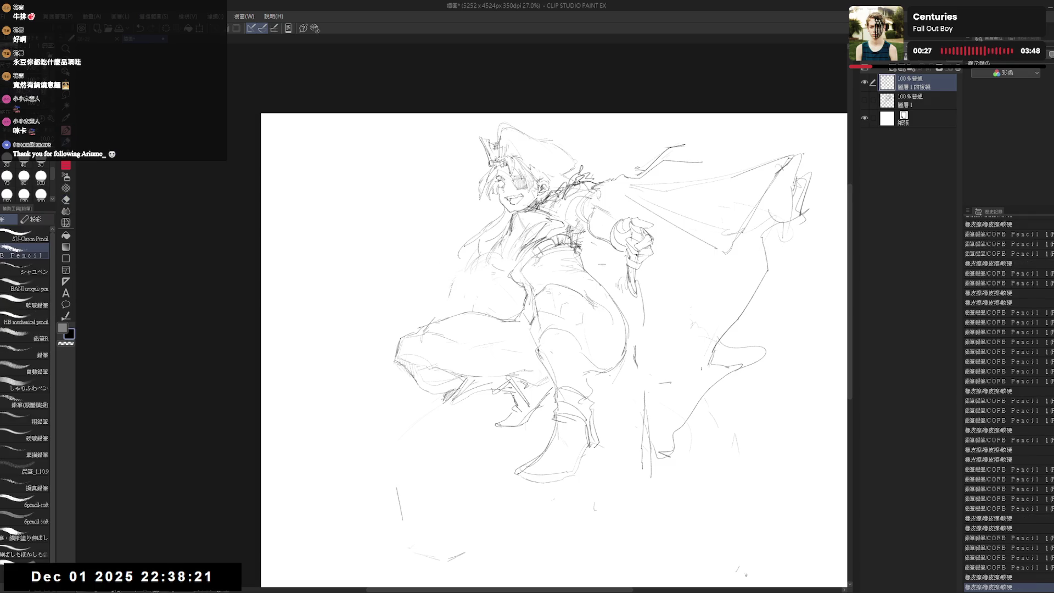
Step: Zoom in on the upper body and sketch faint strokes on the chest
{"action": "scroll", "coordinate": [563, 238], "scroll_direction": "up", "scroll_amount": 1}
{"action": "left_click_drag", "start_coordinate": [565, 266], "coordinate": [575, 324]}
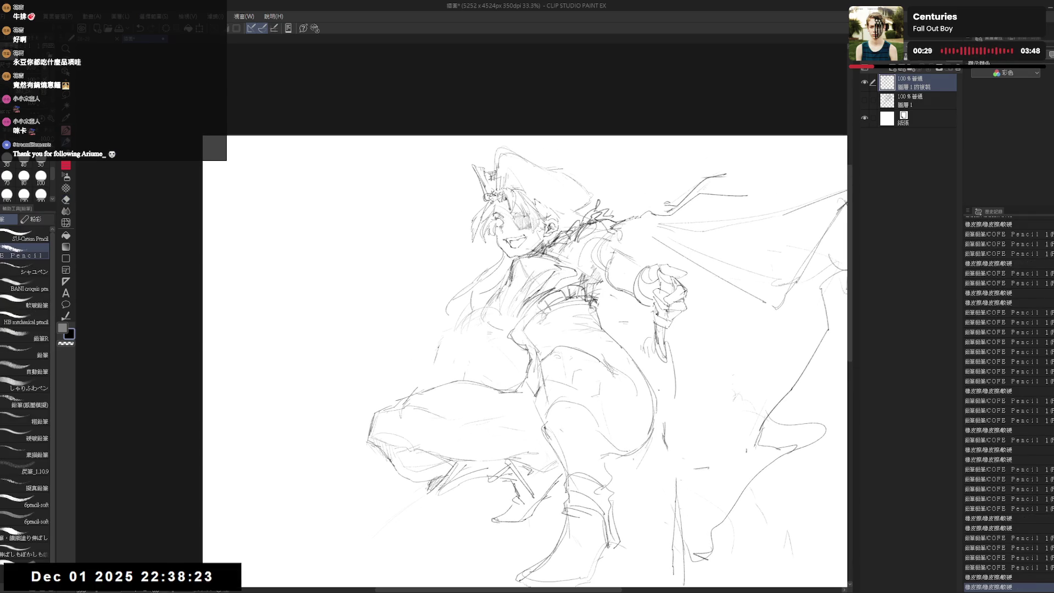
{"action": "mouse_move", "coordinate": [659, 348]}
{"action": "left_mouse_down"}
{"action": "mouse_move", "coordinate": [654, 395]}
{"action": "mouse_move", "coordinate": [629, 360]}
{"action": "left_mouse_up"}
{"action": "left_click_drag", "start_coordinate": [632, 362], "coordinate": [627, 348]}
{"action": "key", "text": "e"}
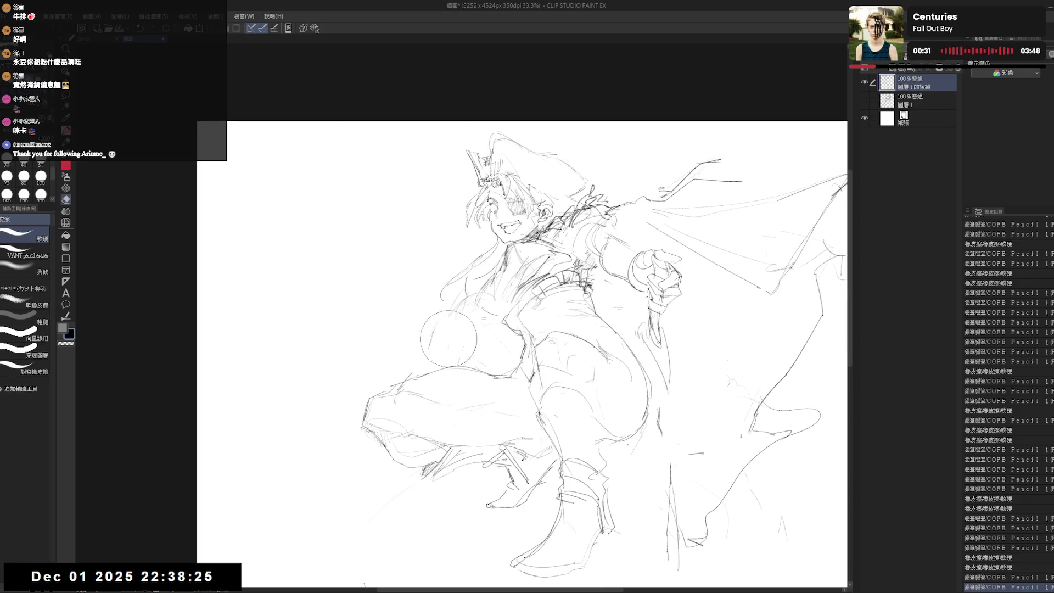
{"action": "key", "text": "p"}
{"action": "mouse_move", "coordinate": [467, 313]}
{"action": "left_mouse_down"}
{"action": "mouse_move", "coordinate": [467, 345]}
{"action": "mouse_move", "coordinate": [462, 335]}
{"action": "left_mouse_up"}
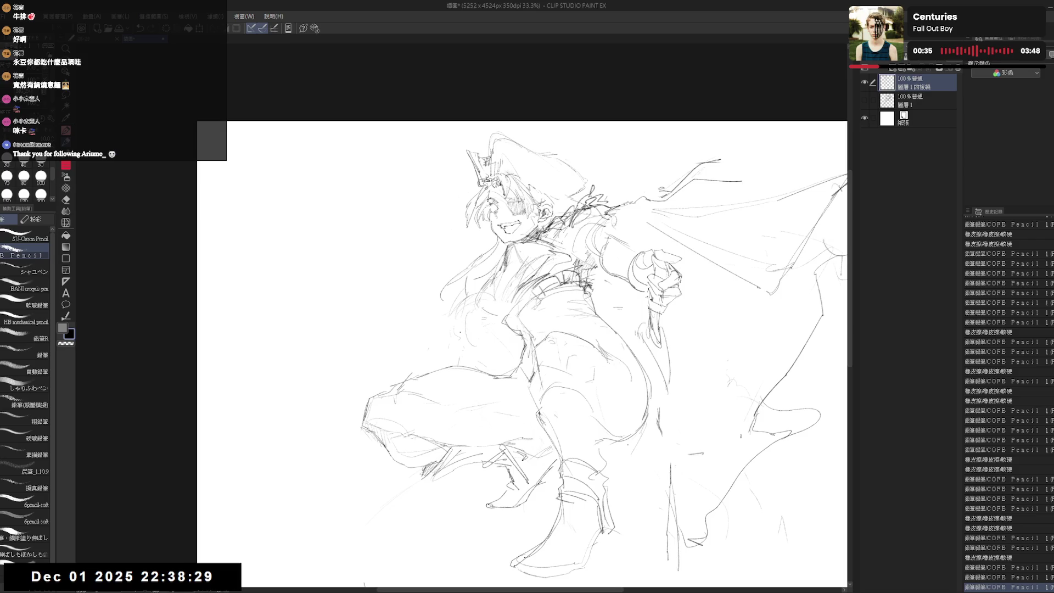
Step: Add short pencil strokes and marks to the legs and refine the line near the knee
{"action": "left_click_drag", "start_coordinate": [521, 352], "coordinate": [516, 345]}
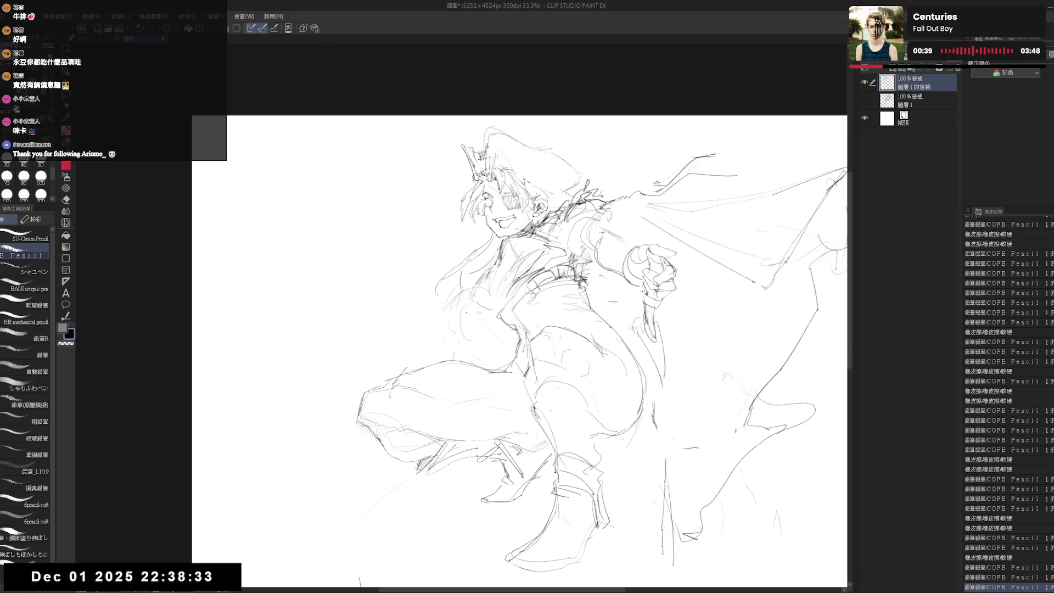
{"action": "left_click_drag", "start_coordinate": [451, 329], "coordinate": [485, 341]}
{"action": "left_click_drag", "start_coordinate": [604, 220], "coordinate": [598, 212]}
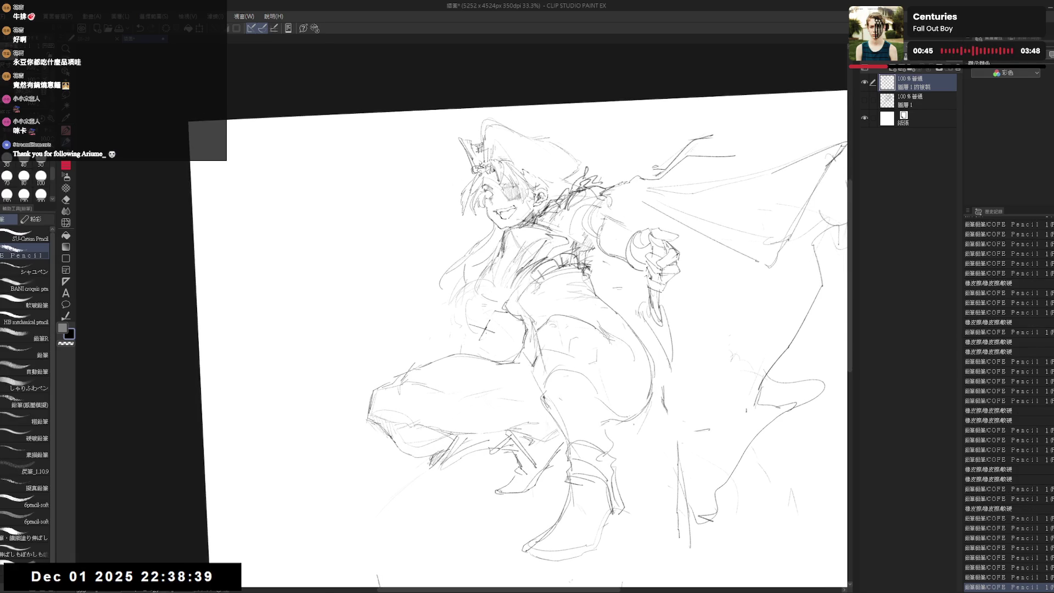
{"action": "left_click", "coordinate": [511, 310]}
{"action": "left_click_drag", "start_coordinate": [490, 315], "coordinate": [497, 330]}
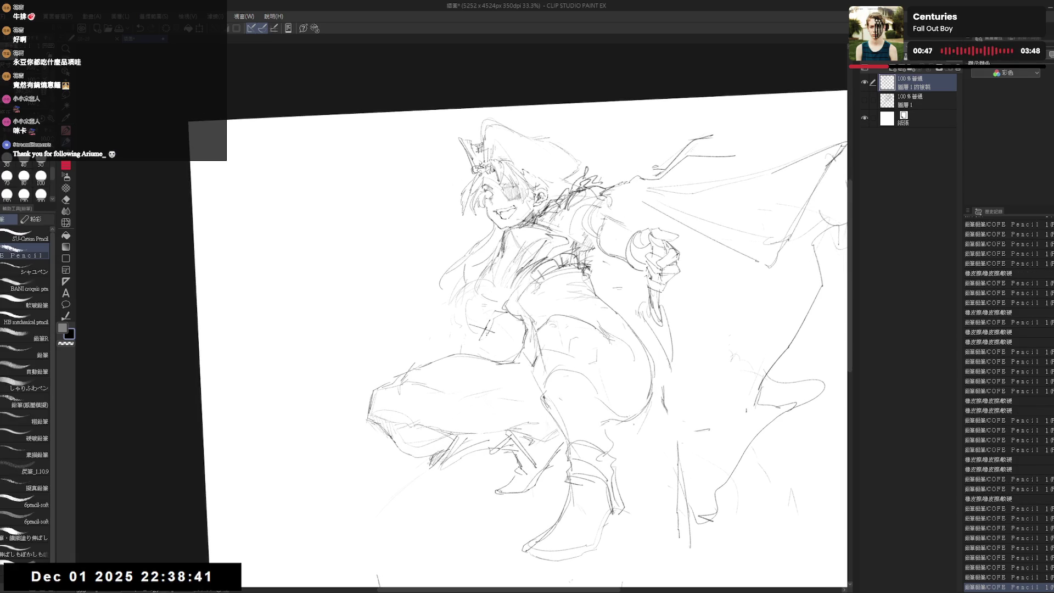
{"action": "left_click", "coordinate": [494, 323]}
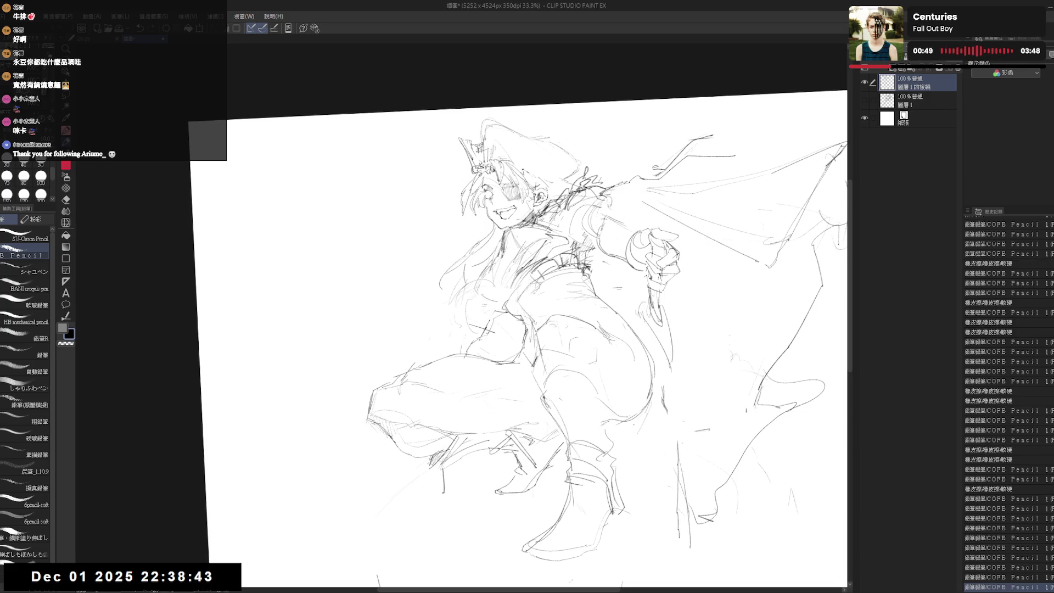
{"action": "scroll", "coordinate": [521, 308], "scroll_direction": "up", "scroll_amount": 2}
{"action": "mouse_move", "coordinate": [496, 392]}
{"action": "left_mouse_down"}
{"action": "mouse_move", "coordinate": [507, 411]}
{"action": "mouse_move", "coordinate": [459, 460]}
{"action": "left_mouse_up"}
Step: Rework the faint lower-leg strokes, undoing and redoing the last stroke
{"action": "key", "text": "e"}
{"action": "key", "text": "p"}
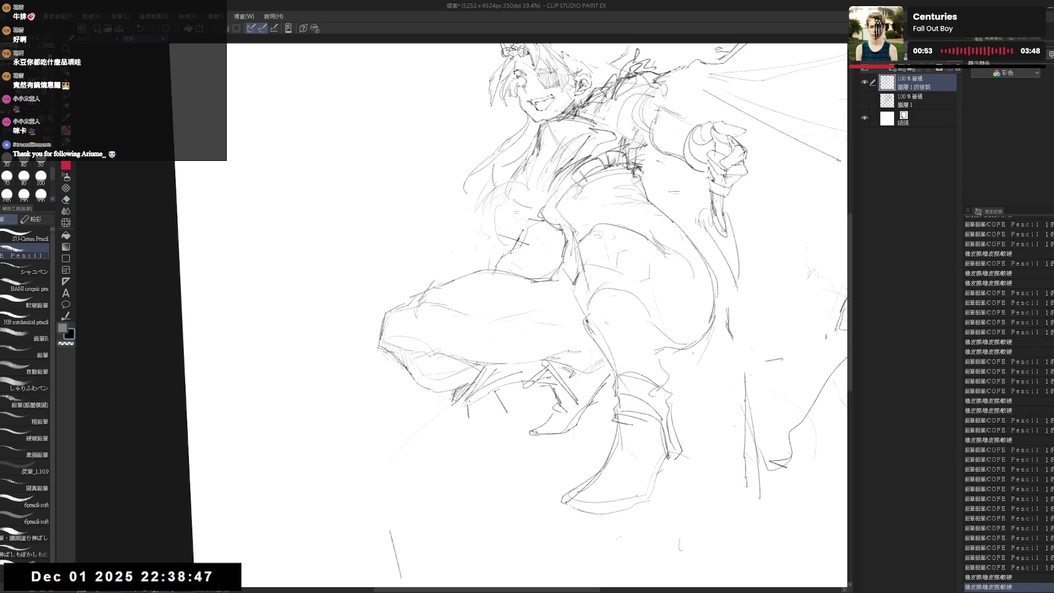
{"action": "left_click_drag", "start_coordinate": [468, 409], "coordinate": [462, 434]}
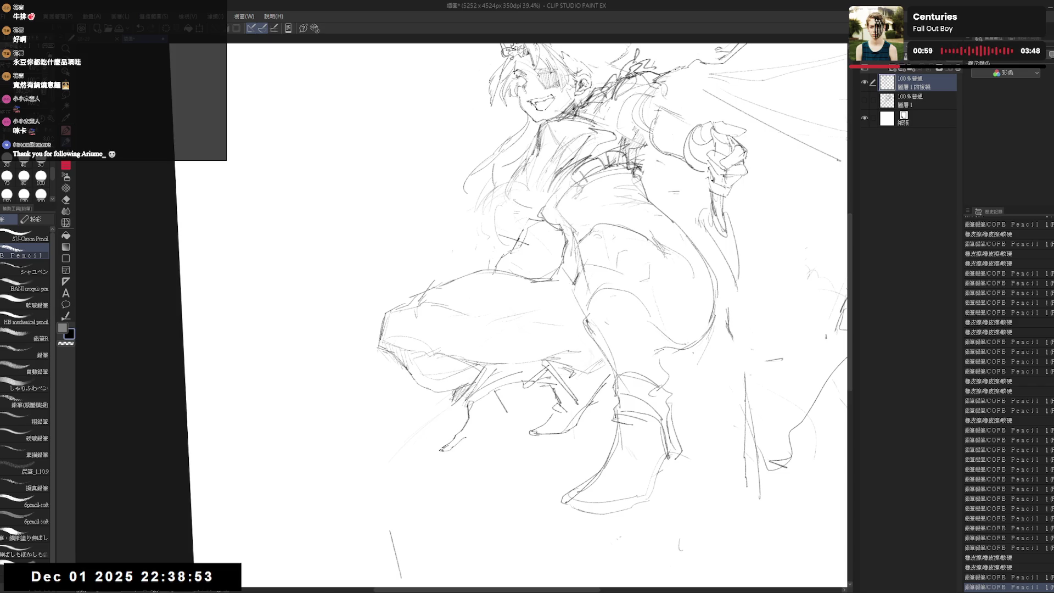
{"action": "mouse_move", "coordinate": [469, 405]}
{"action": "left_mouse_down"}
{"action": "mouse_move", "coordinate": [459, 433]}
{"action": "mouse_move", "coordinate": [483, 420]}
{"action": "mouse_move", "coordinate": [478, 442]}
{"action": "left_mouse_up"}
{"action": "key", "text": "e"}
{"action": "key", "text": "p"}
{"action": "mouse_move", "coordinate": [505, 411]}
{"action": "left_mouse_down"}
{"action": "mouse_move", "coordinate": [489, 442]}
{"action": "mouse_move", "coordinate": [442, 442]}
{"action": "left_mouse_up"}
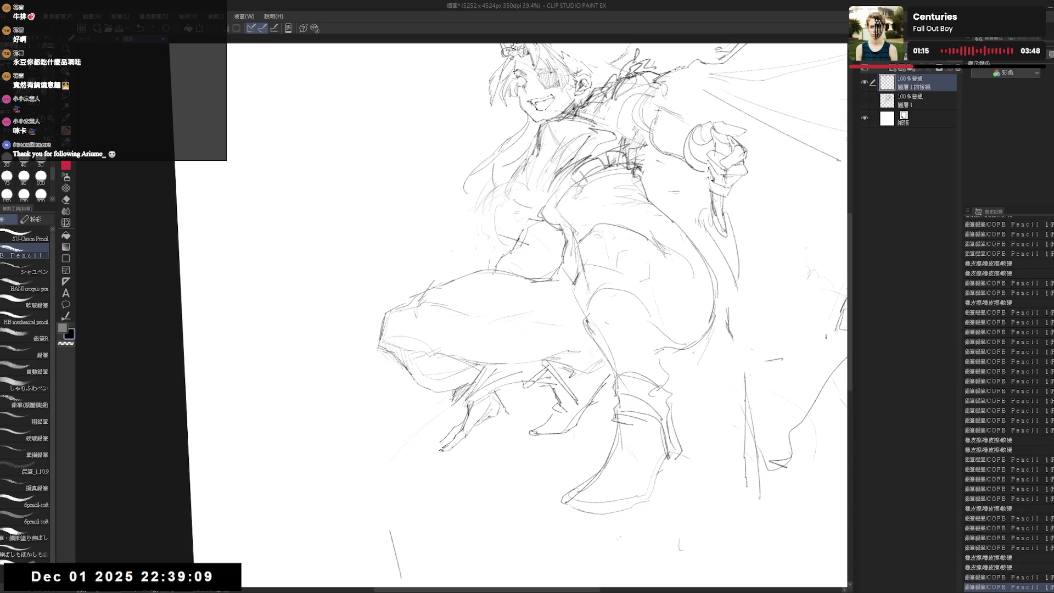
{"action": "key", "text": "ctrl+z"}
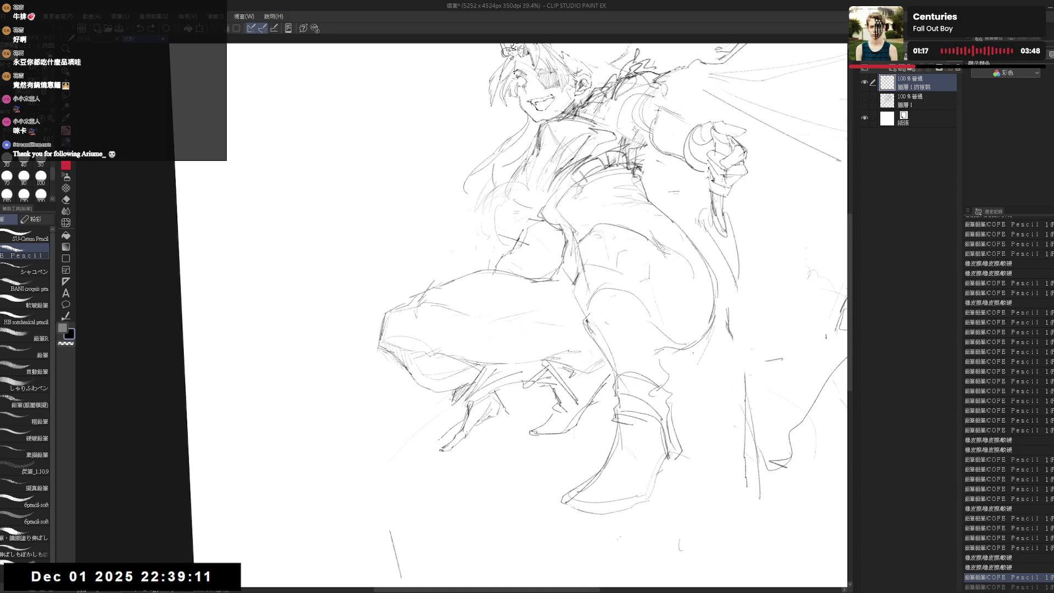
{"action": "key", "text": "ctrl+y"}
{"action": "key", "text": "ctrl+y"}
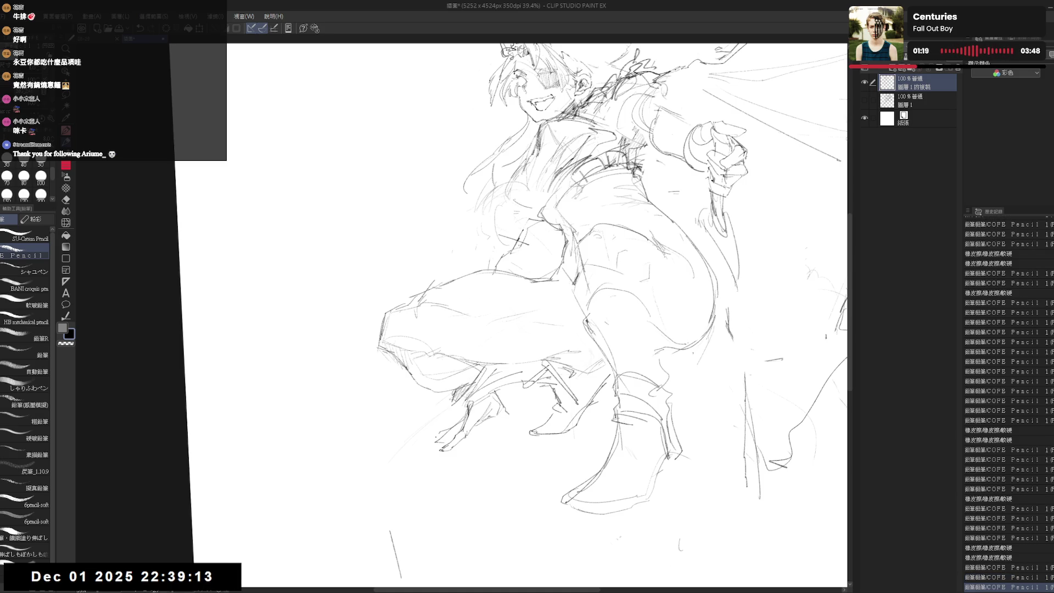
{"action": "key", "text": "ctrl+y"}
Step: Zoom out and add faint strokes around the knee
{"action": "scroll", "coordinate": [428, 425], "scroll_direction": "down", "scroll_amount": 2}
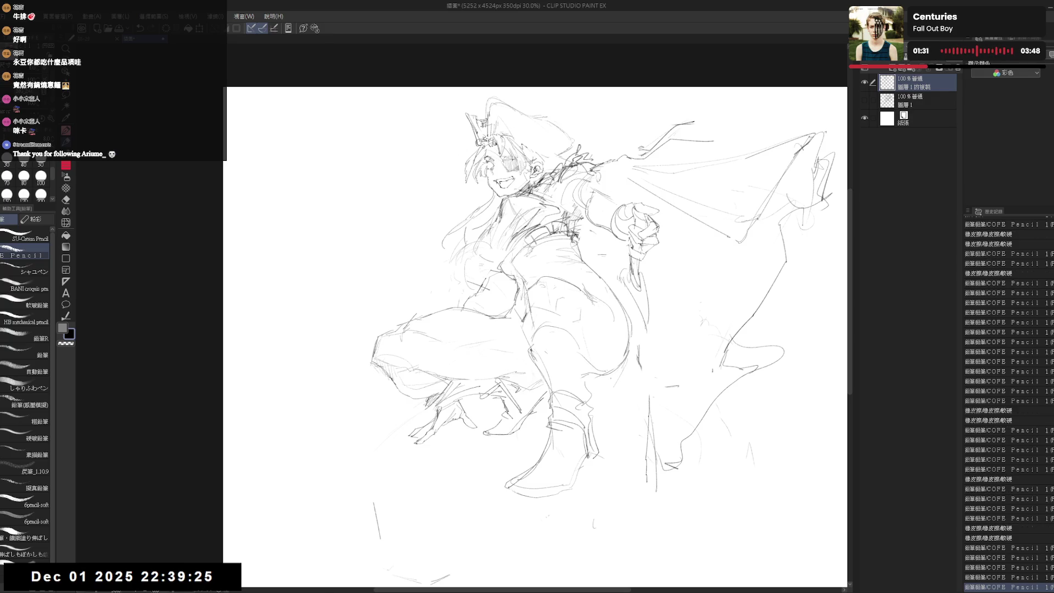
{"action": "scroll", "coordinate": [414, 422], "scroll_direction": "down", "scroll_amount": 1}
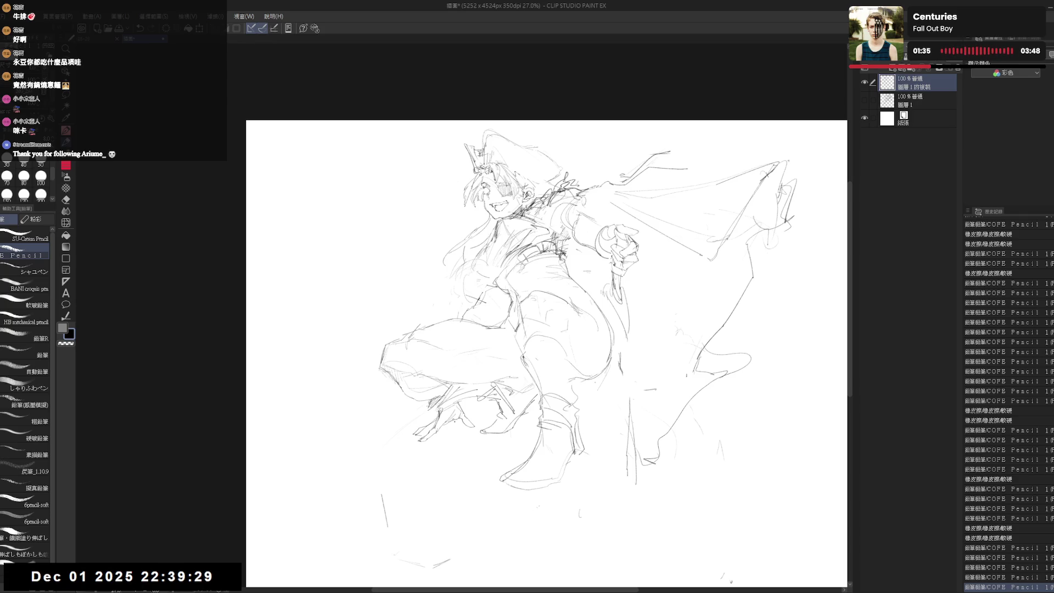
{"action": "scroll", "coordinate": [542, 354], "scroll_direction": "right", "scroll_amount": 1}
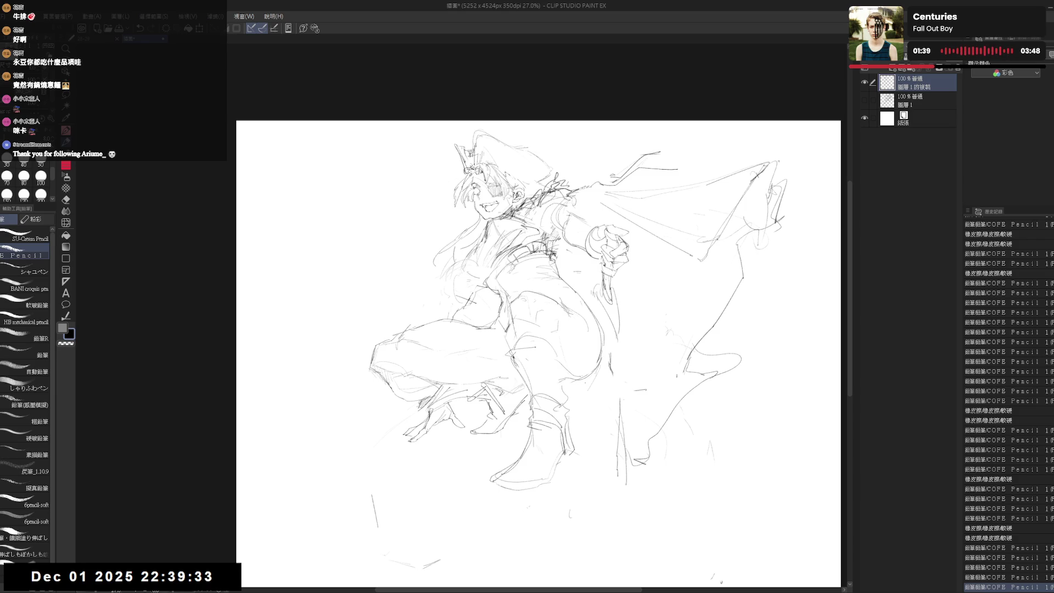
{"action": "left_click_drag", "start_coordinate": [510, 355], "coordinate": [551, 343]}
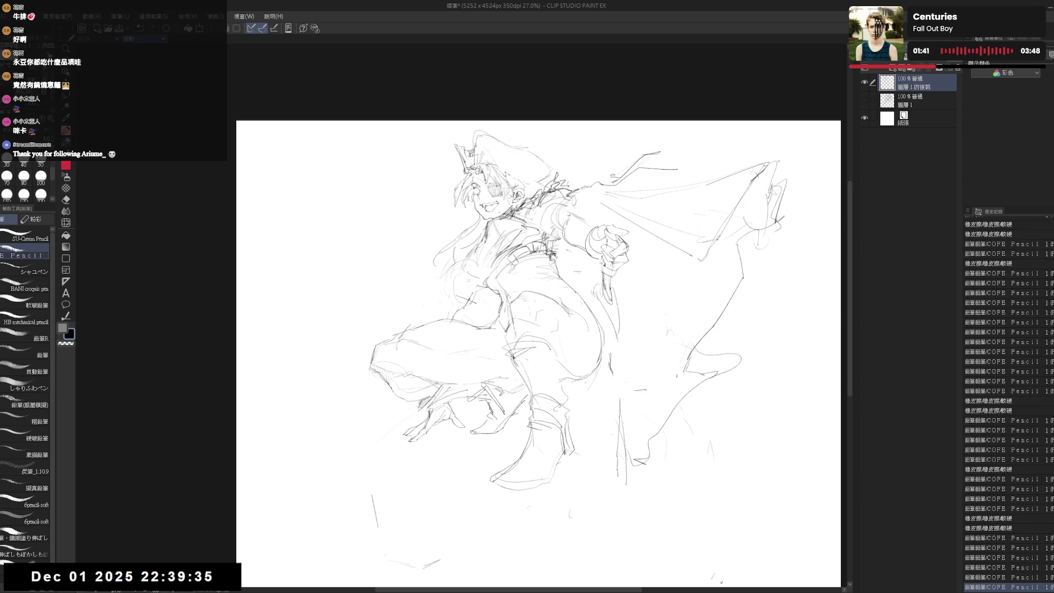
{"action": "left_click_drag", "start_coordinate": [555, 391], "coordinate": [573, 399]}
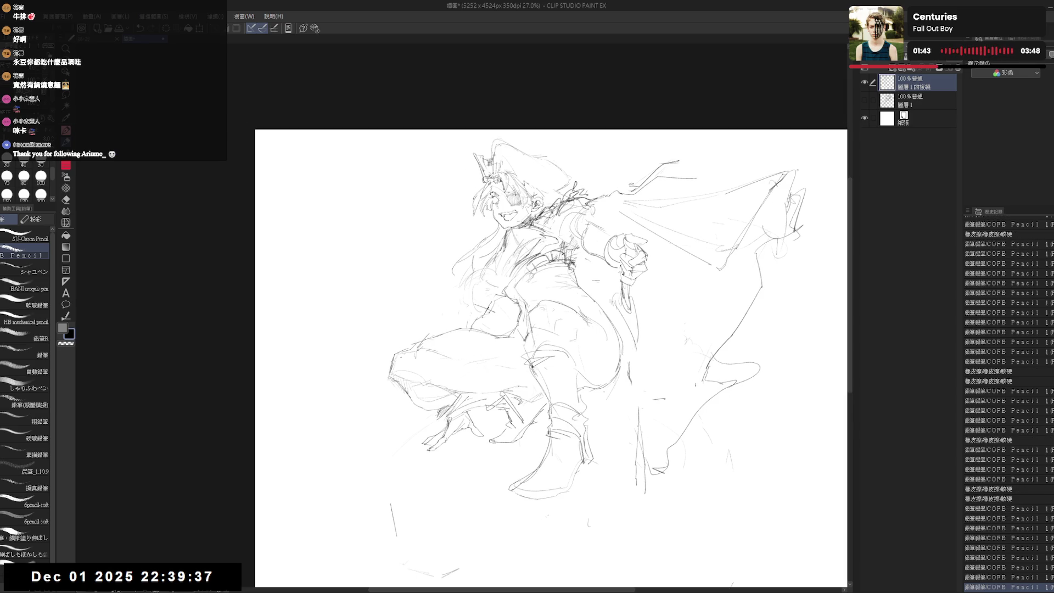
Step: Erase the short stray lines, the lower part of the old cape, and the stray strokes on the right
{"action": "key", "text": "e"}
{"action": "left_click_drag", "start_coordinate": [386, 390], "coordinate": [394, 387]}
{"action": "key", "text": "p"}
{"action": "mouse_move", "coordinate": [709, 358]}
{"action": "left_mouse_down"}
{"action": "mouse_move", "coordinate": [698, 364]}
{"action": "mouse_move", "coordinate": [651, 333]}
{"action": "left_mouse_up"}
{"action": "key", "text": "e"}
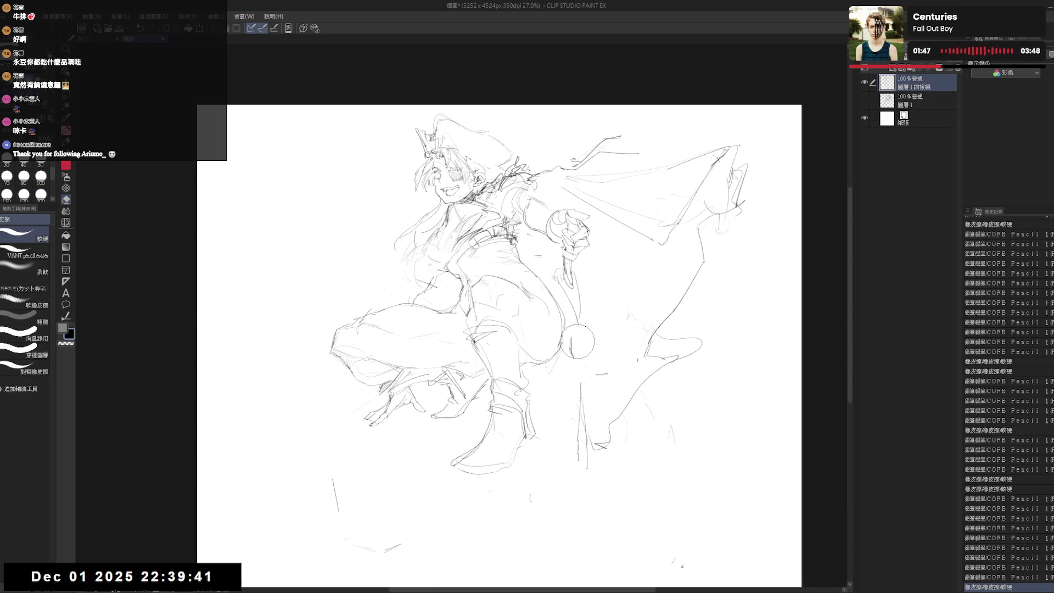
{"action": "mouse_move", "coordinate": [667, 369]}
{"action": "left_mouse_down"}
{"action": "mouse_move", "coordinate": [707, 336]}
{"action": "mouse_move", "coordinate": [661, 337]}
{"action": "mouse_move", "coordinate": [661, 357]}
{"action": "mouse_move", "coordinate": [706, 235]}
{"action": "mouse_move", "coordinate": [650, 148]}
{"action": "mouse_move", "coordinate": [699, 176]}
{"action": "mouse_move", "coordinate": [736, 225]}
{"action": "left_mouse_up"}
{"action": "key", "text": "p"}
{"action": "key", "text": "e"}
{"action": "mouse_move", "coordinate": [736, 165]}
{"action": "left_mouse_down"}
{"action": "mouse_move", "coordinate": [689, 233]}
{"action": "mouse_move", "coordinate": [668, 232]}
{"action": "mouse_move", "coordinate": [681, 478]}
{"action": "left_mouse_up"}
Step: Remove the circle beside the raised hand, then sketch faint strokes near the shoulder and right of the arm
{"action": "key", "text": "p"}
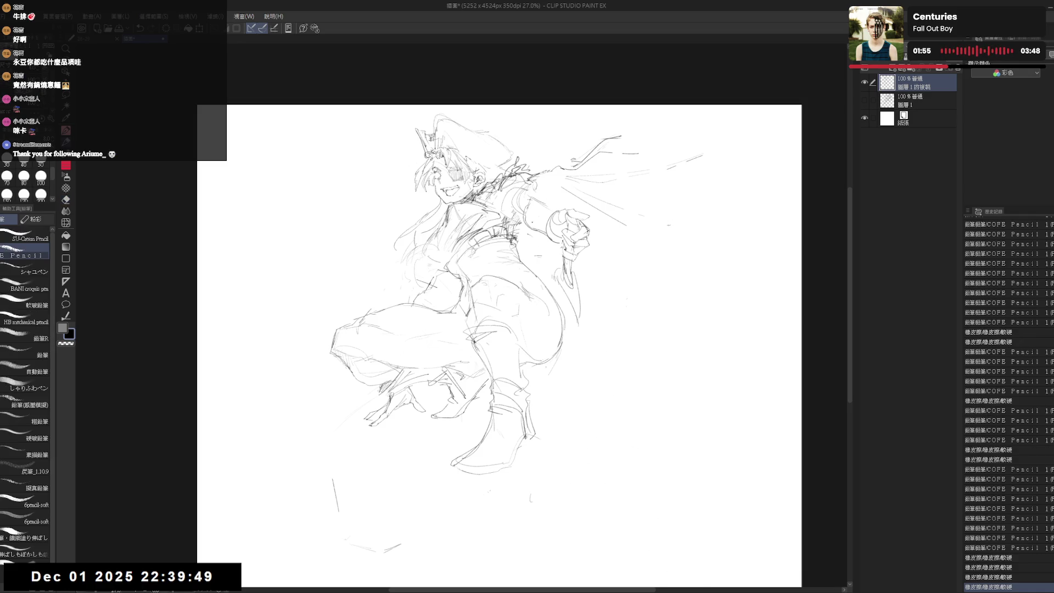
{"action": "key", "text": "e"}
{"action": "mouse_move", "coordinate": [547, 177]}
{"action": "left_mouse_down"}
{"action": "mouse_move", "coordinate": [659, 146]}
{"action": "mouse_move", "coordinate": [607, 165]}
{"action": "mouse_move", "coordinate": [630, 205]}
{"action": "mouse_move", "coordinate": [605, 172]}
{"action": "mouse_move", "coordinate": [573, 190]}
{"action": "left_mouse_up"}
{"action": "key", "text": "p"}
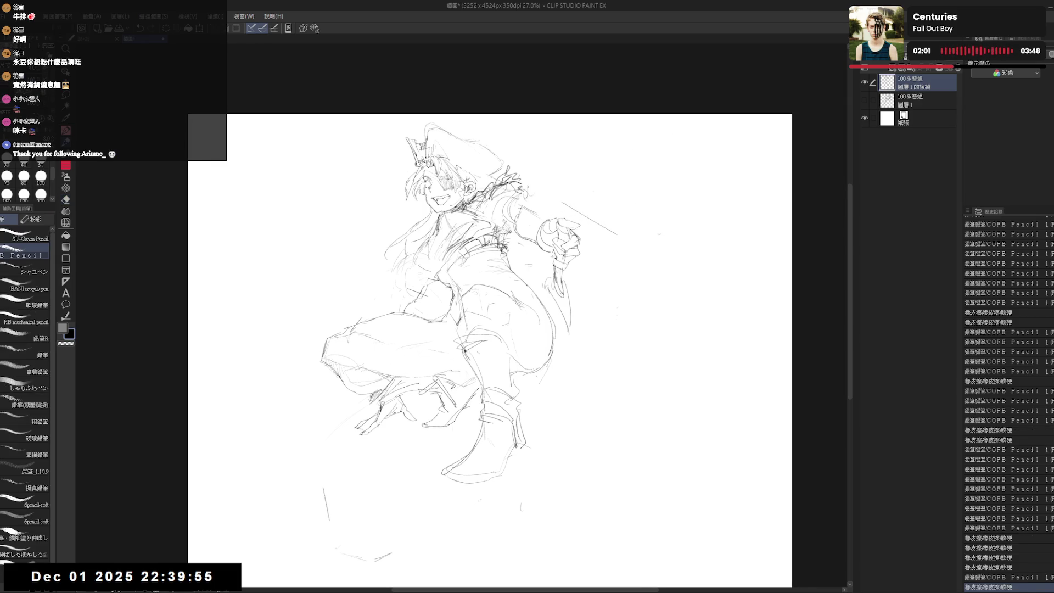
{"action": "mouse_move", "coordinate": [516, 208]}
{"action": "left_mouse_down"}
{"action": "mouse_move", "coordinate": [541, 220]}
{"action": "mouse_move", "coordinate": [555, 192]}
{"action": "mouse_move", "coordinate": [591, 218]}
{"action": "mouse_move", "coordinate": [554, 193]}
{"action": "left_mouse_up"}
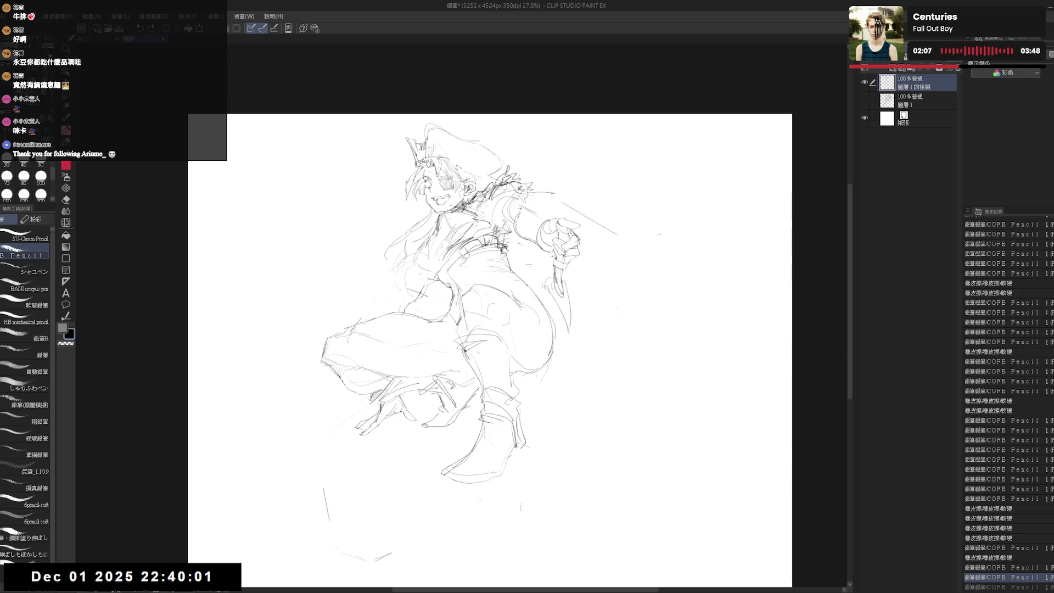
{"action": "mouse_move", "coordinate": [513, 225]}
{"action": "left_mouse_down"}
{"action": "mouse_move", "coordinate": [530, 212]}
{"action": "mouse_move", "coordinate": [711, 235]}
{"action": "left_mouse_up"}
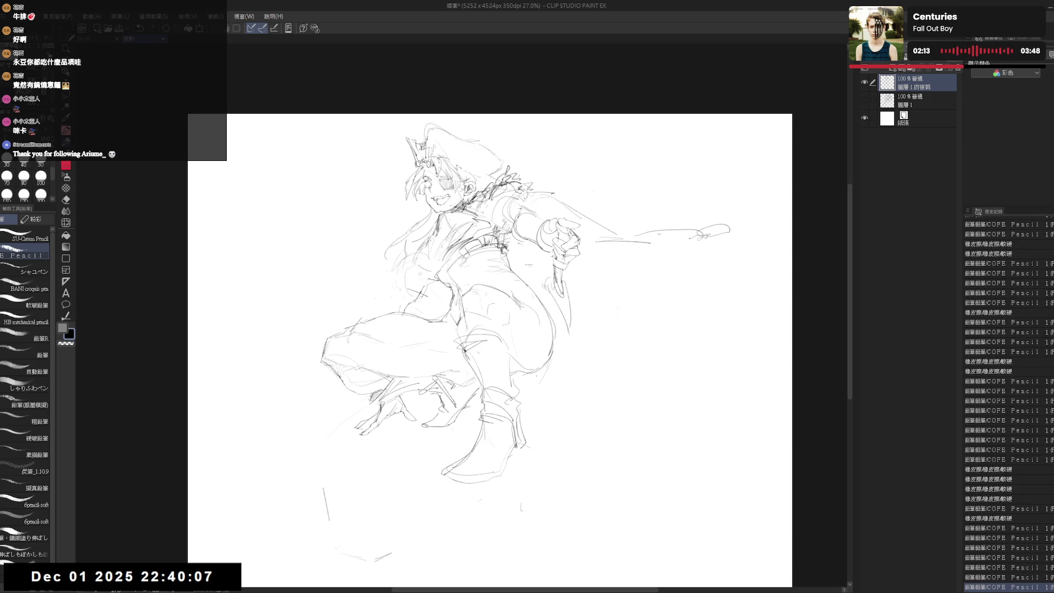
Step: Undo the looping arm stroke and pencil new curved upper and lower cape edges sweeping right
{"action": "key", "text": "ctrl+z"}
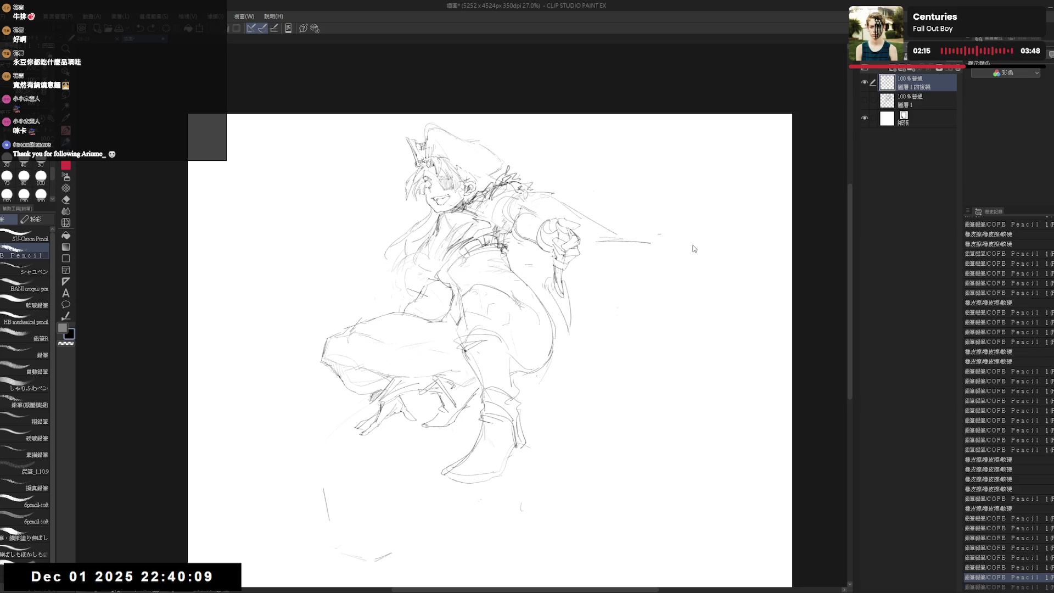
{"action": "mouse_move", "coordinate": [731, 231]}
{"action": "left_mouse_down"}
{"action": "mouse_move", "coordinate": [693, 231]}
{"action": "mouse_move", "coordinate": [666, 318]}
{"action": "left_mouse_up"}
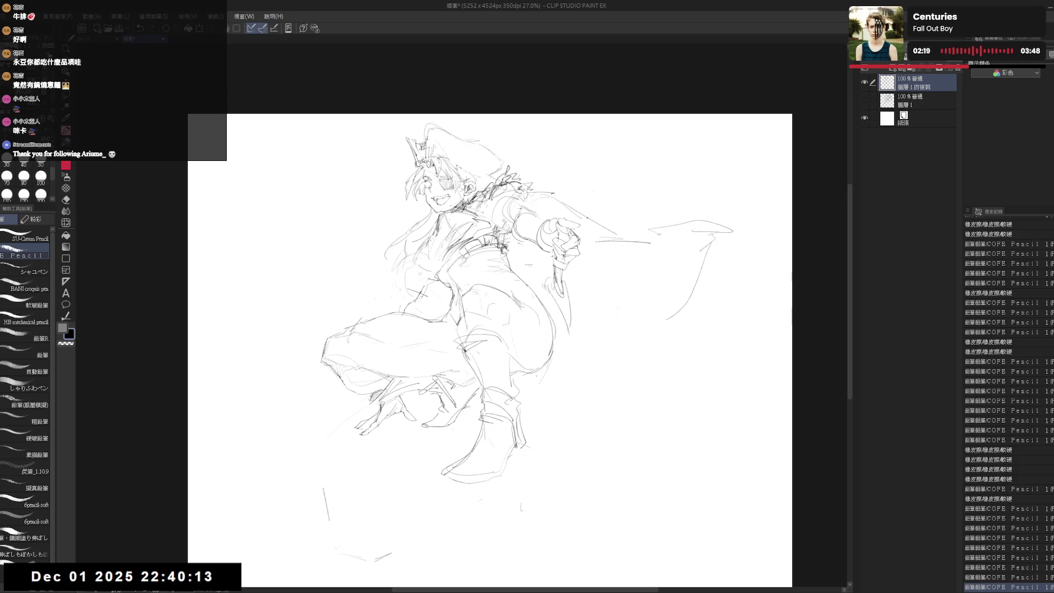
{"action": "left_click_drag", "start_coordinate": [621, 247], "coordinate": [683, 300]}
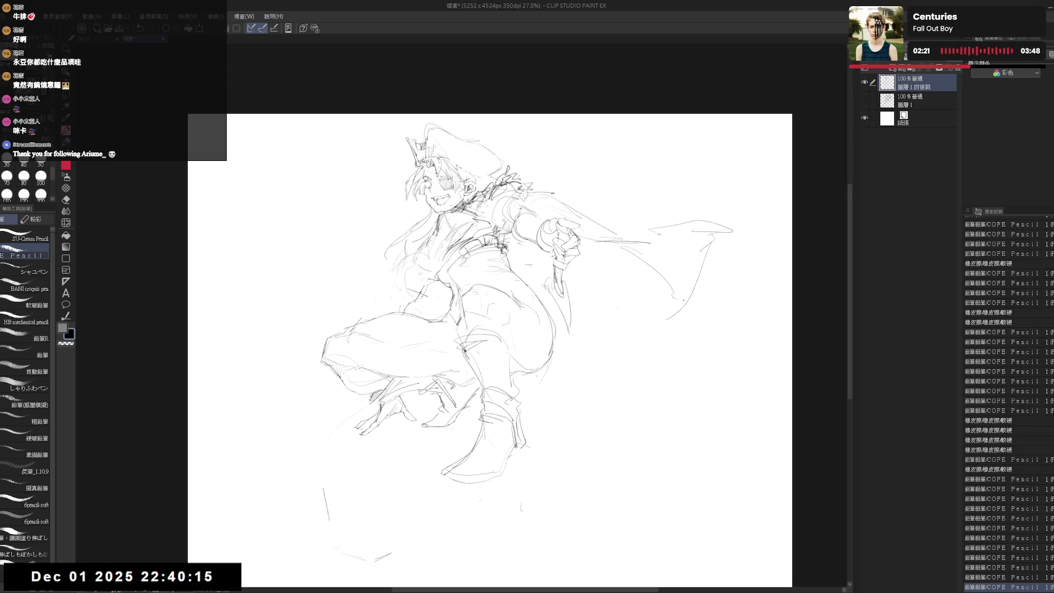
{"action": "mouse_move", "coordinate": [705, 260]}
{"action": "left_mouse_down"}
{"action": "mouse_move", "coordinate": [690, 336]}
{"action": "mouse_move", "coordinate": [667, 346]}
{"action": "left_mouse_up"}
Step: Erase the weak lower cape strokes and redraw the lower-right curve, then reveal the hidden second-figure layer
{"action": "key", "text": "e"}
{"action": "key", "text": "p"}
{"action": "mouse_move", "coordinate": [594, 267]}
{"action": "left_mouse_down"}
{"action": "mouse_move", "coordinate": [653, 322]}
{"action": "mouse_move", "coordinate": [700, 336]}
{"action": "left_mouse_up"}
{"action": "key", "text": "ctrl+z"}
{"action": "mouse_move", "coordinate": [705, 291]}
{"action": "left_mouse_down"}
{"action": "mouse_move", "coordinate": [741, 307]}
{"action": "mouse_move", "coordinate": [726, 325]}
{"action": "left_mouse_up"}
{"action": "left_click", "coordinate": [670, 337]}
{"action": "mouse_move", "coordinate": [654, 335]}
{"action": "left_mouse_down"}
{"action": "mouse_move", "coordinate": [645, 363]}
{"action": "mouse_move", "coordinate": [674, 389]}
{"action": "mouse_move", "coordinate": [530, 437]}
{"action": "left_mouse_up"}
{"action": "left_click", "coordinate": [865, 100]}
Step: Select the cowboy figure's layer and move the gunslinger to the lower right
{"action": "left_click_drag", "start_coordinate": [678, 263], "coordinate": [771, 206]}
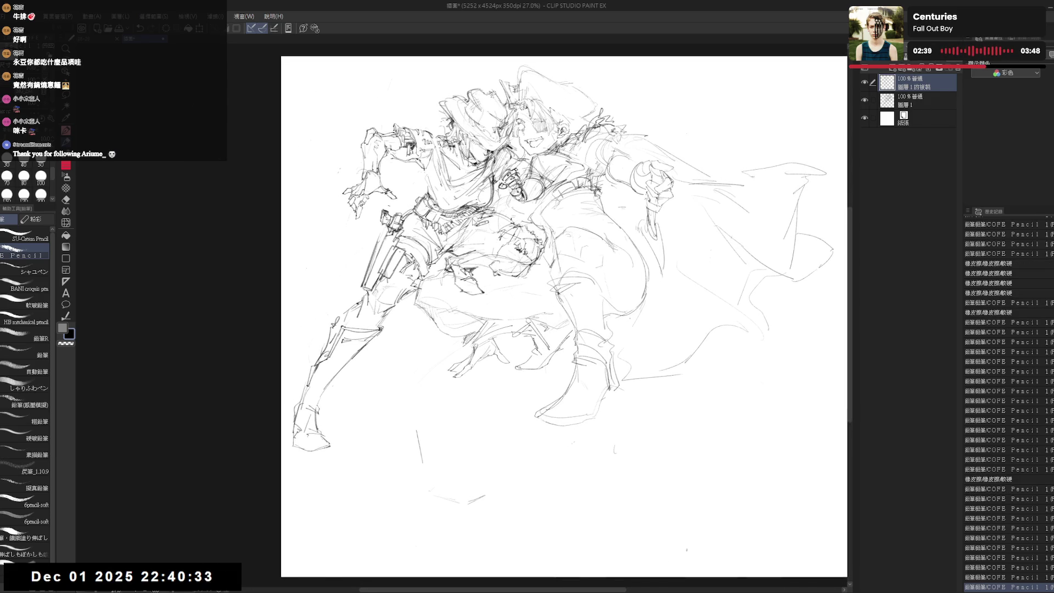
{"action": "left_click", "coordinate": [912, 101]}
{"action": "mouse_move", "coordinate": [467, 247]}
{"action": "left_mouse_down"}
{"action": "mouse_move", "coordinate": [434, 255]}
{"action": "mouse_move", "coordinate": [659, 439]}
{"action": "mouse_move", "coordinate": [779, 362]}
{"action": "left_mouse_up"}
Step: Use Ctrl+T to shrink the caped figure and shift it up and left
{"action": "key", "text": "ctrl+t"}
{"action": "mouse_move", "coordinate": [590, 96]}
{"action": "left_mouse_down"}
{"action": "mouse_move", "coordinate": [497, 104]}
{"action": "mouse_move", "coordinate": [494, 85]}
{"action": "mouse_move", "coordinate": [526, 148]}
{"action": "left_mouse_up"}
{"action": "left_click_drag", "start_coordinate": [536, 206], "coordinate": [505, 145]}
{"action": "left_click_drag", "start_coordinate": [501, 88], "coordinate": [502, 122]}
{"action": "left_click_drag", "start_coordinate": [477, 383], "coordinate": [470, 360]}
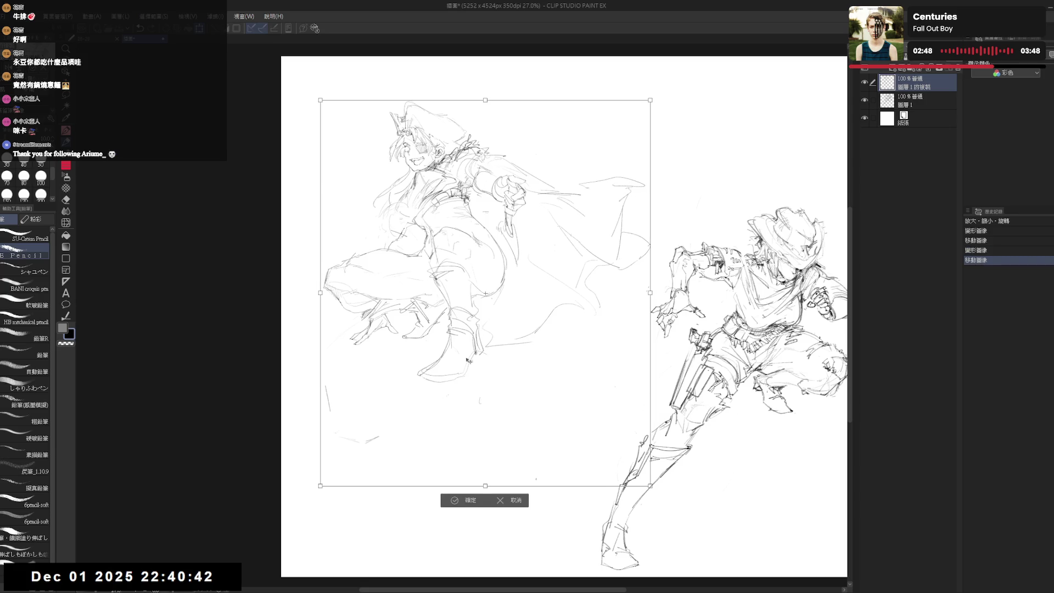
{"action": "left_click", "coordinate": [470, 500]}
Step: Move the cowboy figure higher on the page so it stands clear to the right
{"action": "left_click_drag", "start_coordinate": [475, 491], "coordinate": [385, 447]}
{"action": "left_click", "coordinate": [912, 100]}
{"action": "left_click_drag", "start_coordinate": [686, 330], "coordinate": [681, 260]}
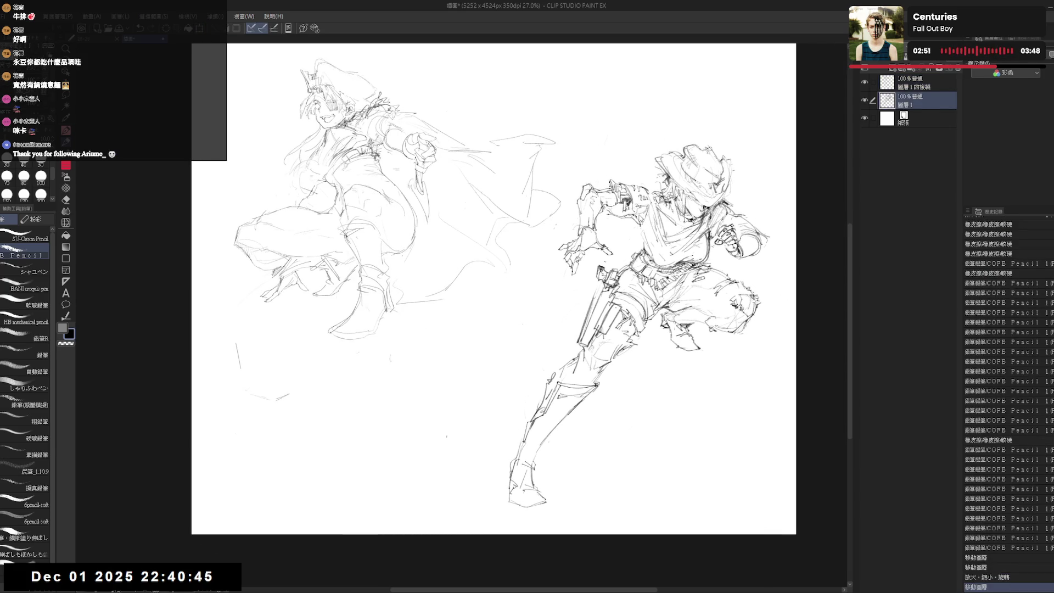
{"action": "left_click", "coordinate": [911, 82]}
{"action": "scroll", "coordinate": [439, 297], "scroll_direction": "up", "scroll_amount": 2}
Step: On the cowboy's layer, erase stray lines near the collar and shorts
{"action": "key", "text": "p"}
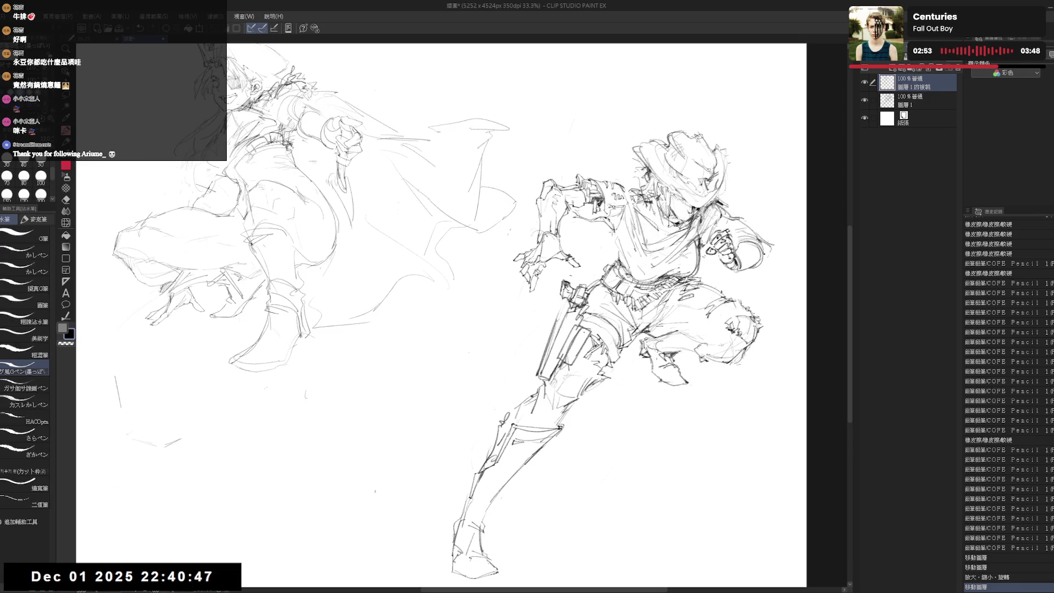
{"action": "key", "text": "alt+bracketleft"}
{"action": "left_click_drag", "start_coordinate": [653, 305], "coordinate": [572, 189]}
{"action": "key", "text": "e"}
{"action": "mouse_move", "coordinate": [582, 236]}
{"action": "left_mouse_down"}
{"action": "mouse_move", "coordinate": [626, 269]}
{"action": "mouse_move", "coordinate": [588, 258]}
{"action": "left_mouse_up"}
{"action": "left_click_drag", "start_coordinate": [675, 296], "coordinate": [711, 327]}
{"action": "key", "text": "p"}
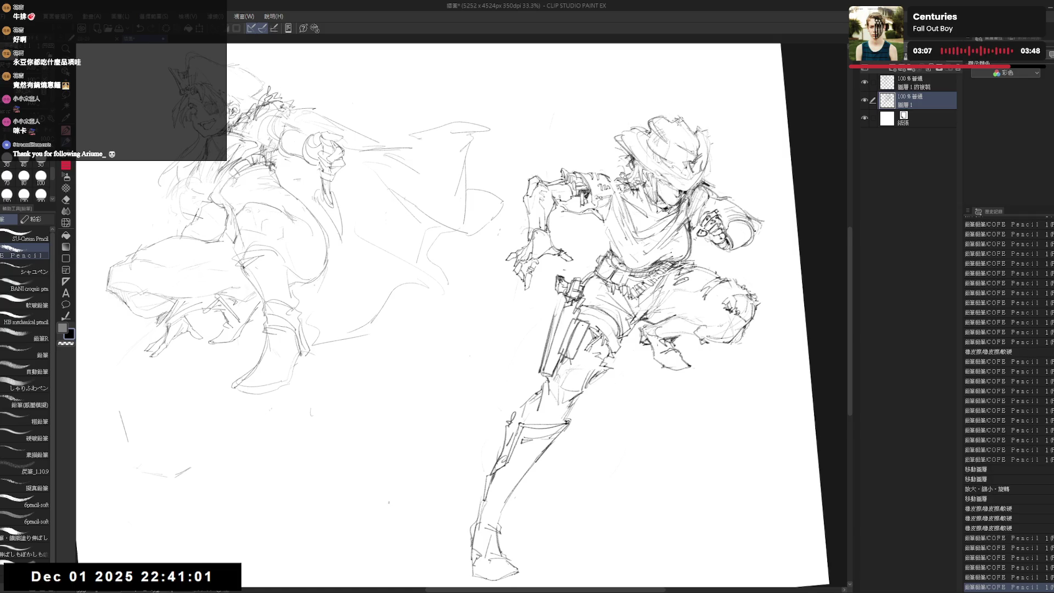
Step: Add small strokes near the shorts and rework the line across the cowboy's hat
{"action": "left_click_drag", "start_coordinate": [623, 175], "coordinate": [617, 181]}
{"action": "left_click_drag", "start_coordinate": [681, 302], "coordinate": [711, 327]}
{"action": "left_click_drag", "start_coordinate": [581, 138], "coordinate": [659, 170]}
{"action": "key", "text": "e"}
{"action": "mouse_move", "coordinate": [598, 143]}
{"action": "left_mouse_down"}
{"action": "mouse_move", "coordinate": [620, 164]}
{"action": "mouse_move", "coordinate": [653, 165]}
{"action": "left_mouse_up"}
{"action": "key", "text": "p"}
{"action": "key", "text": "e"}
{"action": "mouse_move", "coordinate": [574, 126]}
{"action": "left_mouse_down"}
{"action": "mouse_move", "coordinate": [599, 145]}
{"action": "mouse_move", "coordinate": [615, 121]}
{"action": "mouse_move", "coordinate": [610, 146]}
{"action": "left_mouse_up"}
{"action": "key", "text": "p"}
Step: Redraw the hat brim with small pencil strokes and add curling lines left of the hat
{"action": "mouse_move", "coordinate": [598, 140]}
{"action": "left_mouse_down"}
{"action": "mouse_move", "coordinate": [623, 140]}
{"action": "mouse_move", "coordinate": [604, 151]}
{"action": "mouse_move", "coordinate": [609, 165]}
{"action": "mouse_move", "coordinate": [592, 158]}
{"action": "left_mouse_up"}
{"action": "key", "text": "e"}
{"action": "key", "text": "p"}
{"action": "key", "text": "e"}
{"action": "key", "text": "p"}
{"action": "mouse_move", "coordinate": [587, 153]}
{"action": "left_mouse_down"}
{"action": "mouse_move", "coordinate": [596, 164]}
{"action": "mouse_move", "coordinate": [592, 141]}
{"action": "mouse_move", "coordinate": [599, 151]}
{"action": "left_mouse_up"}
{"action": "key", "text": "e"}
{"action": "key", "text": "p"}
{"action": "left_click_drag", "start_coordinate": [494, 274], "coordinate": [499, 293]}
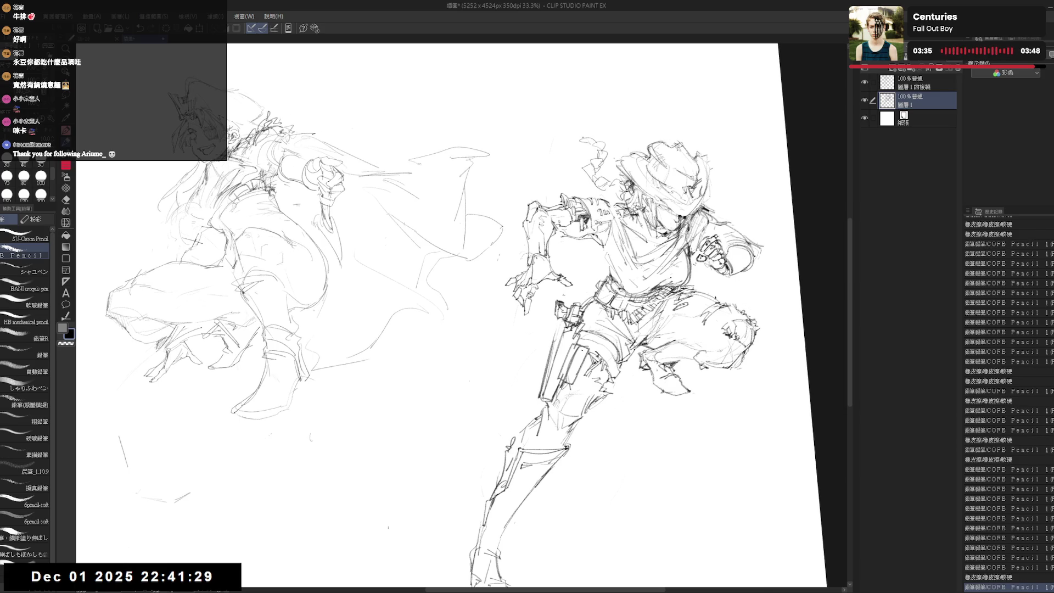
{"action": "left_click_drag", "start_coordinate": [551, 148], "coordinate": [582, 138]}
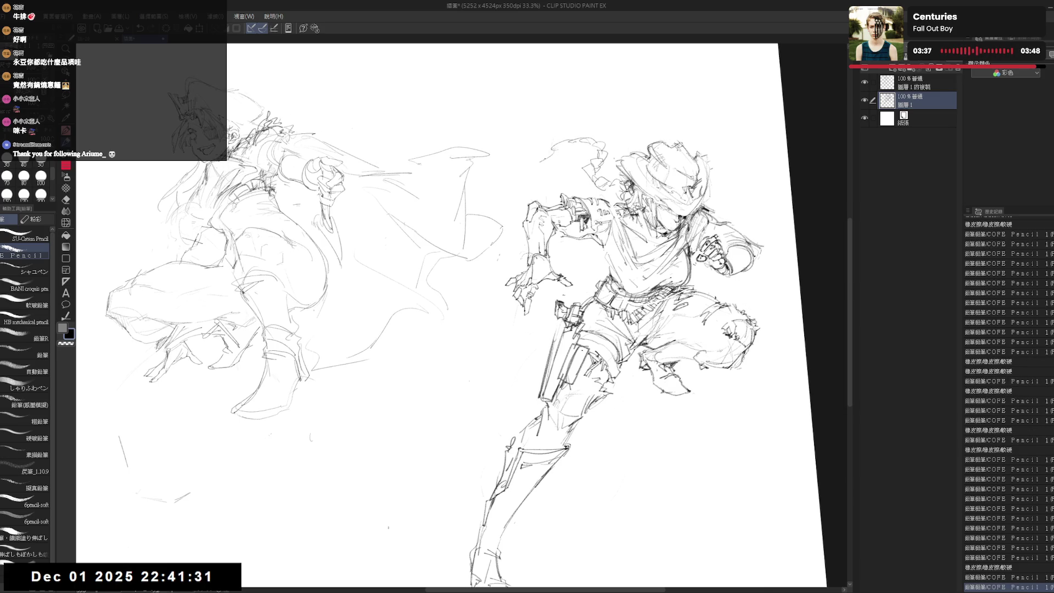
{"action": "left_click_drag", "start_coordinate": [537, 166], "coordinate": [541, 178]}
Step: Erase the stray lines between the two figures
{"action": "left_click_drag", "start_coordinate": [495, 330], "coordinate": [465, 306]}
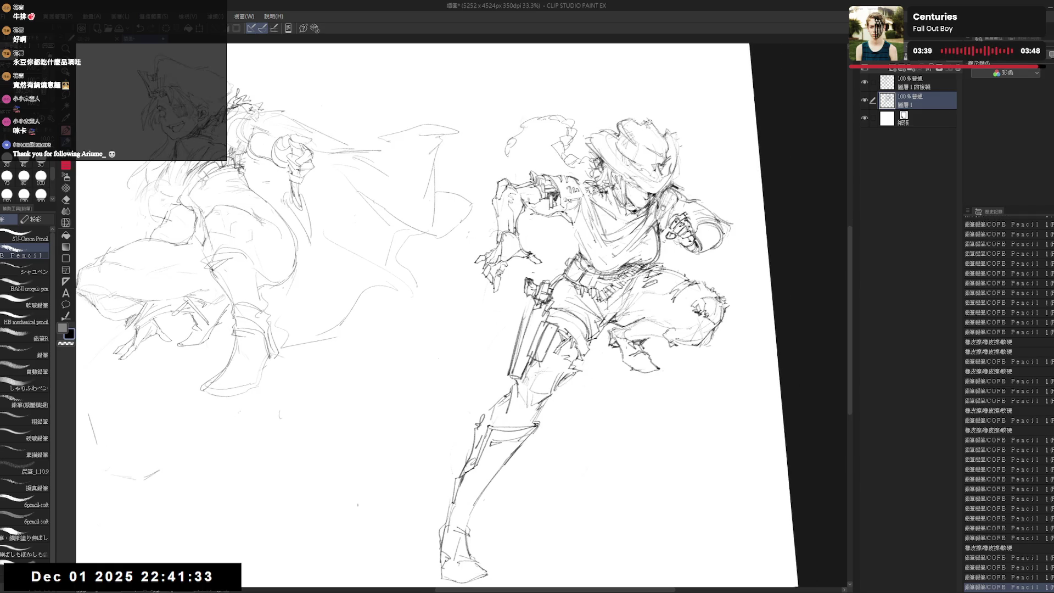
{"action": "key", "text": "e"}
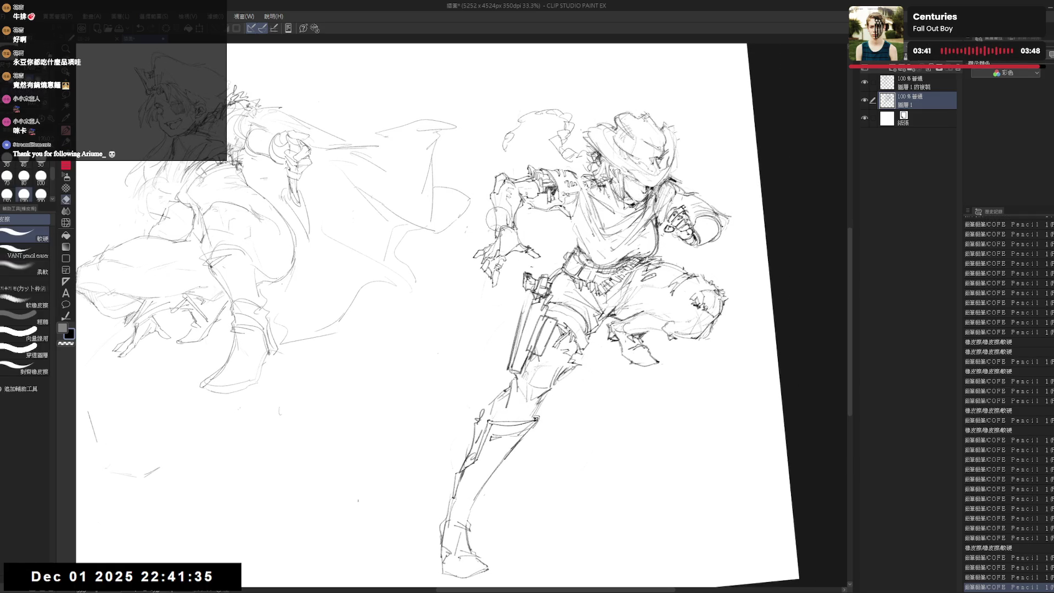
{"action": "mouse_move", "coordinate": [482, 227]}
{"action": "left_mouse_down"}
{"action": "mouse_move", "coordinate": [486, 217]}
{"action": "mouse_move", "coordinate": [461, 228]}
{"action": "mouse_move", "coordinate": [469, 175]}
{"action": "left_mouse_up"}
{"action": "left_click_drag", "start_coordinate": [494, 384], "coordinate": [521, 407]}
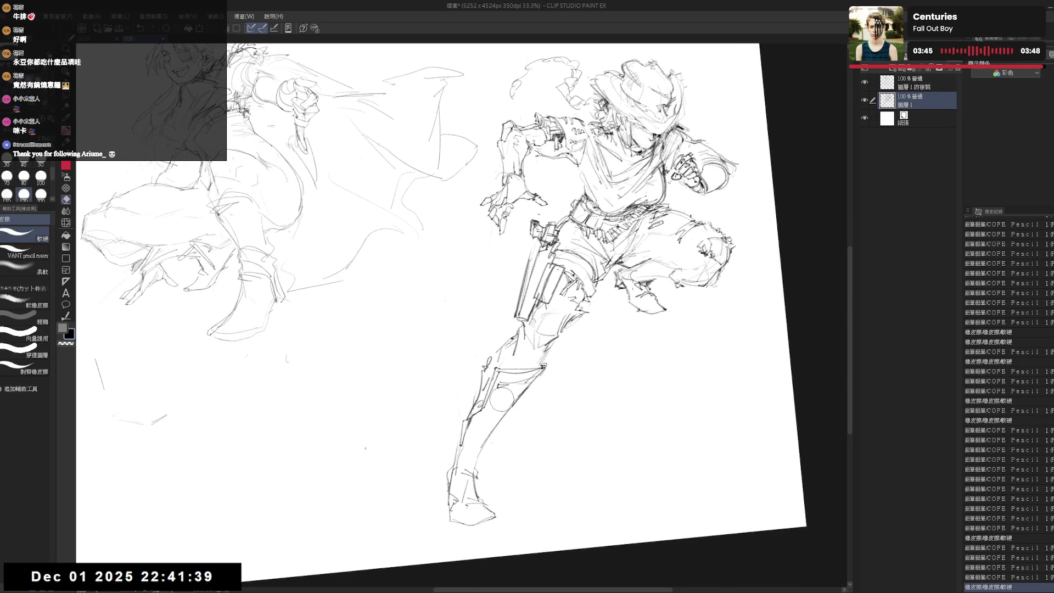
{"action": "left_click_drag", "start_coordinate": [529, 247], "coordinate": [523, 280]}
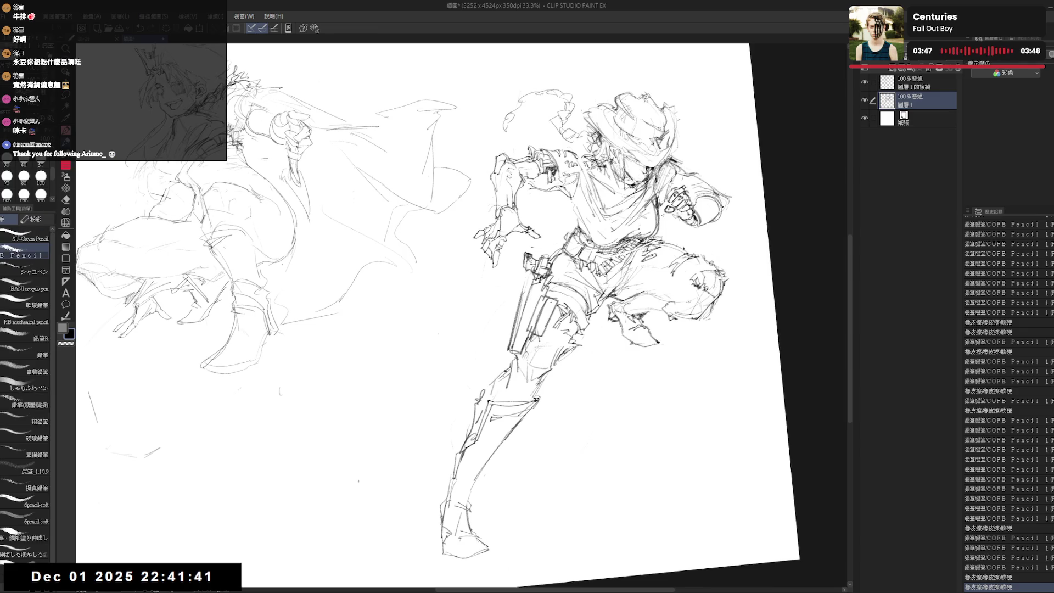
Step: Straighten the canvas and pencil long cape curves from the gunslinger's back sweeping down-left
{"action": "key", "text": "p"}
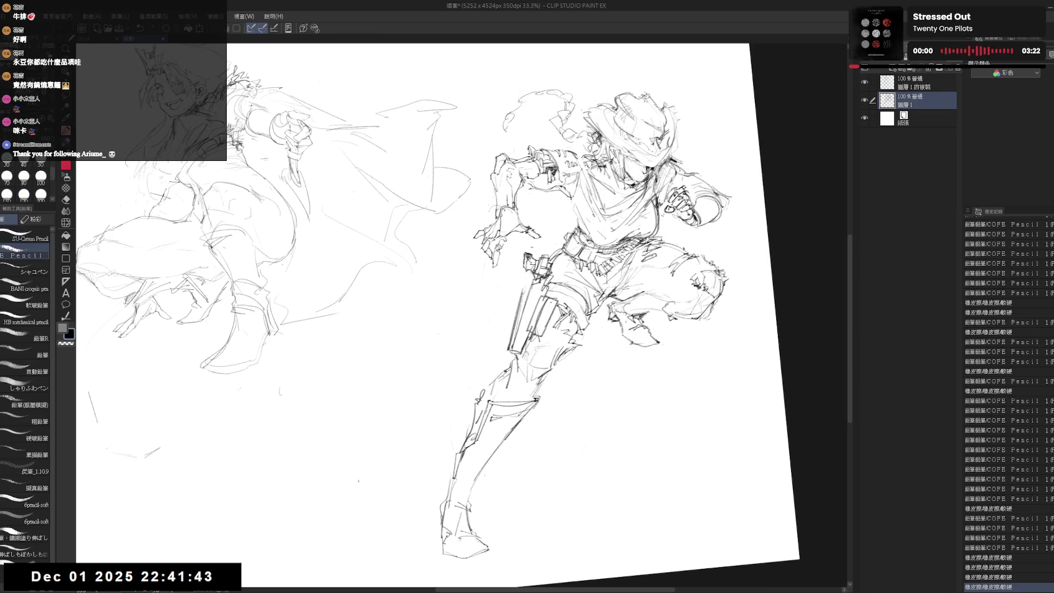
{"action": "key", "text": "ctrl+@"}
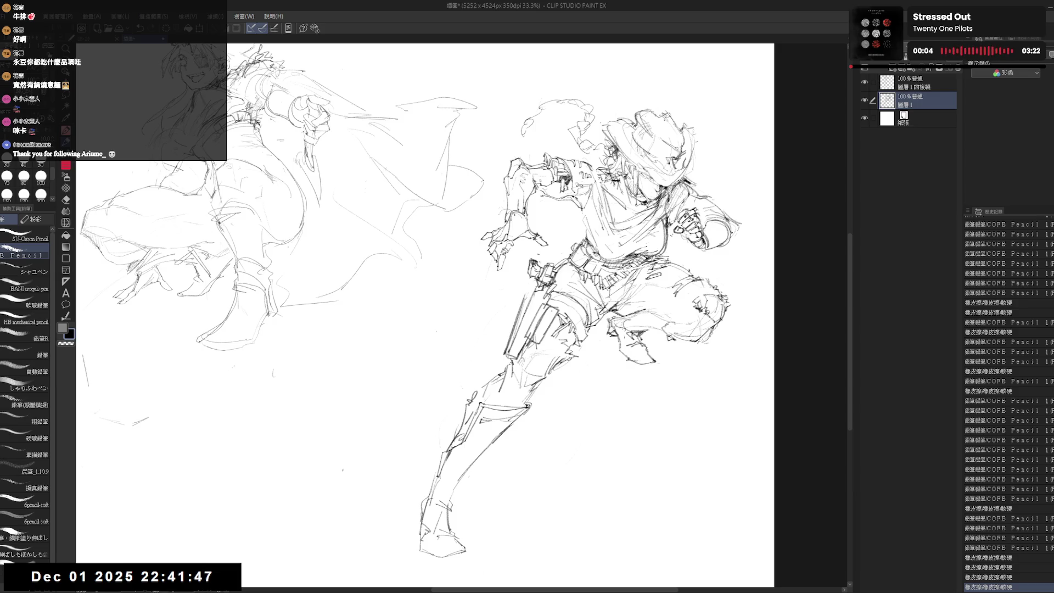
{"action": "mouse_move", "coordinate": [606, 273]}
{"action": "left_mouse_down"}
{"action": "mouse_move", "coordinate": [613, 300]}
{"action": "mouse_move", "coordinate": [613, 289]}
{"action": "left_mouse_up"}
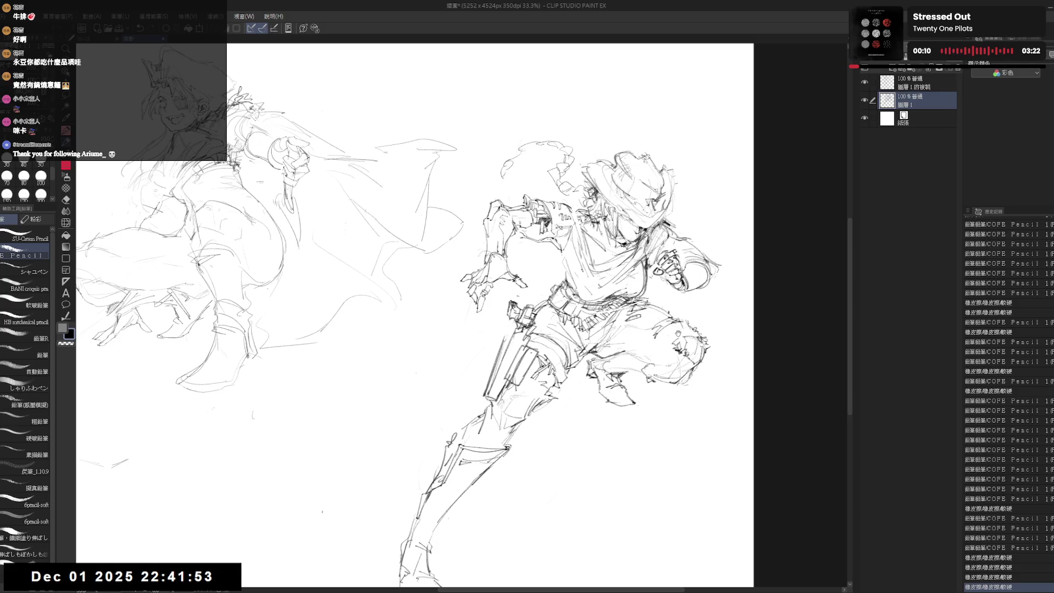
{"action": "mouse_move", "coordinate": [602, 317]}
{"action": "left_mouse_down"}
{"action": "mouse_move", "coordinate": [594, 326]}
{"action": "mouse_move", "coordinate": [600, 311]}
{"action": "left_mouse_up"}
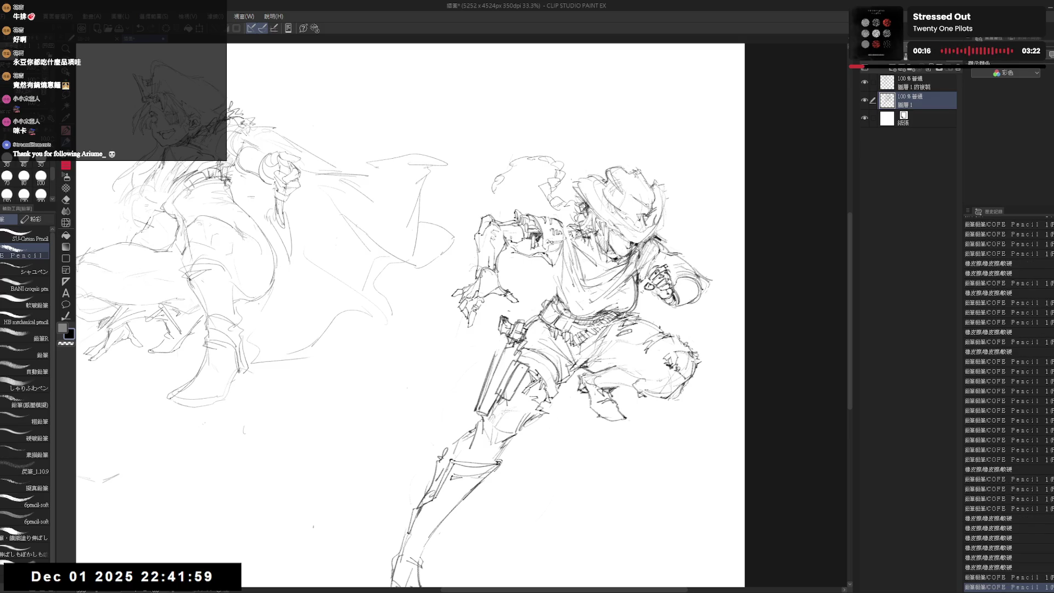
{"action": "left_click_drag", "start_coordinate": [598, 311], "coordinate": [607, 329]}
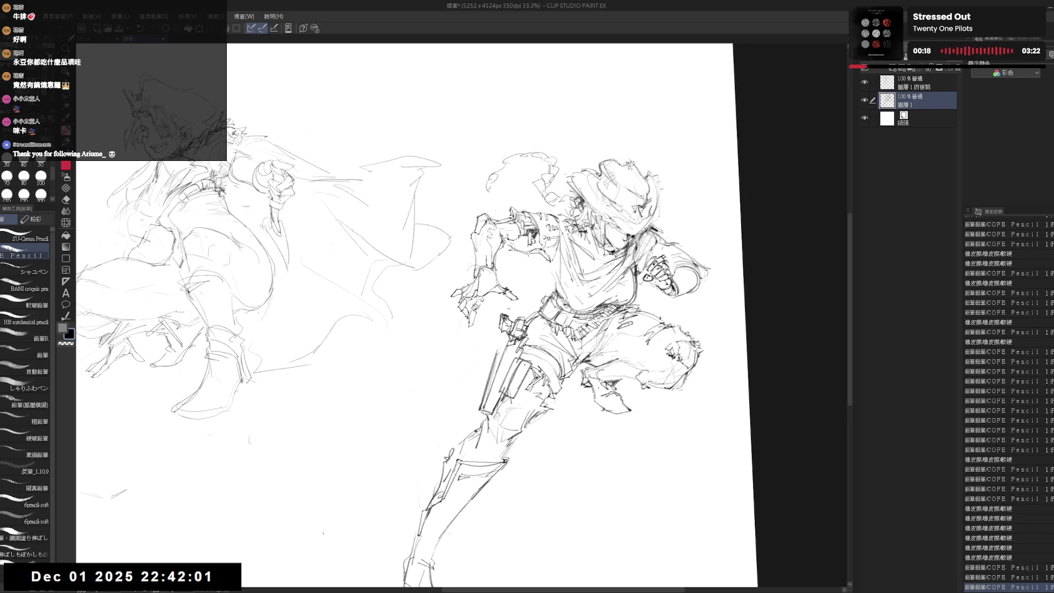
{"action": "mouse_move", "coordinate": [502, 257]}
{"action": "left_mouse_down"}
{"action": "mouse_move", "coordinate": [512, 262]}
{"action": "mouse_move", "coordinate": [419, 320]}
{"action": "left_mouse_up"}
{"action": "left_click", "coordinate": [448, 271]}
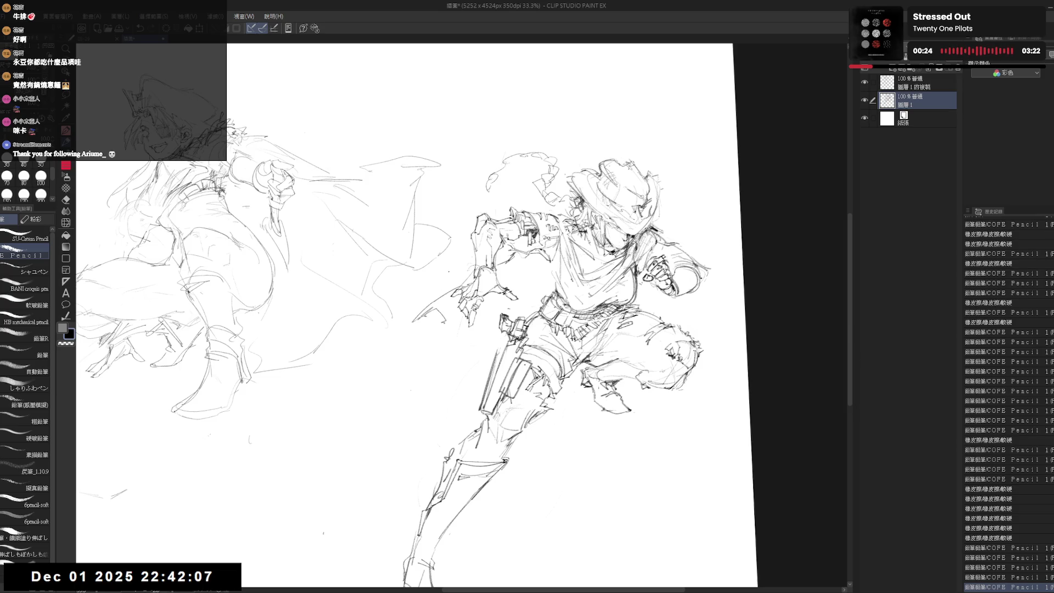
{"action": "mouse_move", "coordinate": [445, 280]}
{"action": "left_mouse_down"}
{"action": "mouse_move", "coordinate": [385, 345]}
{"action": "mouse_move", "coordinate": [321, 448]}
{"action": "mouse_move", "coordinate": [422, 308]}
{"action": "left_mouse_up"}
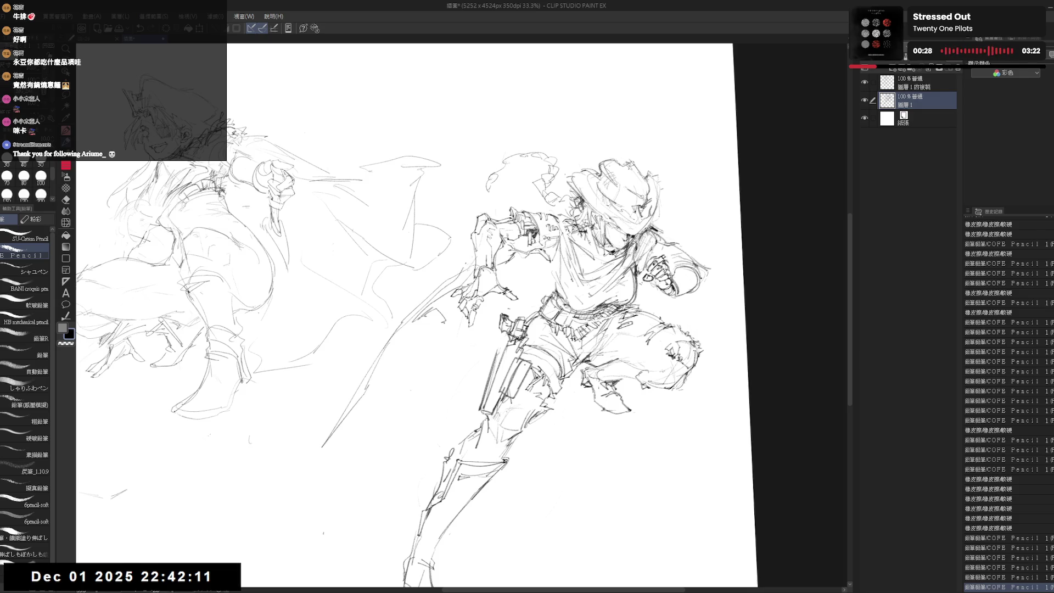
{"action": "left_click_drag", "start_coordinate": [535, 213], "coordinate": [567, 231]}
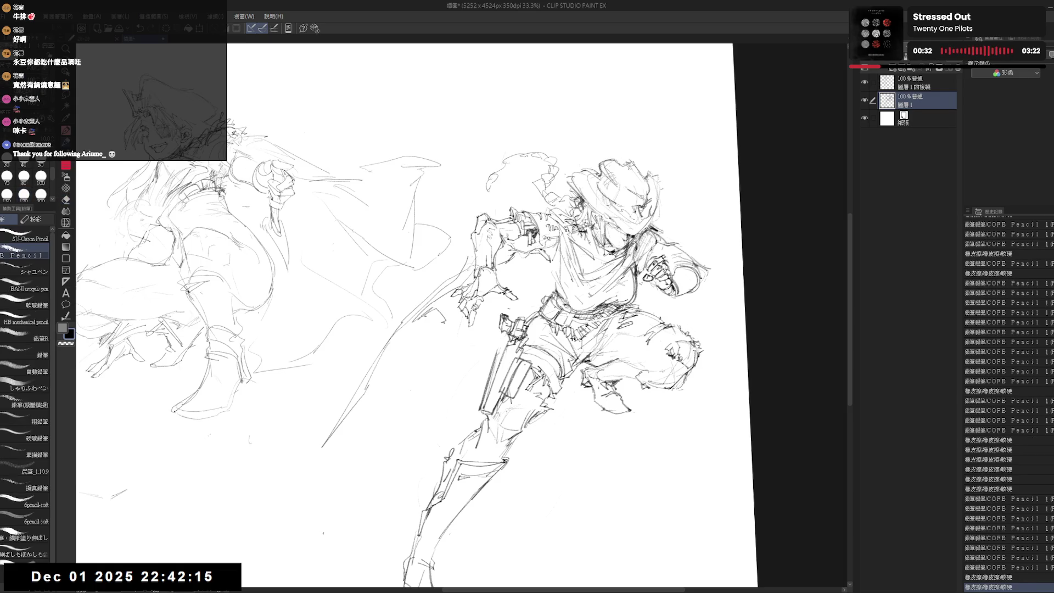
{"action": "scroll", "coordinate": [464, 315], "scroll_direction": "down", "scroll_amount": 1}
{"action": "key", "text": "minus"}
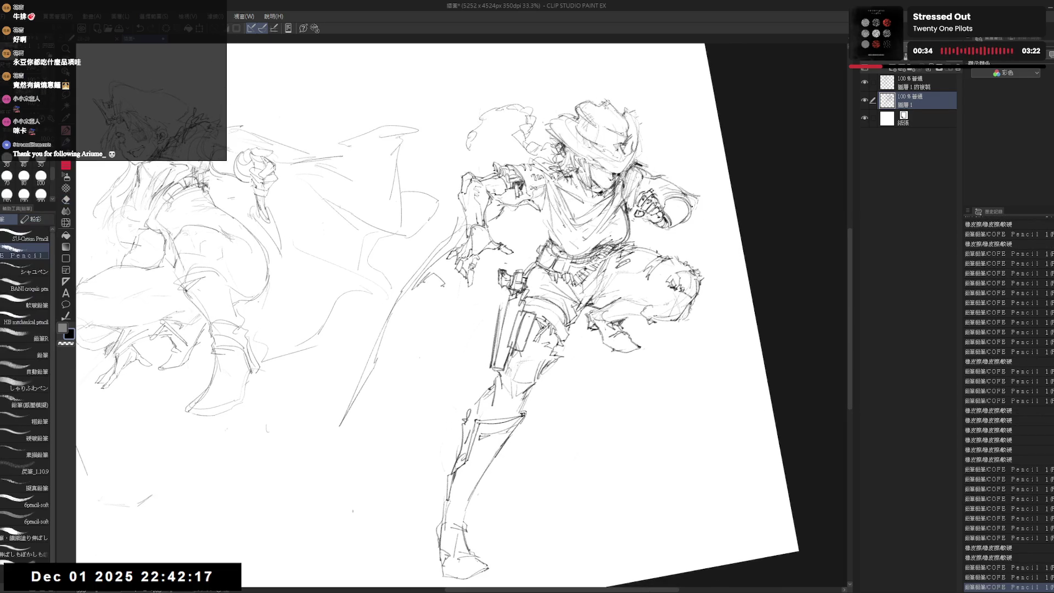
Step: Add more long cape strokes and short jagged edge marks trailing down-left behind the cowboy
{"action": "left_click_drag", "start_coordinate": [467, 212], "coordinate": [378, 281]}
{"action": "mouse_move", "coordinate": [341, 316]}
{"action": "left_mouse_down"}
{"action": "mouse_move", "coordinate": [358, 312]}
{"action": "mouse_move", "coordinate": [373, 329]}
{"action": "left_mouse_up"}
{"action": "left_click_drag", "start_coordinate": [451, 270], "coordinate": [417, 338]}
{"action": "left_click_drag", "start_coordinate": [361, 397], "coordinate": [334, 440]}
{"action": "left_click_drag", "start_coordinate": [419, 333], "coordinate": [480, 302]}
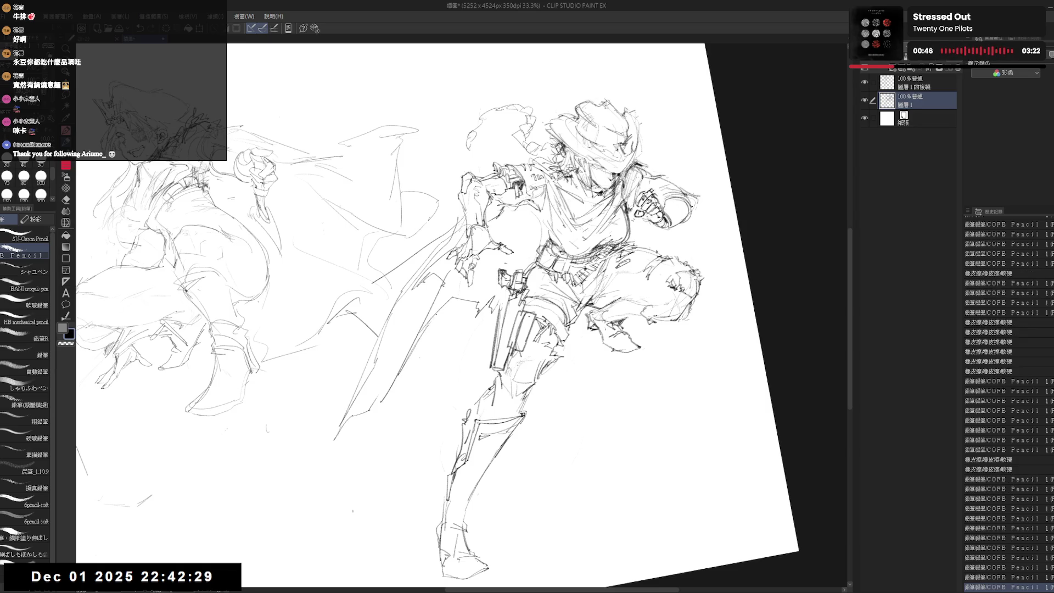
{"action": "left_click_drag", "start_coordinate": [460, 286], "coordinate": [483, 309]}
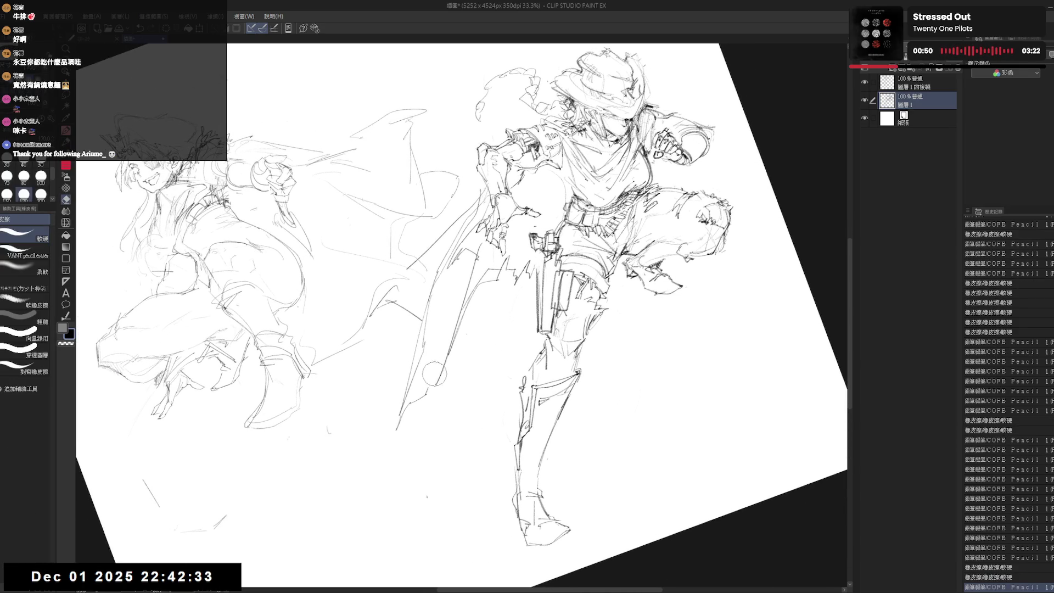
Step: Erase stray lines around the cape and on the figure
{"action": "key", "text": "e"}
{"action": "mouse_move", "coordinate": [412, 291]}
{"action": "left_mouse_down"}
{"action": "mouse_move", "coordinate": [387, 326]}
{"action": "mouse_move", "coordinate": [371, 316]}
{"action": "left_mouse_up"}
{"action": "left_click_drag", "start_coordinate": [445, 228], "coordinate": [412, 266]}
{"action": "key", "text": "p"}
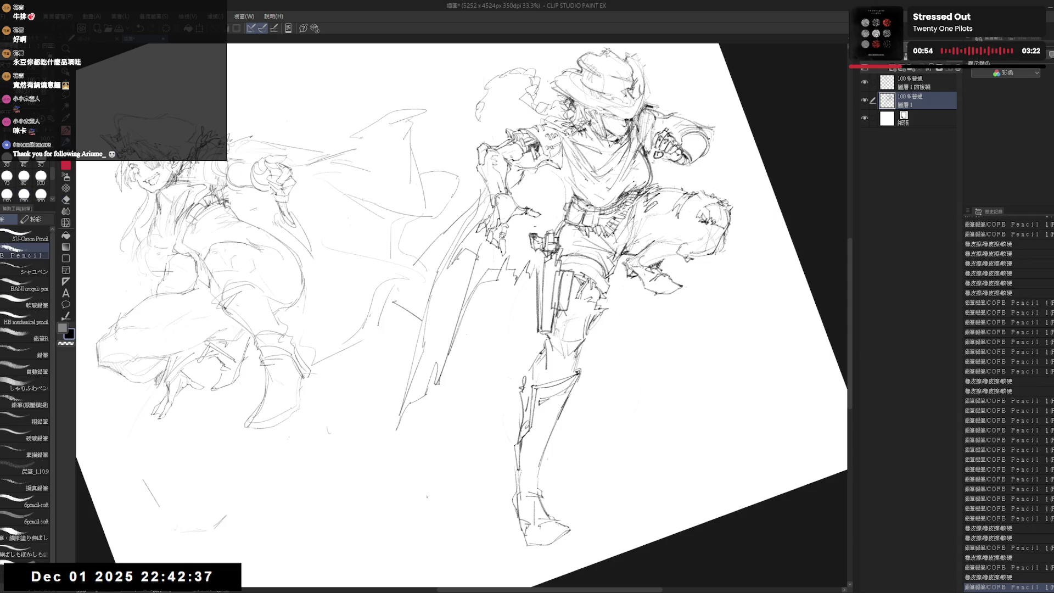
{"action": "mouse_move", "coordinate": [593, 186]}
{"action": "left_mouse_down"}
{"action": "mouse_move", "coordinate": [583, 195]}
{"action": "mouse_move", "coordinate": [588, 237]}
{"action": "left_mouse_up"}
{"action": "scroll", "coordinate": [604, 285], "scroll_direction": "up", "scroll_amount": 2}
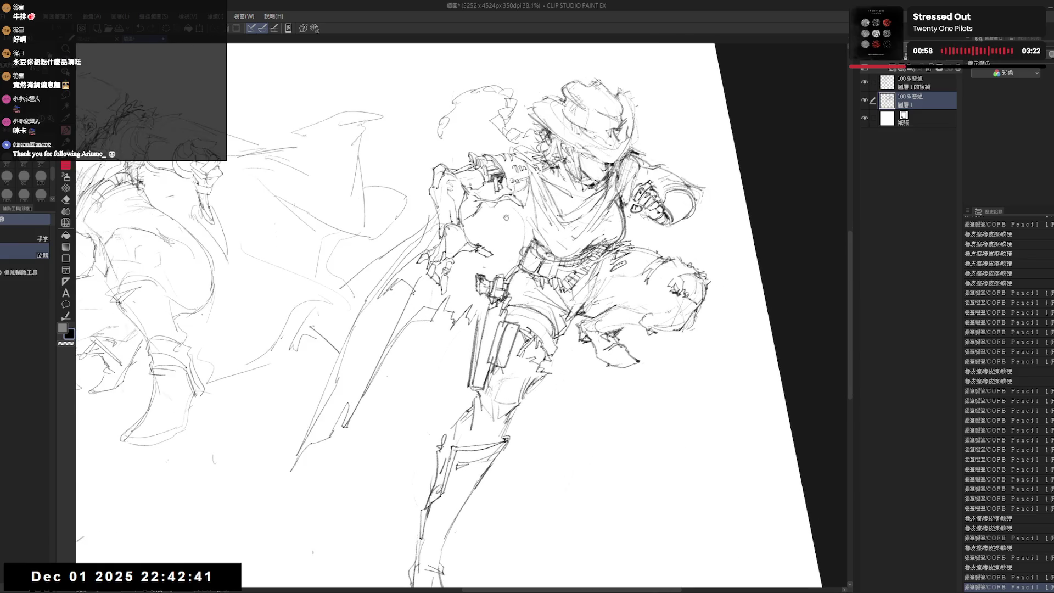
{"action": "key", "text": "e"}
{"action": "key", "text": "p"}
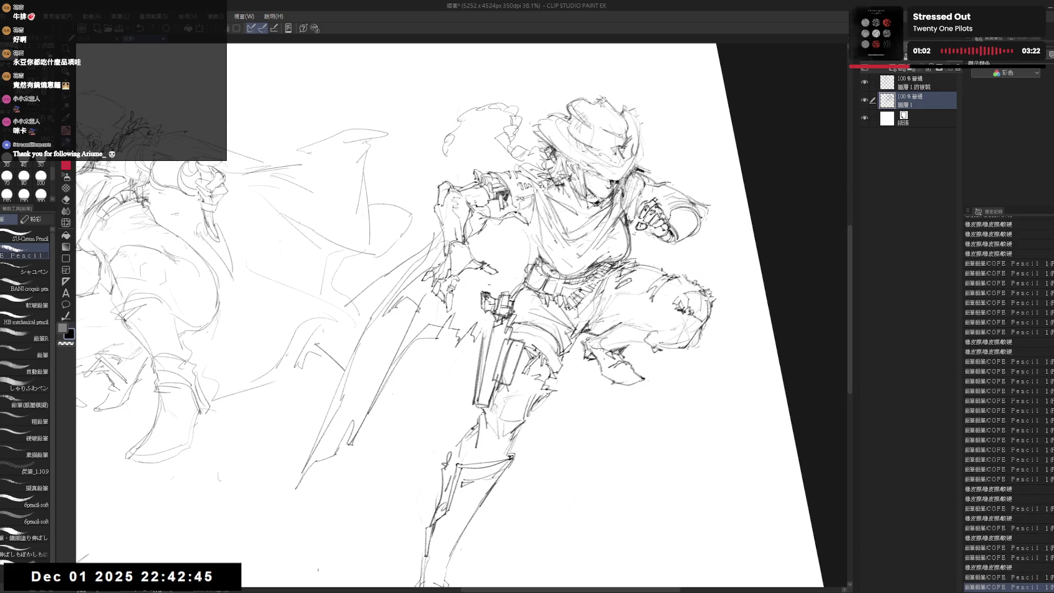
{"action": "mouse_move", "coordinate": [582, 221]}
{"action": "left_mouse_down"}
{"action": "mouse_move", "coordinate": [578, 175]}
{"action": "mouse_move", "coordinate": [587, 203]}
{"action": "left_mouse_up"}
{"action": "key", "text": "e"}
{"action": "key", "text": "p"}
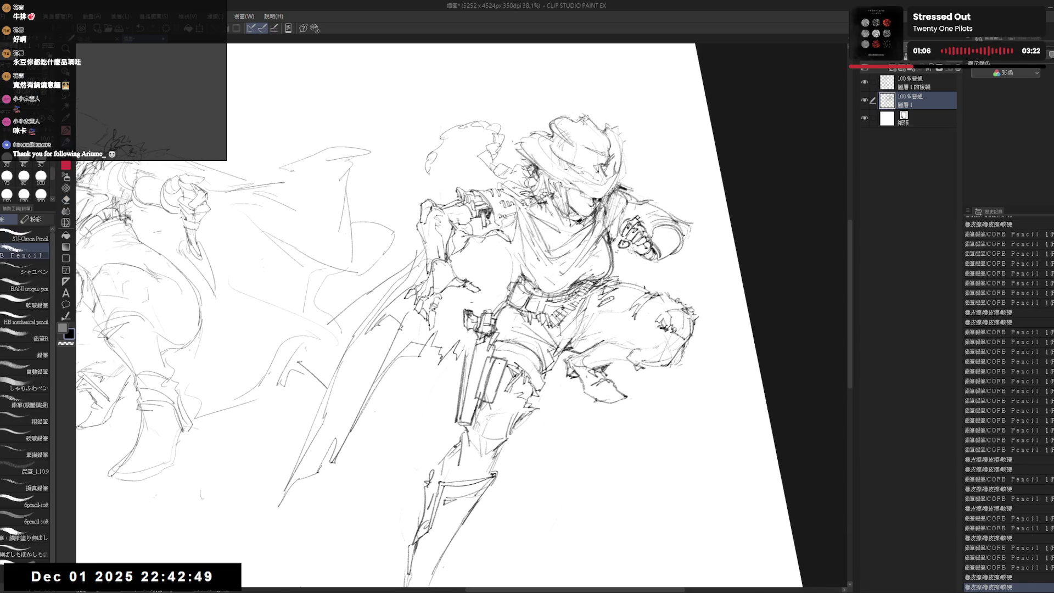
Step: Reset the canvas rotation, switch to SU-Cream Pencil, and erase the old lines around the face
{"action": "key", "text": "ctrl+at"}
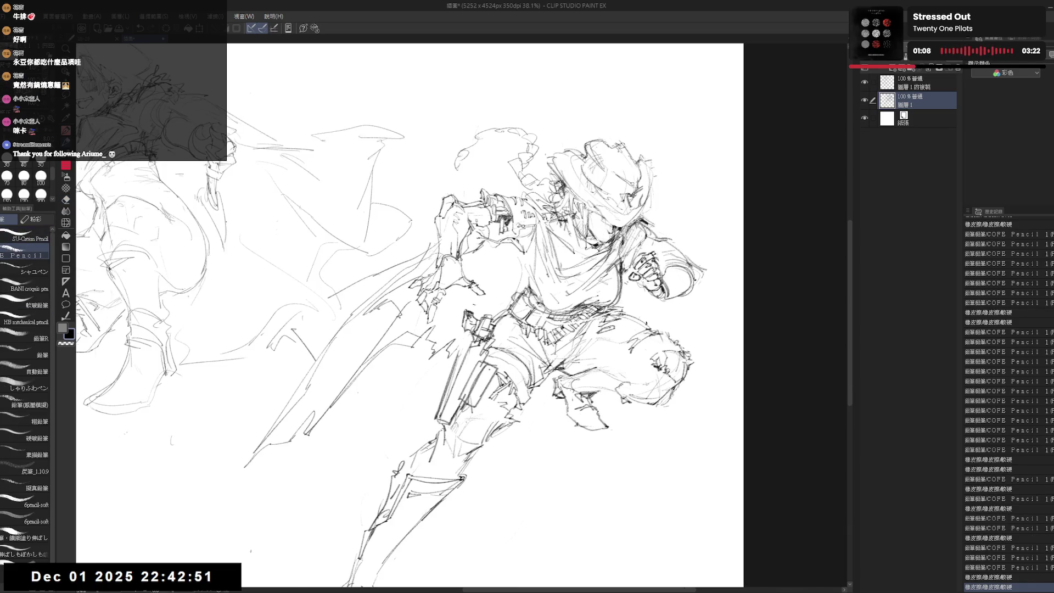
{"action": "left_click", "coordinate": [28, 238]}
{"action": "key", "text": "ctrl+z"}
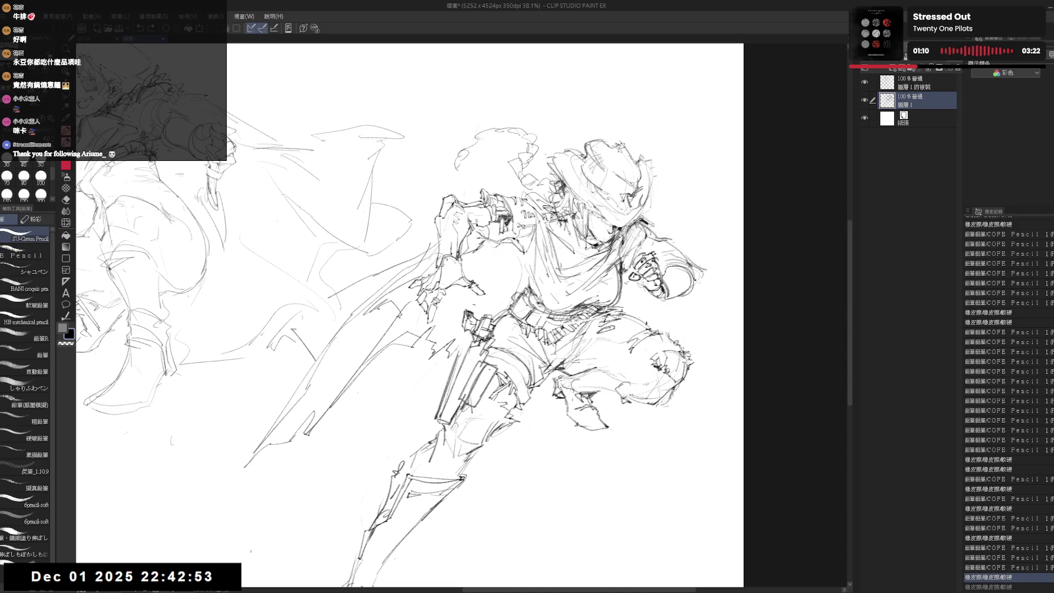
{"action": "key", "text": "e"}
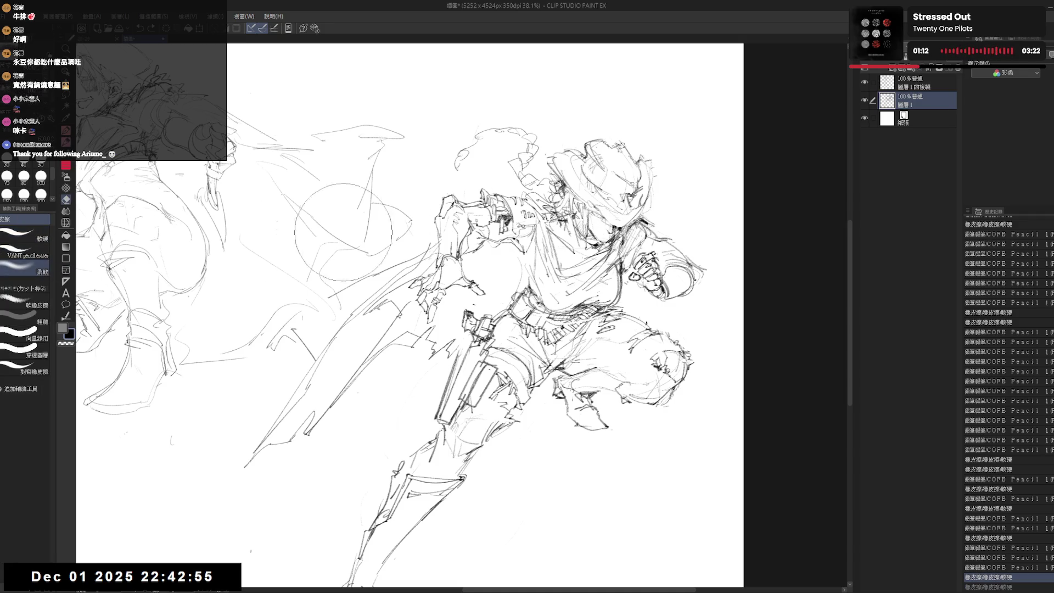
{"action": "left_click_drag", "start_coordinate": [593, 192], "coordinate": [599, 209]}
{"action": "key", "text": "p"}
Step: Redraw the face with small pencil strokes and clean stray lines with a softer eraser
{"action": "left_click_drag", "start_coordinate": [596, 194], "coordinate": [601, 212]}
{"action": "left_click_drag", "start_coordinate": [593, 193], "coordinate": [598, 209]}
{"action": "left_click_drag", "start_coordinate": [595, 195], "coordinate": [598, 209]}
{"action": "left_click_drag", "start_coordinate": [595, 194], "coordinate": [602, 212]}
{"action": "left_click_drag", "start_coordinate": [593, 193], "coordinate": [600, 211]}
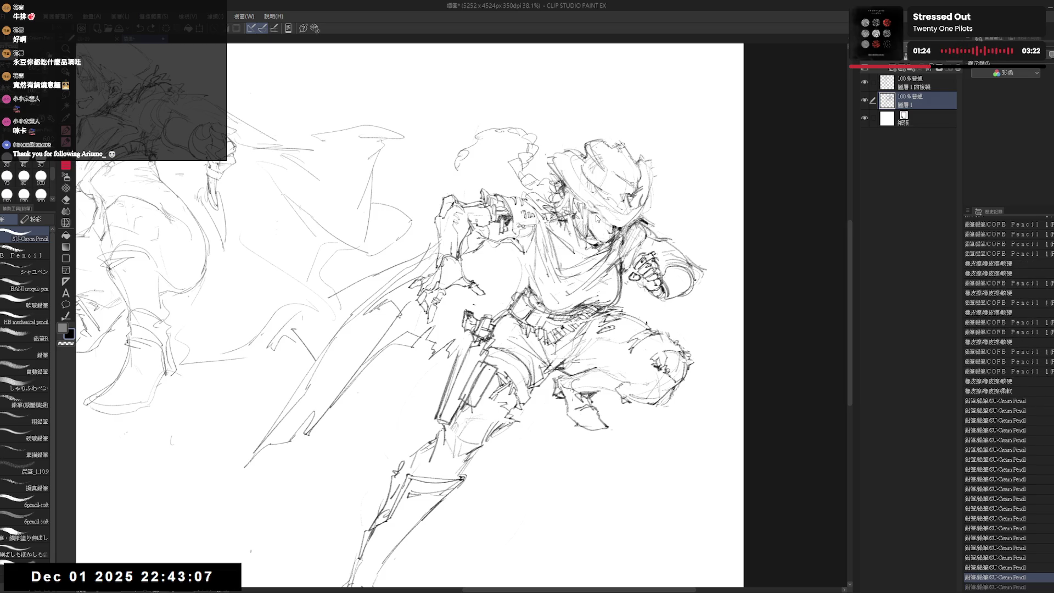
{"action": "key", "text": "e"}
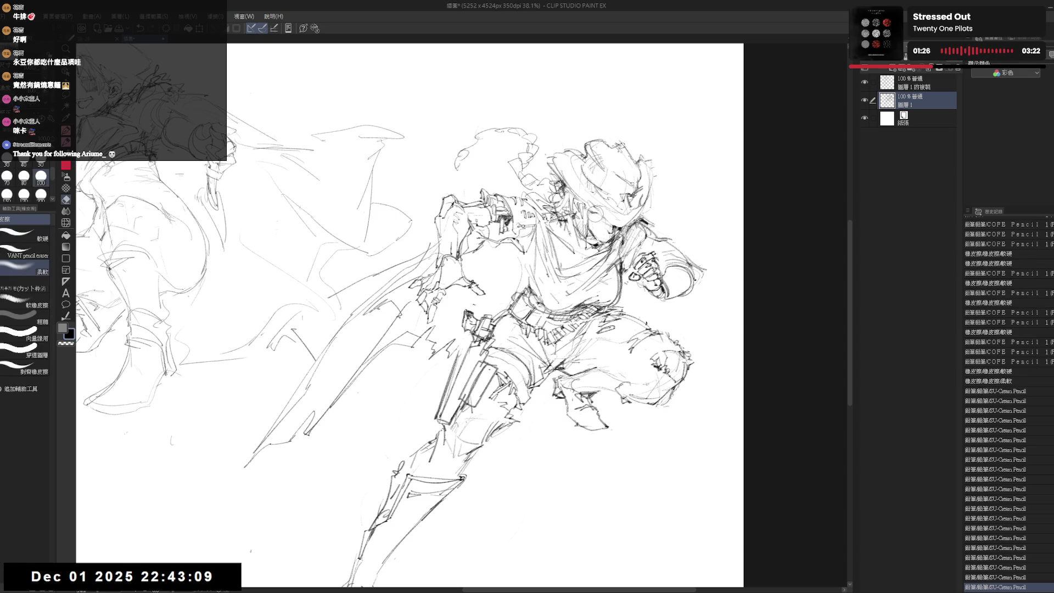
{"action": "left_click", "coordinate": [21, 234]}
{"action": "left_click_drag", "start_coordinate": [605, 182], "coordinate": [597, 217]}
{"action": "key", "text": "p"}
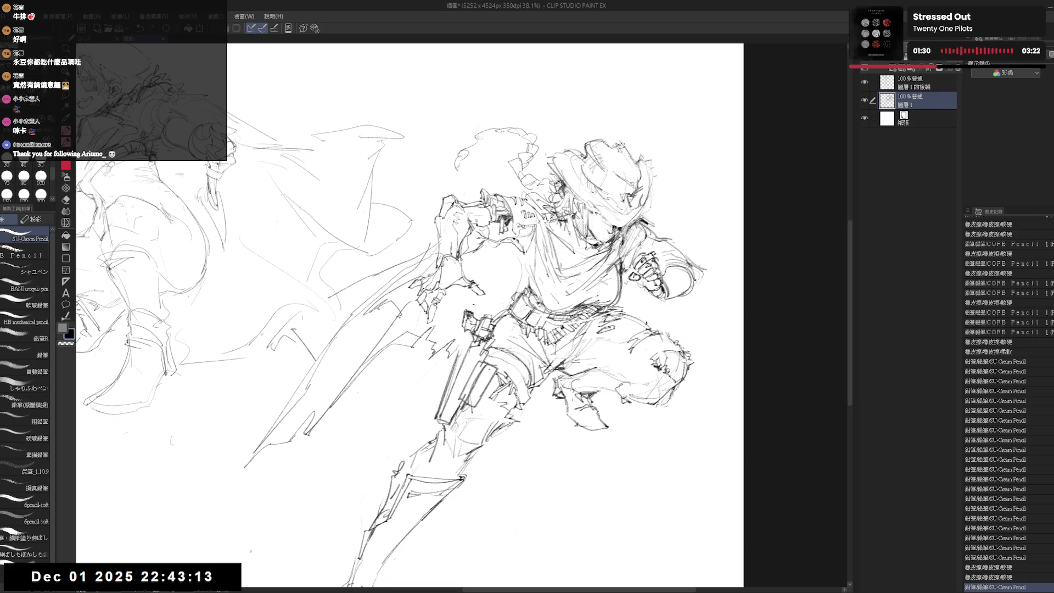
{"action": "scroll", "coordinate": [604, 210], "scroll_direction": "up", "scroll_amount": 3}
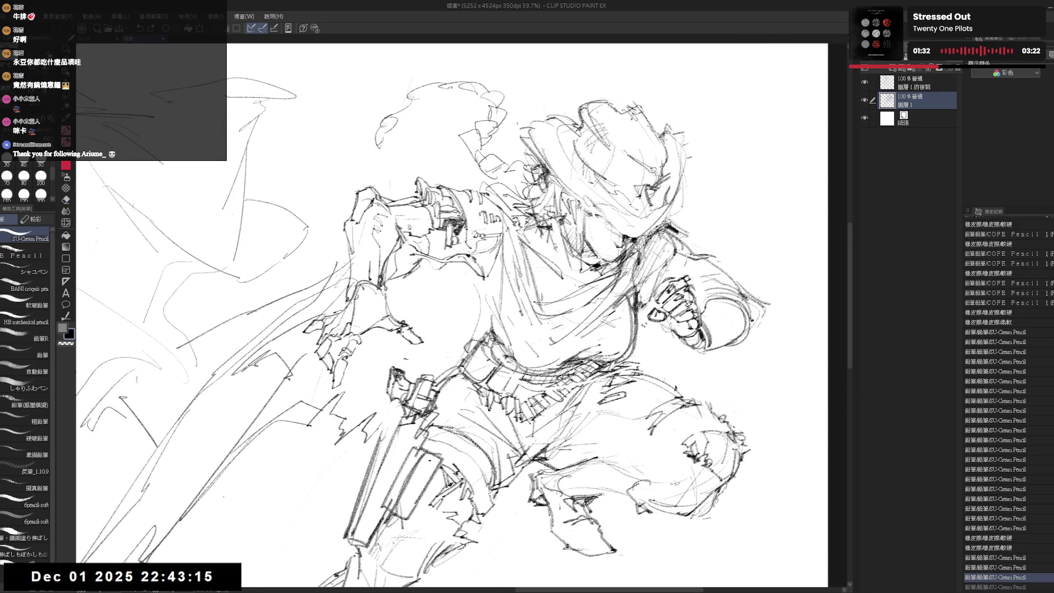
Step: Refine the pencil lines around the gunslinger's face and hat, erasing small marks near the hat
{"action": "left_click_drag", "start_coordinate": [586, 216], "coordinate": [595, 227]}
{"action": "mouse_move", "coordinate": [589, 219]}
{"action": "left_mouse_down"}
{"action": "mouse_move", "coordinate": [597, 231]}
{"action": "mouse_move", "coordinate": [601, 222]}
{"action": "left_mouse_up"}
{"action": "left_click_drag", "start_coordinate": [594, 216], "coordinate": [611, 223]}
{"action": "key", "text": "e"}
{"action": "mouse_move", "coordinate": [605, 218]}
{"action": "left_mouse_down"}
{"action": "mouse_move", "coordinate": [620, 217]}
{"action": "mouse_move", "coordinate": [606, 212]}
{"action": "left_mouse_up"}
{"action": "key", "text": "p"}
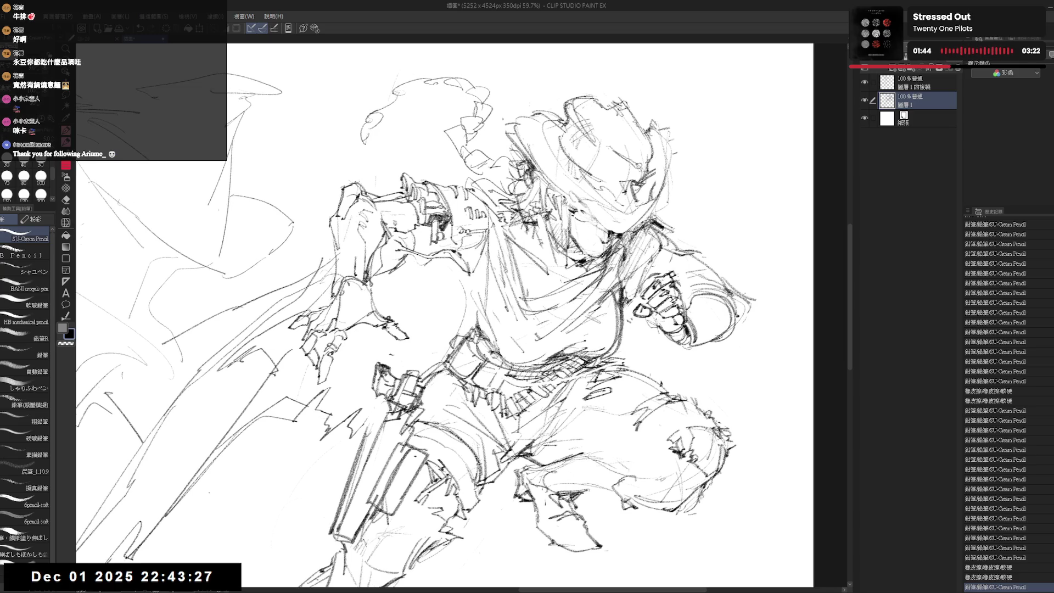
{"action": "left_click_drag", "start_coordinate": [587, 216], "coordinate": [593, 225]}
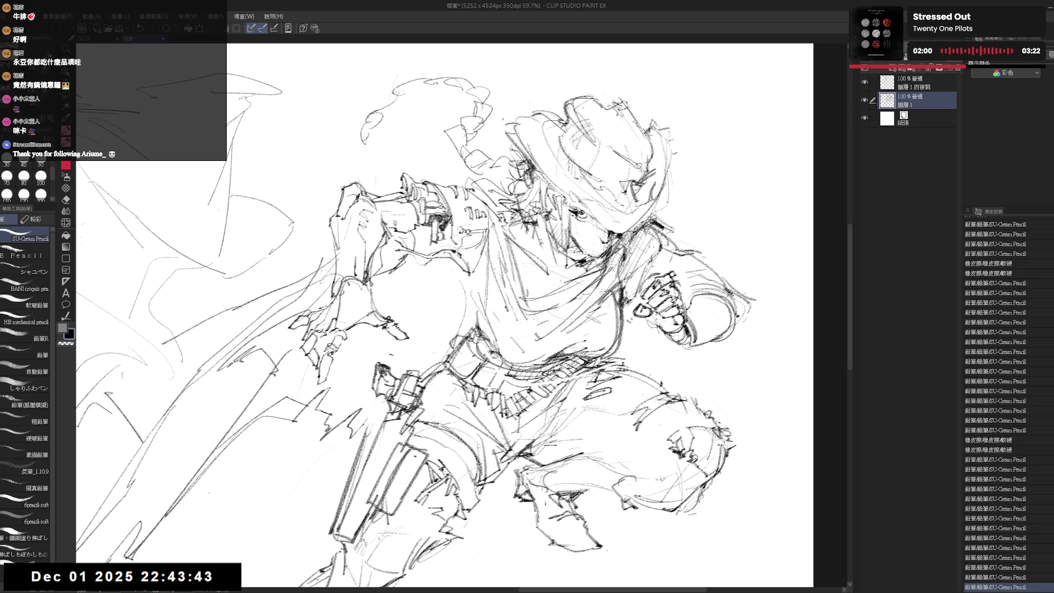
{"action": "left_click_drag", "start_coordinate": [587, 220], "coordinate": [593, 226]}
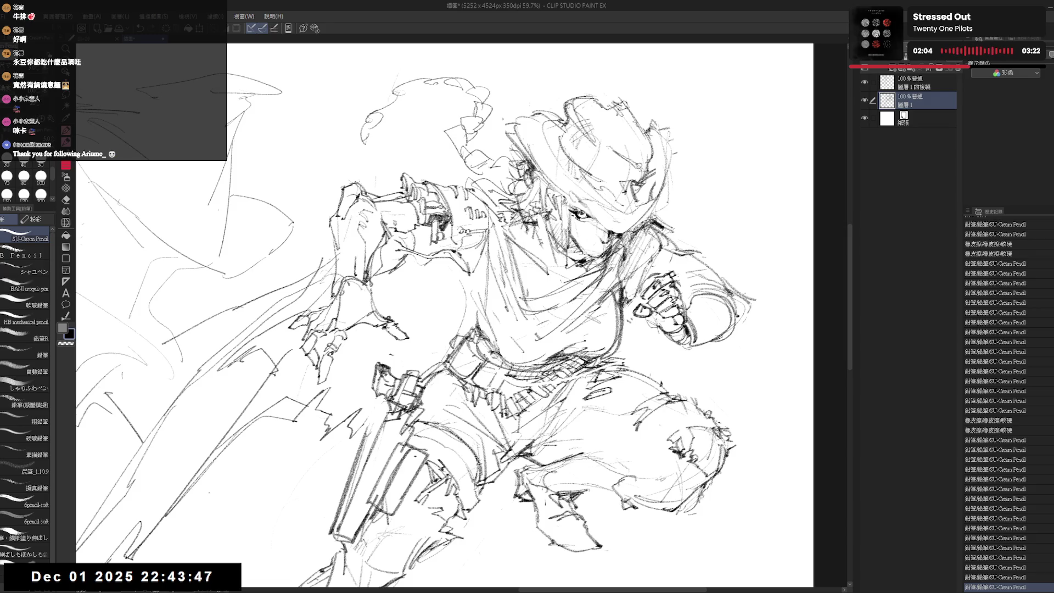
Step: Tilt the canvas to work on the face, erase small face lines, and undo the last stroke
{"action": "key", "text": "r"}
{"action": "mouse_move", "coordinate": [549, 220]}
{"action": "left_mouse_down"}
{"action": "mouse_move", "coordinate": [494, 181]}
{"action": "mouse_move", "coordinate": [515, 160]}
{"action": "mouse_move", "coordinate": [586, 208]}
{"action": "mouse_move", "coordinate": [622, 284]}
{"action": "mouse_move", "coordinate": [617, 369]}
{"action": "left_mouse_up"}
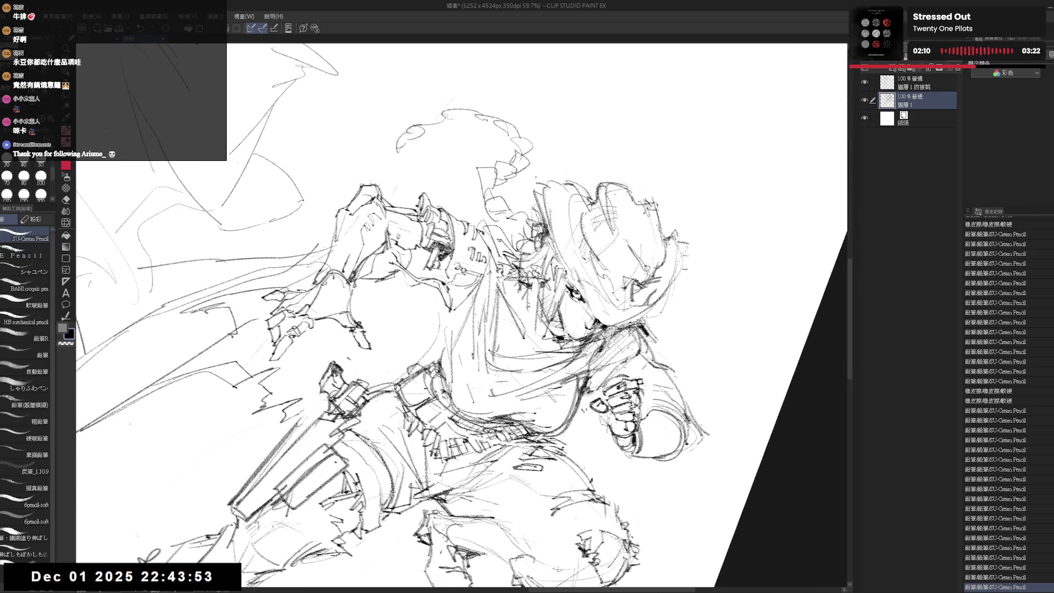
{"action": "key", "text": "e"}
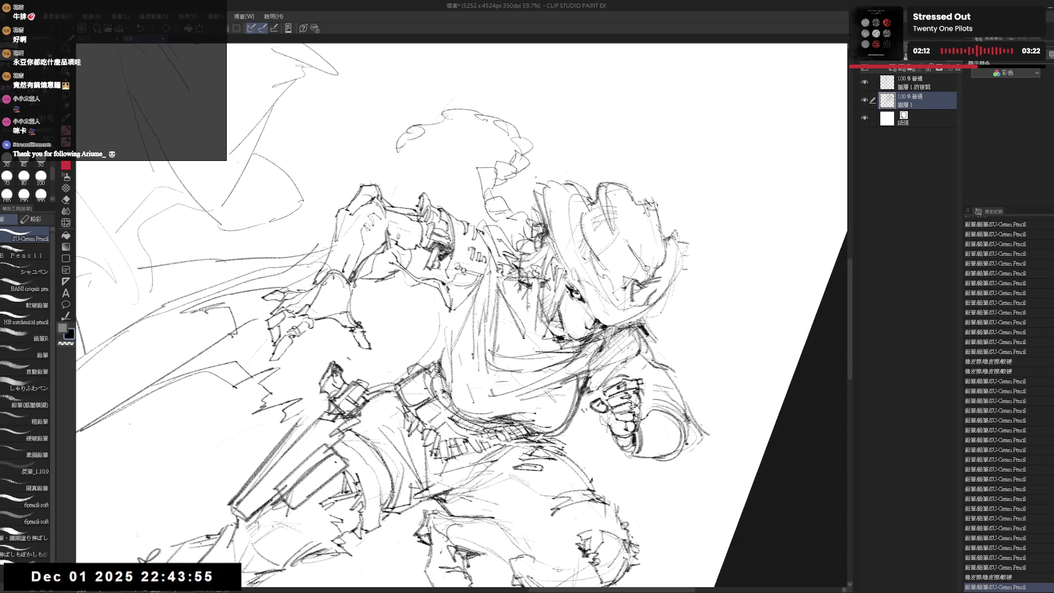
{"action": "key", "text": "r"}
{"action": "left_click_drag", "start_coordinate": [659, 384], "coordinate": [670, 329]}
{"action": "key", "text": "p"}
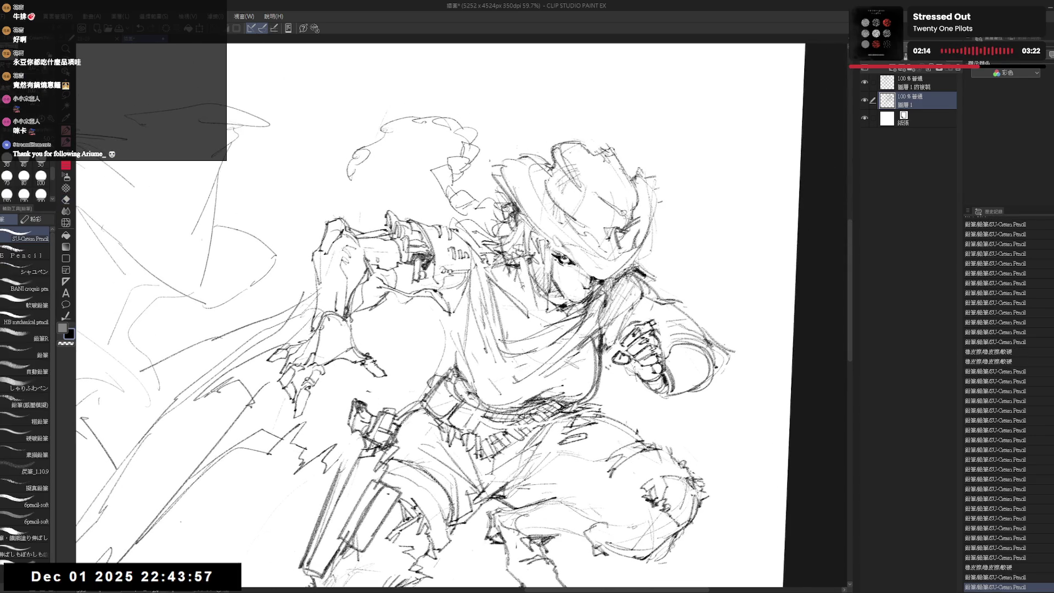
{"action": "key", "text": "e"}
{"action": "left_click_drag", "start_coordinate": [569, 263], "coordinate": [576, 270]}
{"action": "key", "text": "p"}
{"action": "key", "text": "ctrl+z"}
Step: Mirror the view to check proportions, then erase stray lines on the face
{"action": "key", "text": "e"}
{"action": "key", "text": "p"}
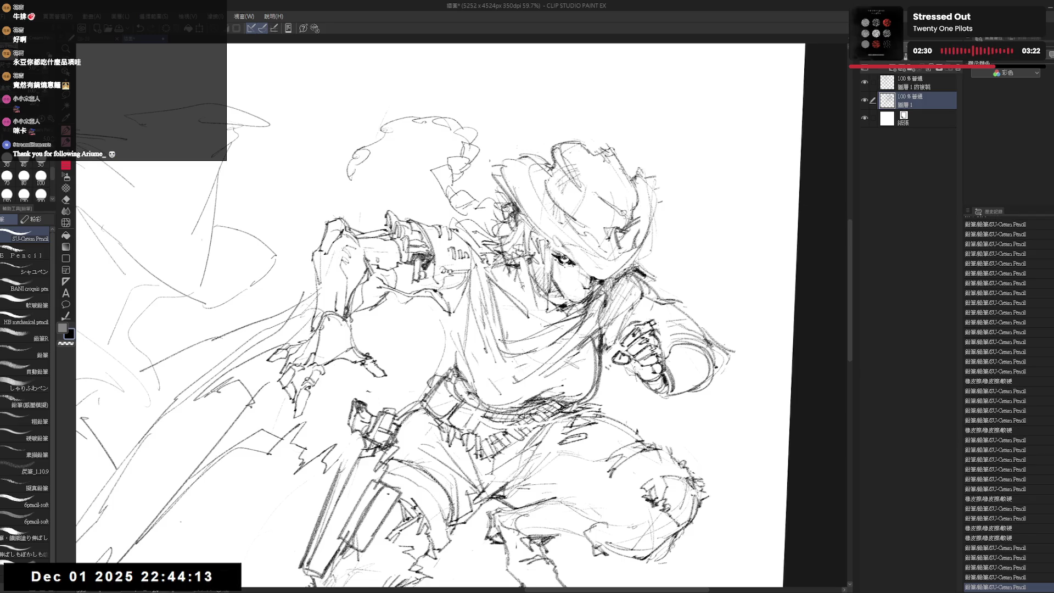
{"action": "key", "text": "r"}
{"action": "key", "text": "h"}
{"action": "key", "text": "h"}
{"action": "key", "text": "e"}
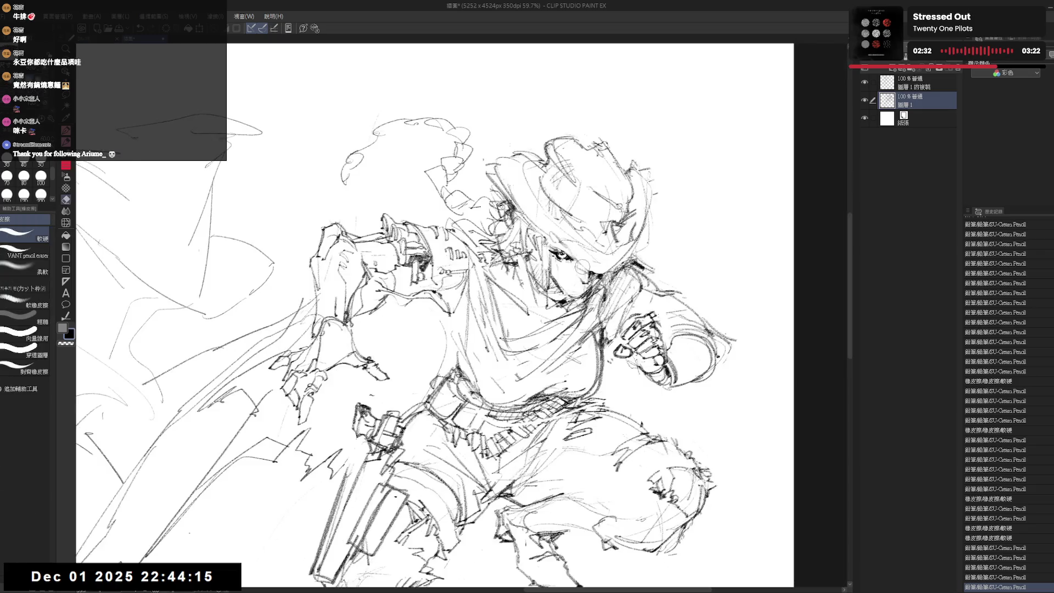
{"action": "mouse_move", "coordinate": [568, 284]}
{"action": "left_mouse_down"}
{"action": "mouse_move", "coordinate": [577, 292]}
{"action": "mouse_move", "coordinate": [576, 281]}
{"action": "left_mouse_up"}
{"action": "key", "text": "p"}
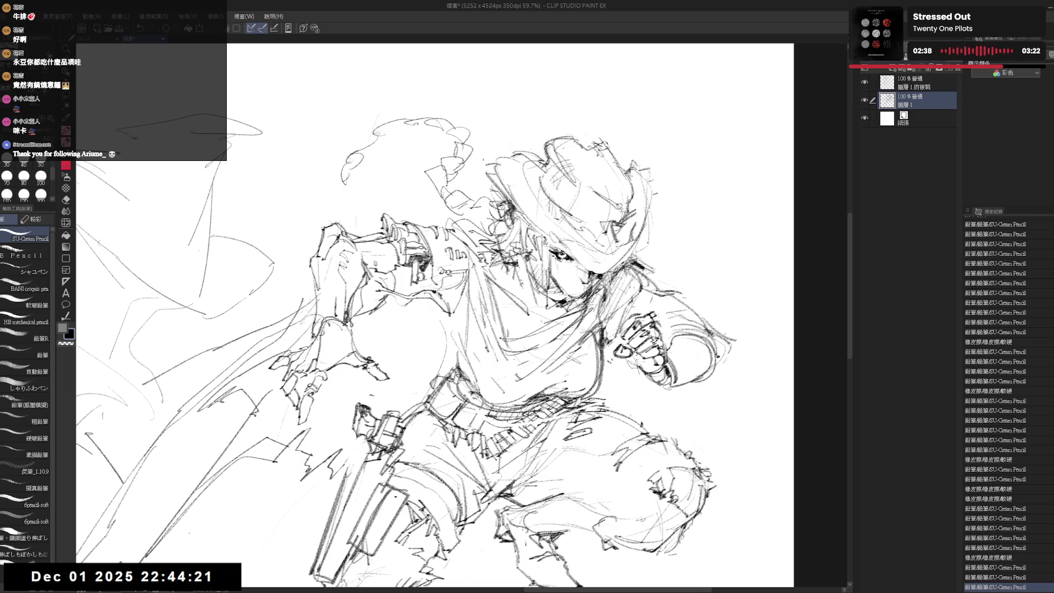
{"action": "key", "text": "e"}
{"action": "mouse_move", "coordinate": [552, 272]}
{"action": "left_mouse_down"}
{"action": "mouse_move", "coordinate": [571, 300]}
{"action": "mouse_move", "coordinate": [583, 296]}
{"action": "mouse_move", "coordinate": [588, 272]}
{"action": "mouse_move", "coordinate": [581, 283]}
{"action": "left_mouse_up"}
{"action": "key", "text": "p"}
Step: Add small pencil strokes to the face, lightly erase around it, and undo the last stroke
{"action": "key", "text": "e"}
{"action": "key", "text": "p"}
{"action": "left_click_drag", "start_coordinate": [574, 278], "coordinate": [581, 283]}
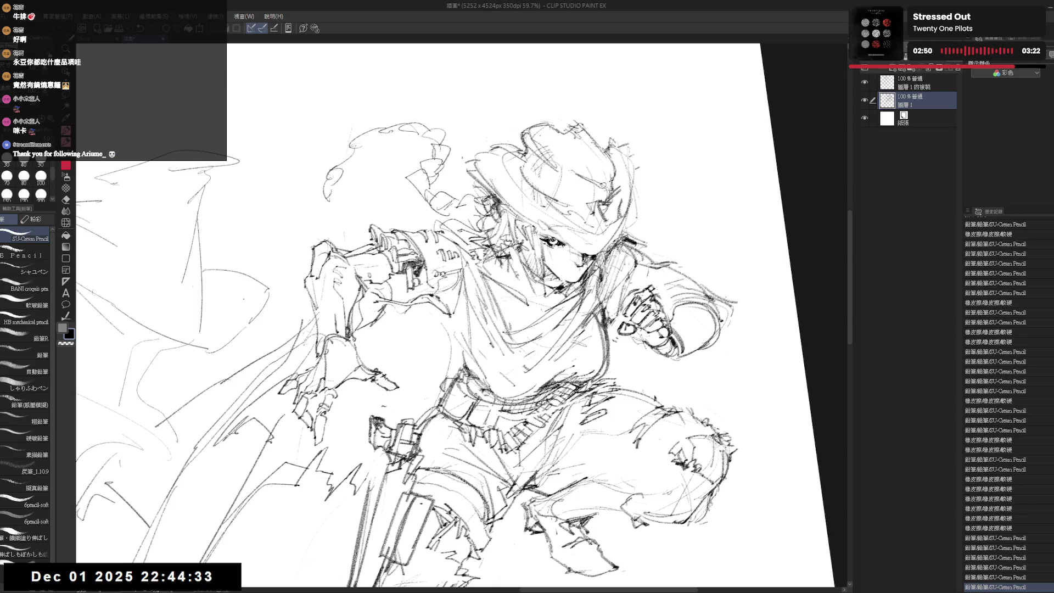
{"action": "key", "text": "e"}
{"action": "mouse_move", "coordinate": [610, 247]}
{"action": "left_mouse_down"}
{"action": "mouse_move", "coordinate": [565, 299]}
{"action": "mouse_move", "coordinate": [538, 296]}
{"action": "mouse_move", "coordinate": [581, 283]}
{"action": "left_mouse_up"}
{"action": "key", "text": "p"}
{"action": "key", "text": "ctrl+z"}
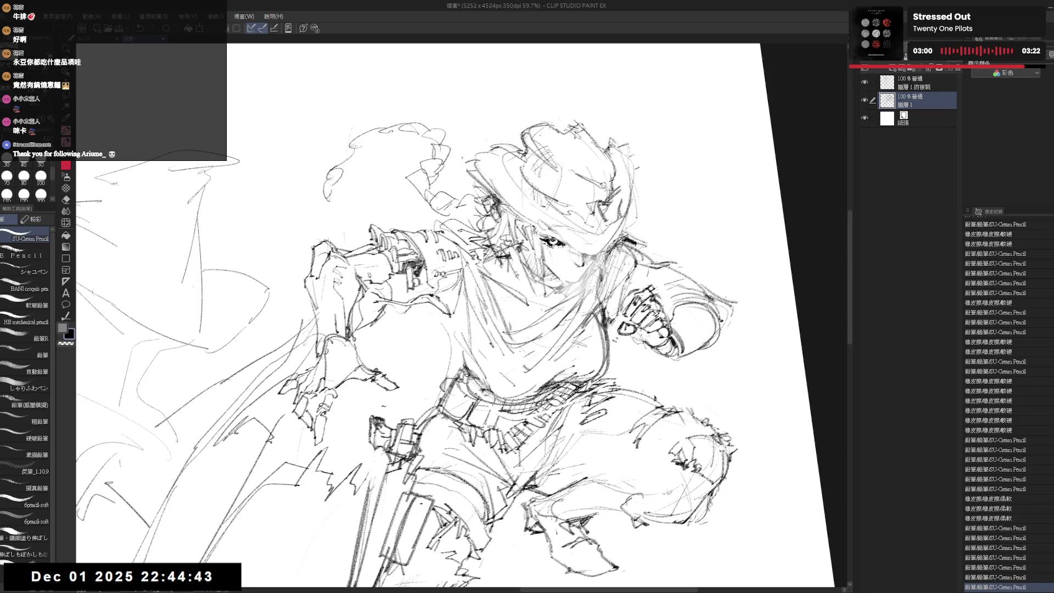
Step: Tilt the canvas and draw a long vertical pencil line down the figure
{"action": "key", "text": "r"}
{"action": "left_click_drag", "start_coordinate": [494, 329], "coordinate": [571, 384]}
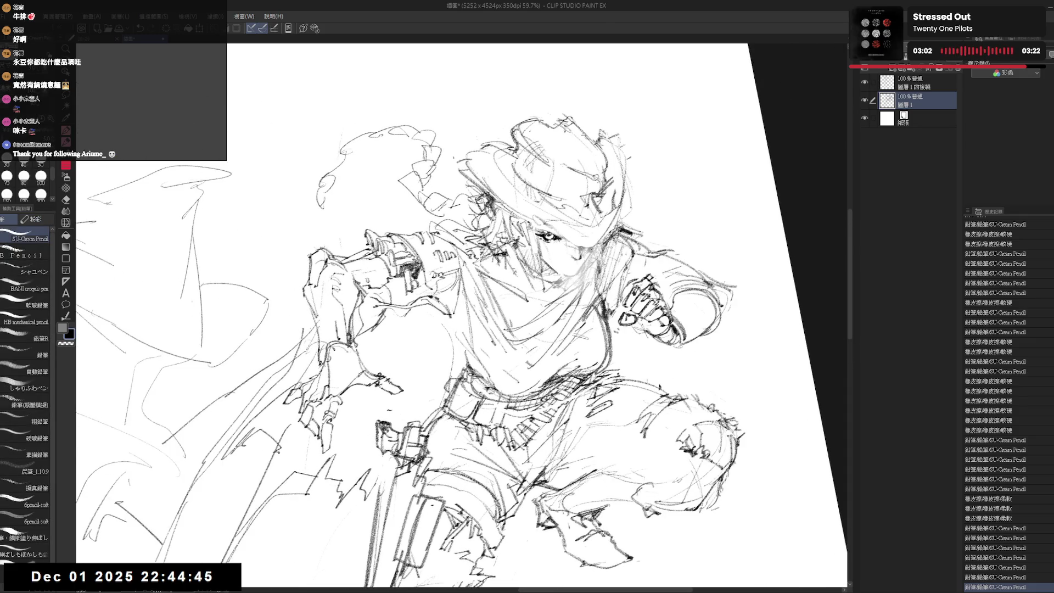
{"action": "left_click_drag", "start_coordinate": [586, 251], "coordinate": [591, 263]}
{"action": "left_click_drag", "start_coordinate": [587, 252], "coordinate": [591, 262]}
{"action": "left_click_drag", "start_coordinate": [563, 278], "coordinate": [563, 344]}
Step: Erase near the face with a smaller, harder 20 px eraser, undo the last three strokes, and zoom out
{"action": "key", "text": "e"}
{"action": "mouse_move", "coordinate": [572, 291]}
{"action": "left_mouse_down"}
{"action": "mouse_move", "coordinate": [555, 319]}
{"action": "mouse_move", "coordinate": [560, 297]}
{"action": "mouse_move", "coordinate": [568, 315]}
{"action": "left_mouse_up"}
{"action": "left_click", "coordinate": [25, 237]}
{"action": "key", "text": "p"}
{"action": "key", "text": "ctrl+z"}
{"action": "key", "text": "ctrl+z"}
{"action": "key", "text": "ctrl+z"}
{"action": "key", "text": "ctrl+minus"}
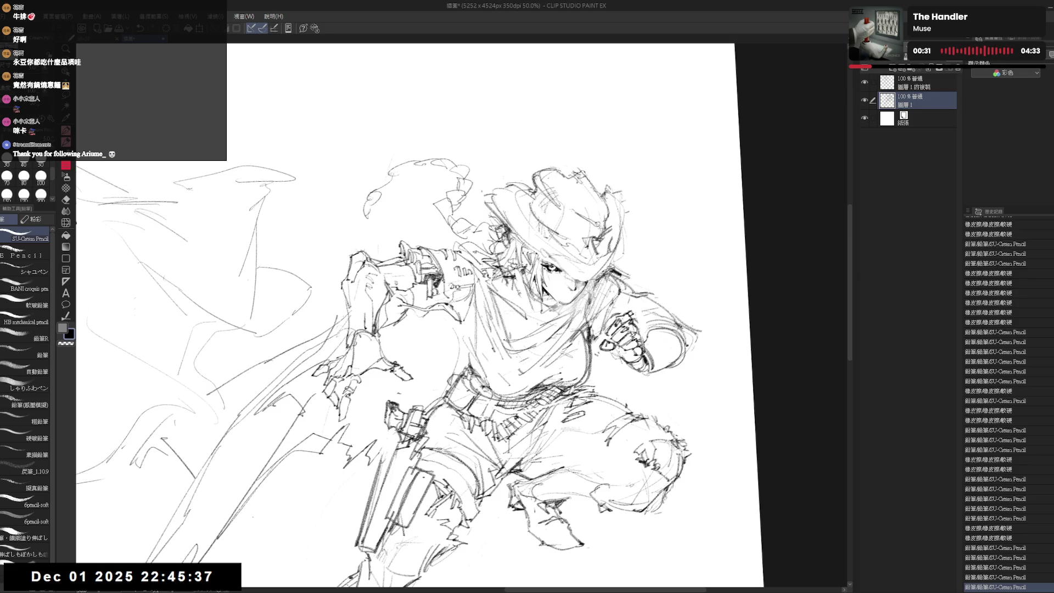
{"action": "mouse_move", "coordinate": [494, 164]}
{"action": "left_mouse_down"}
{"action": "mouse_move", "coordinate": [472, 181]}
{"action": "mouse_move", "coordinate": [604, 275]}
{"action": "mouse_move", "coordinate": [483, 175]}
{"action": "left_mouse_up"}
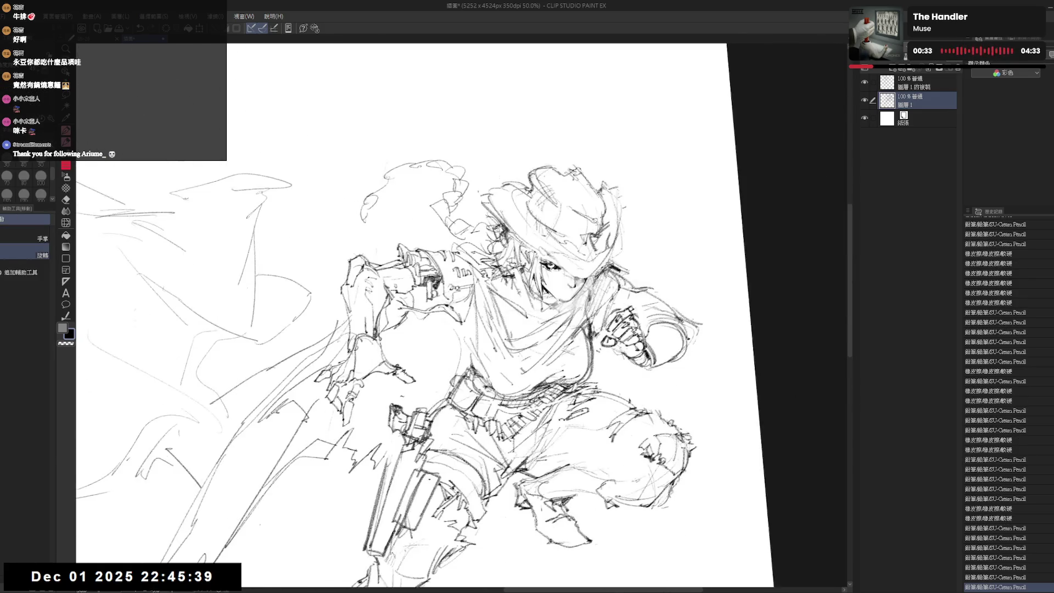
{"action": "scroll", "coordinate": [570, 413], "scroll_direction": "down", "scroll_amount": 2}
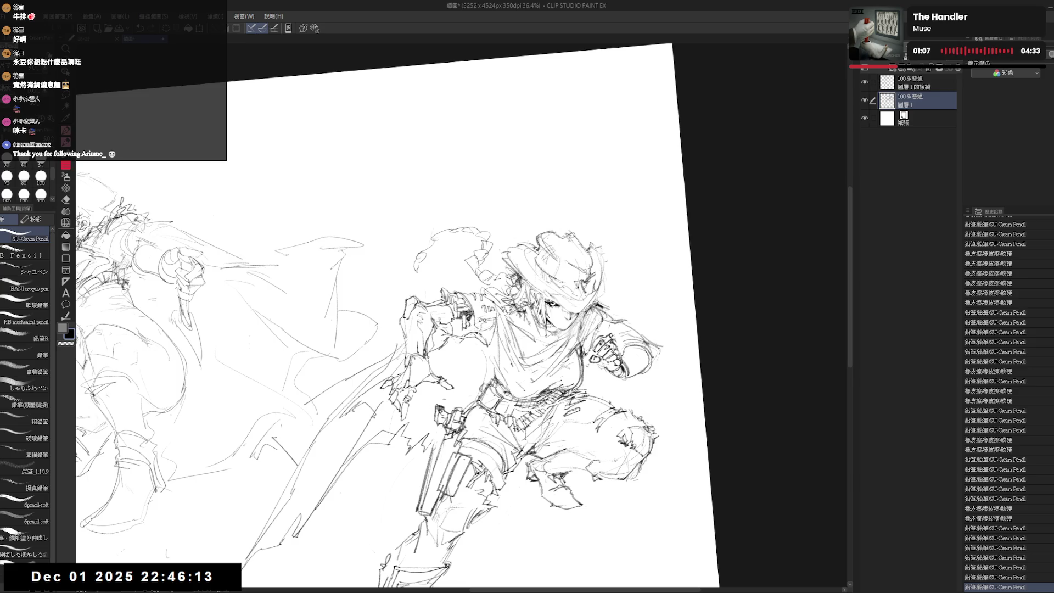
Step: Zoom in, make small pencil and eraser fixes on the figure, and rotate the canvas upright
{"action": "scroll", "coordinate": [549, 357], "scroll_direction": "up", "scroll_amount": 2}
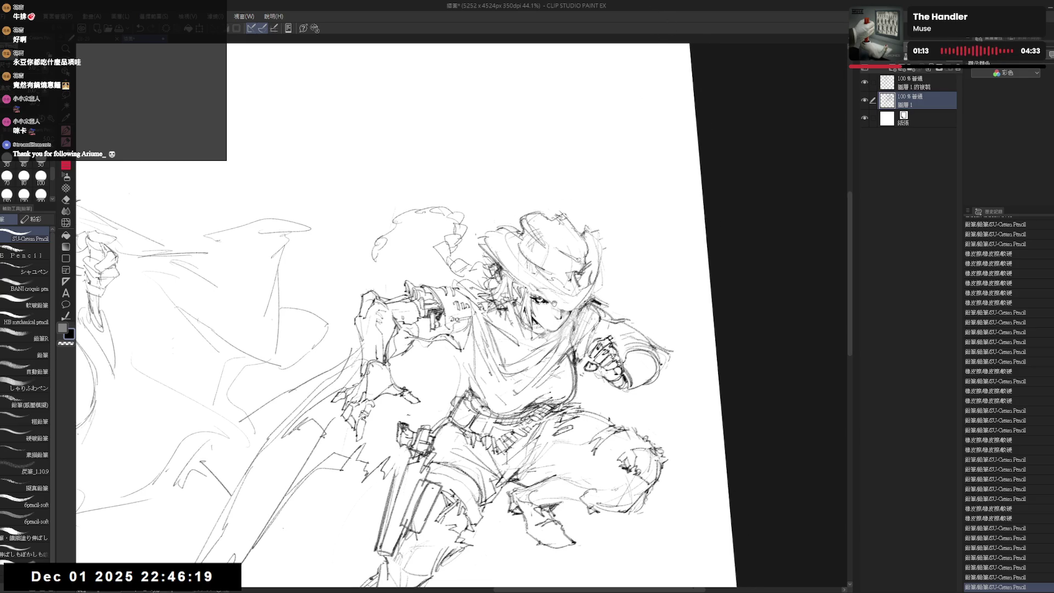
{"action": "key", "text": "e"}
{"action": "key", "text": "p"}
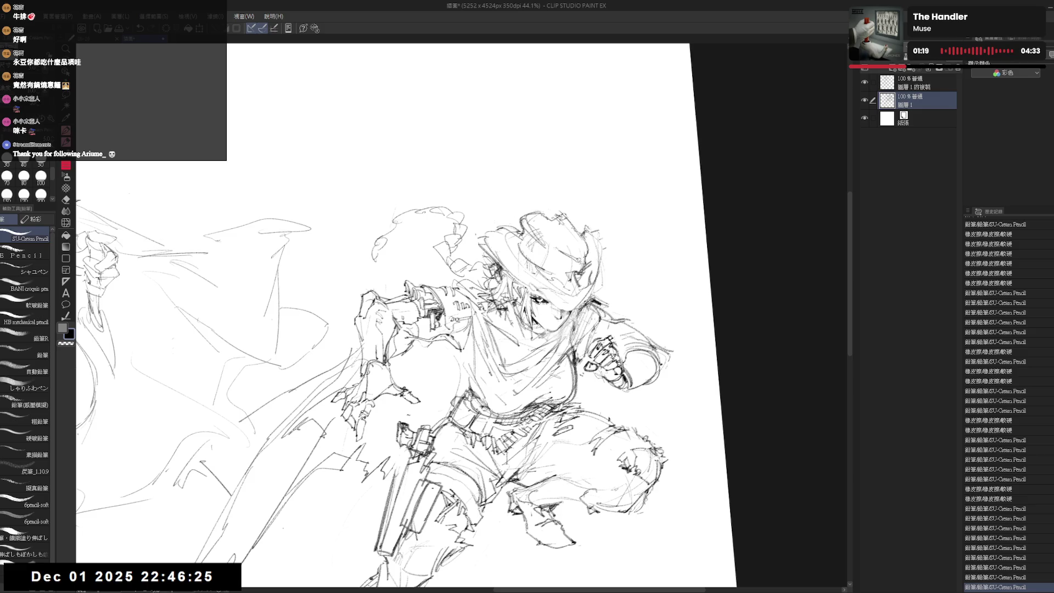
{"action": "key", "text": "e"}
{"action": "key", "text": "p"}
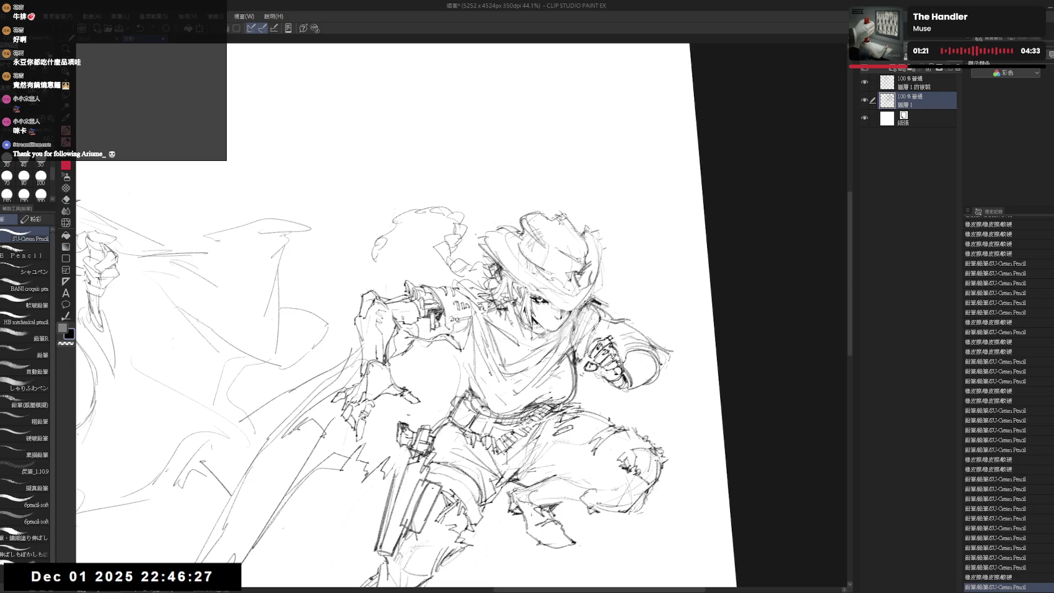
{"action": "key", "text": "e"}
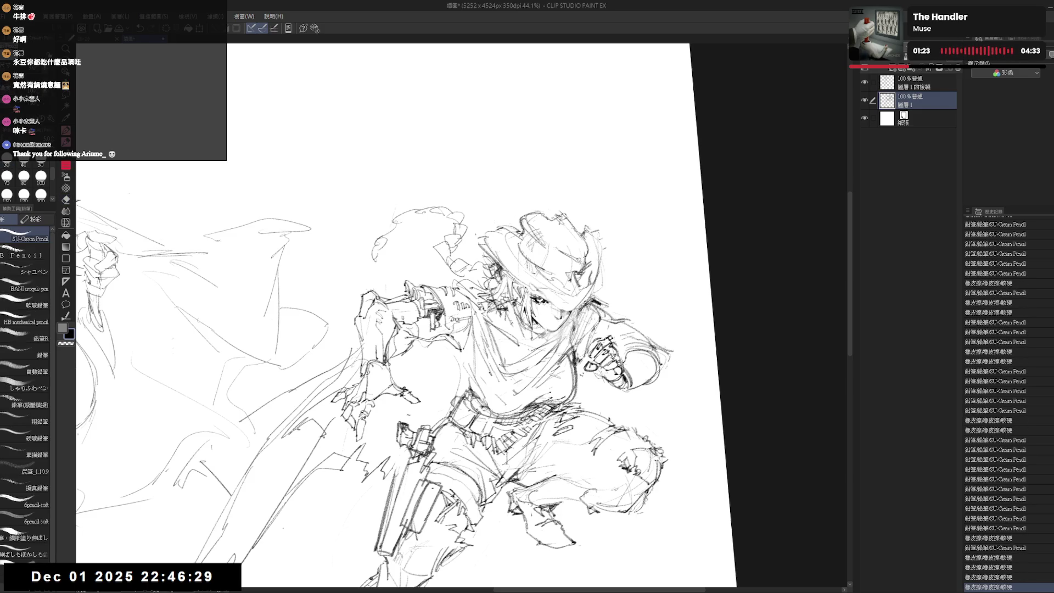
{"action": "left_click_drag", "start_coordinate": [547, 304], "coordinate": [550, 331]}
{"action": "scroll", "coordinate": [551, 331], "scroll_direction": "up", "scroll_amount": 2}
{"action": "key", "text": "p"}
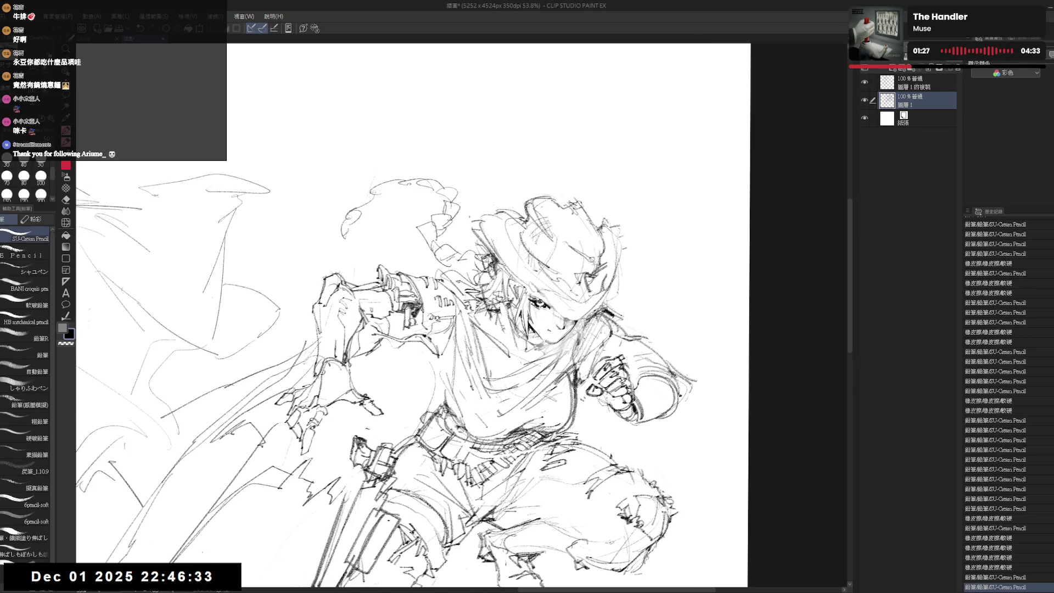
Step: Add small pencil strokes to the face and figure, erasing stray marks between them
{"action": "key", "text": "e"}
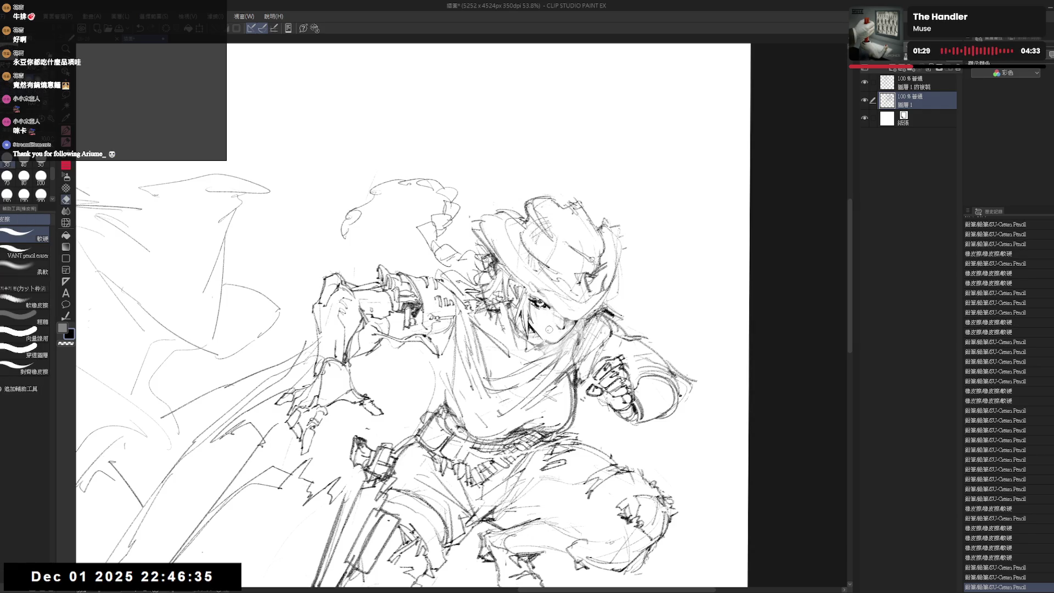
{"action": "key", "text": "p"}
{"action": "key", "text": "e"}
{"action": "key", "text": "p"}
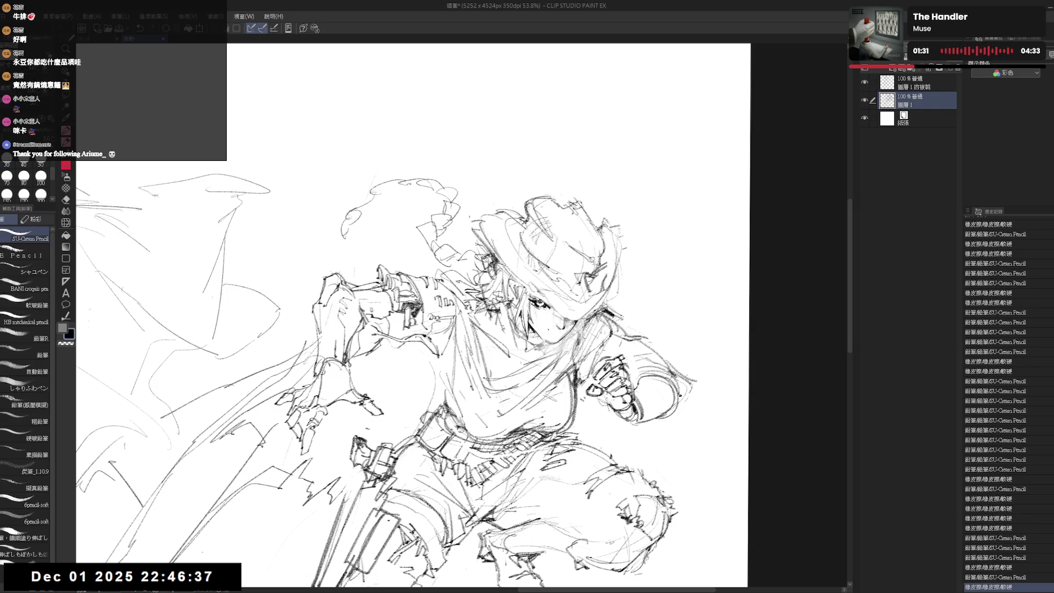
{"action": "left_click_drag", "start_coordinate": [582, 324], "coordinate": [598, 341]}
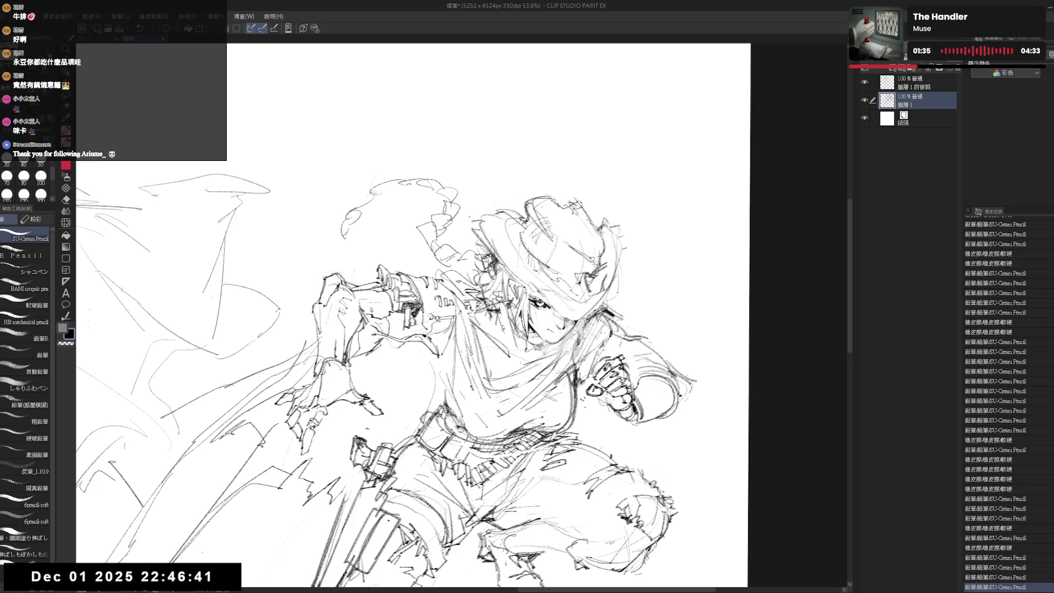
{"action": "key", "text": "e"}
{"action": "key", "text": "p"}
{"action": "left_click_drag", "start_coordinate": [550, 330], "coordinate": [565, 326]}
{"action": "key", "text": "e"}
{"action": "key", "text": "p"}
{"action": "left_click_drag", "start_coordinate": [563, 332], "coordinate": [565, 328]}
{"action": "key", "text": "e"}
{"action": "key", "text": "p"}
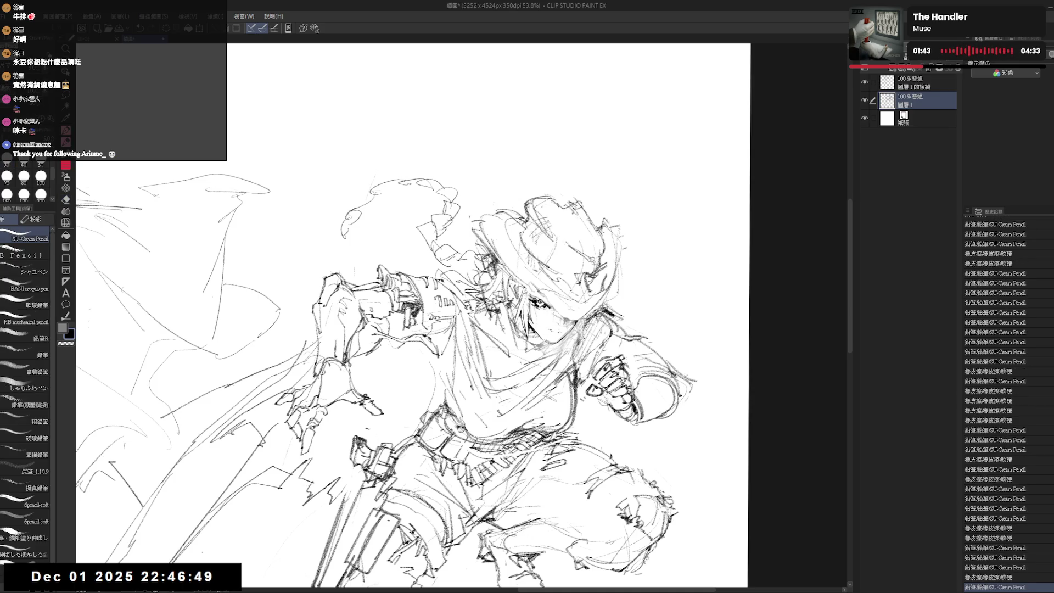
{"action": "key", "text": "e"}
{"action": "left_click_drag", "start_coordinate": [549, 329], "coordinate": [560, 335]}
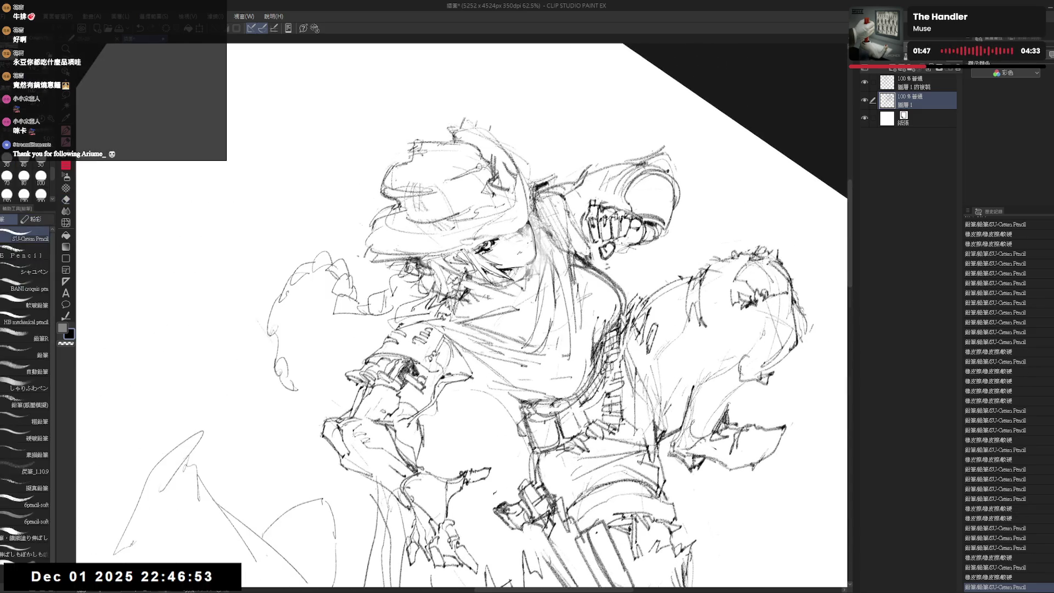
Step: Reset the canvas rotation to upright and zoom out to see the whole gunslinger
{"action": "key", "text": "ctrl+@"}
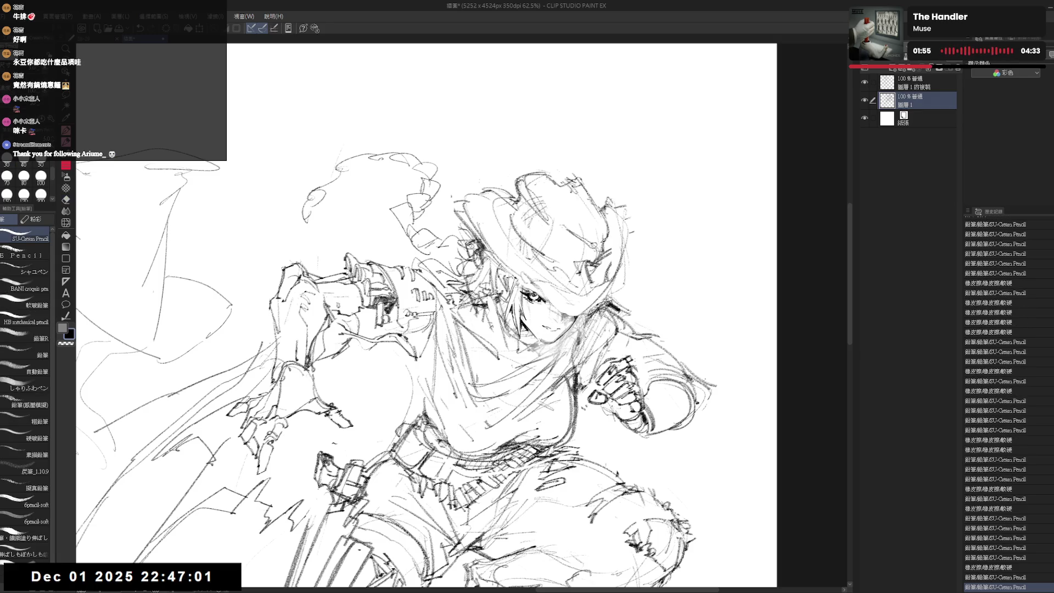
{"action": "key", "text": "asciicircum"}
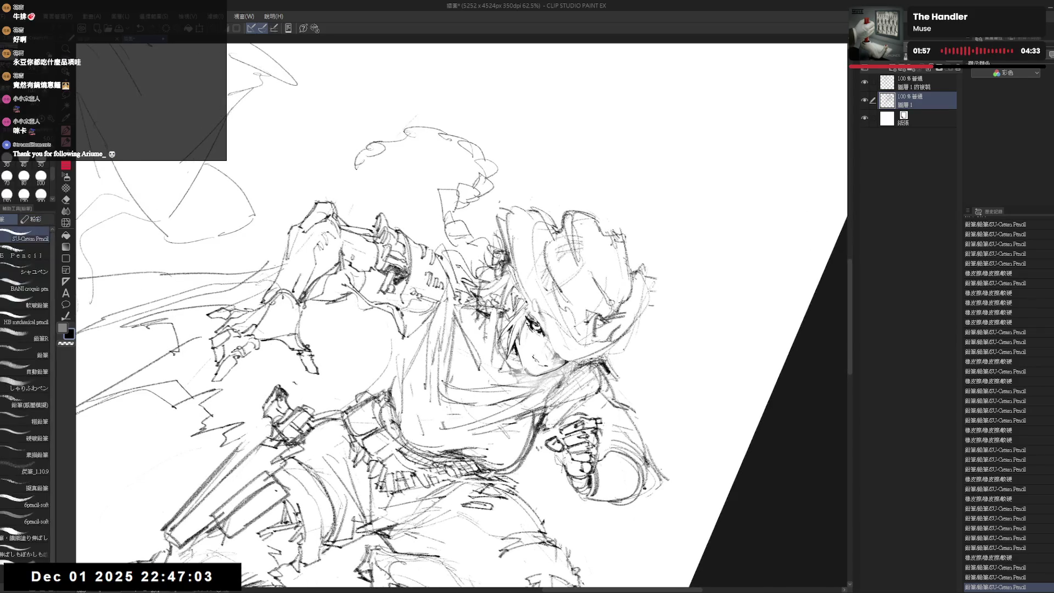
{"action": "key", "text": "minus"}
{"action": "scroll", "coordinate": [428, 316], "scroll_direction": "down", "scroll_amount": 3}
{"action": "key", "text": "minus"}
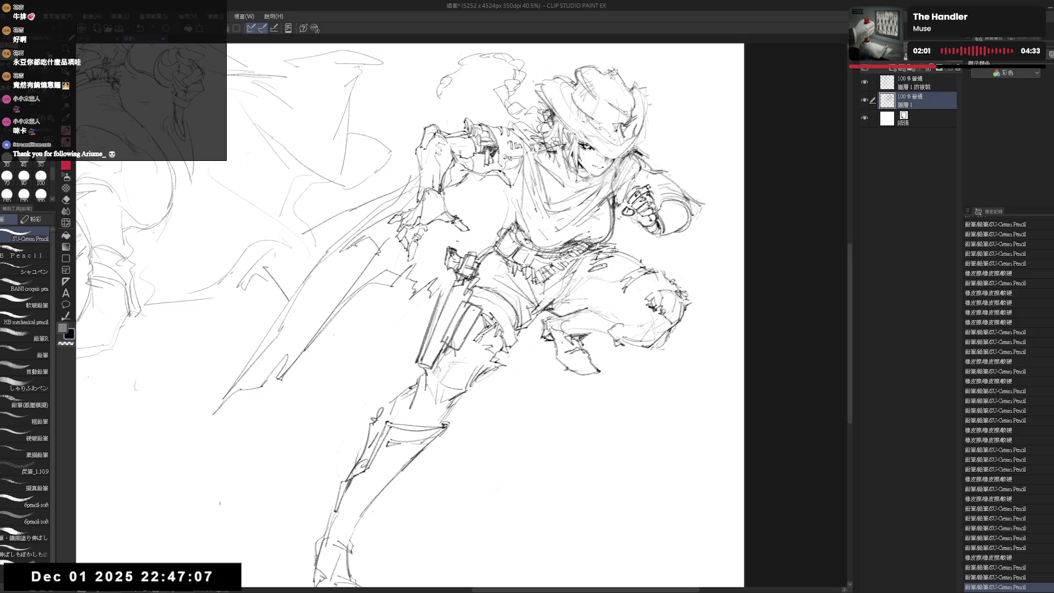
Step: Bring the hat into view, undo and redo recent strokes to compare, and erase a spot near the face
{"action": "scroll", "coordinate": [604, 121], "scroll_direction": "up", "scroll_amount": 1}
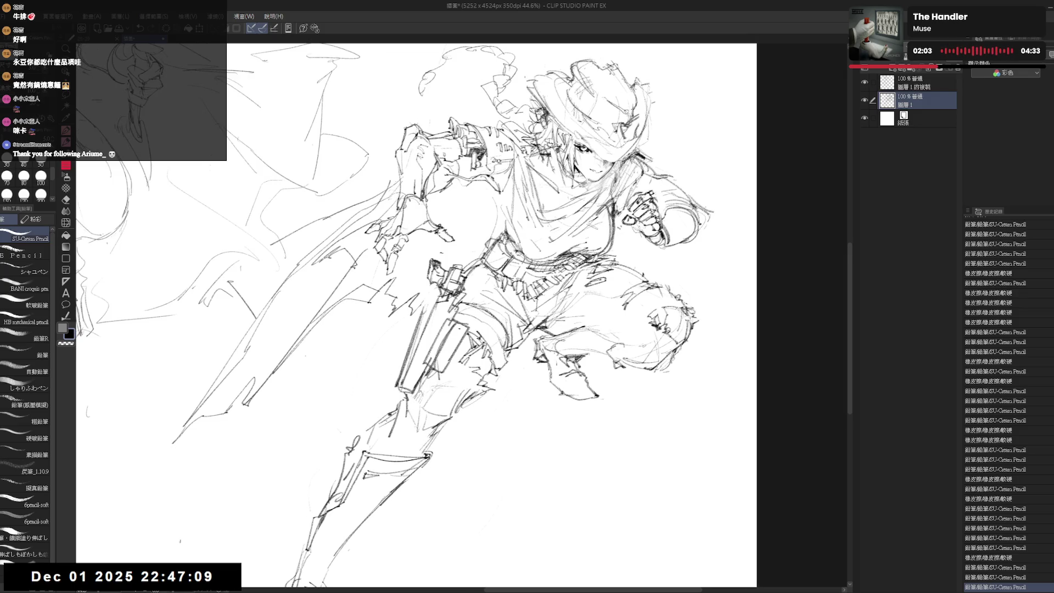
{"action": "left_click_drag", "start_coordinate": [550, 312], "coordinate": [540, 421]}
{"action": "left_click_drag", "start_coordinate": [535, 291], "coordinate": [528, 297]}
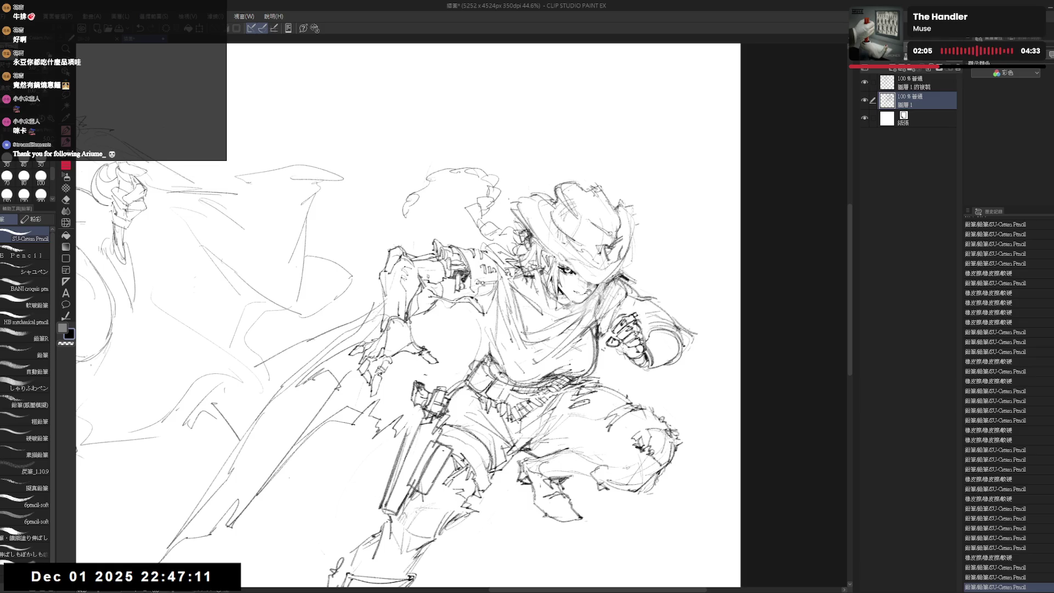
{"action": "key", "text": "ctrl+z"}
{"action": "key", "text": "ctrl+z"}
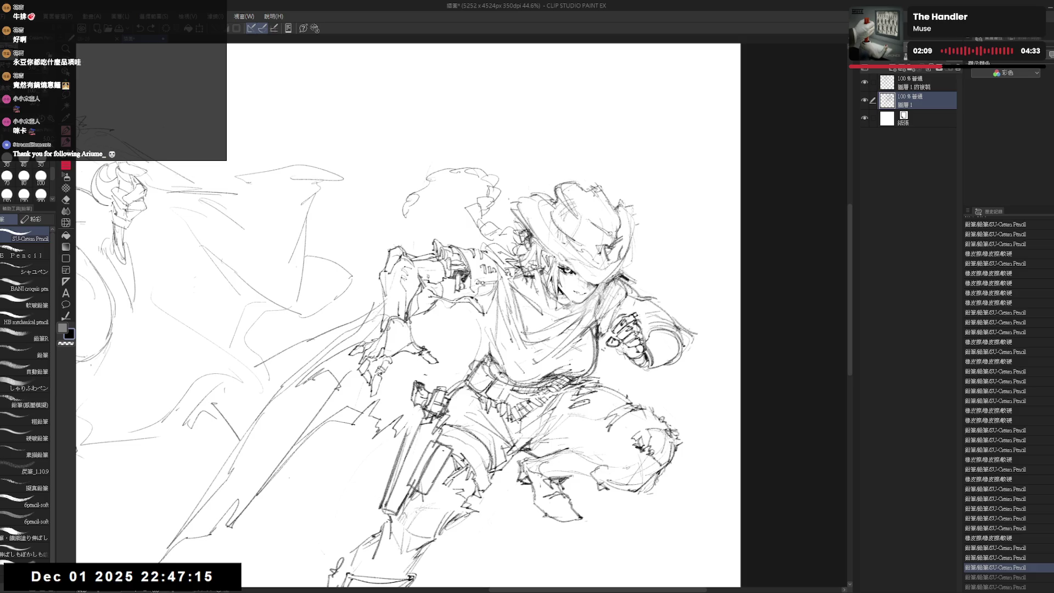
{"action": "key", "text": "ctrl+y"}
{"action": "key", "text": "ctrl+y"}
{"action": "key", "text": "ctrl+y"}
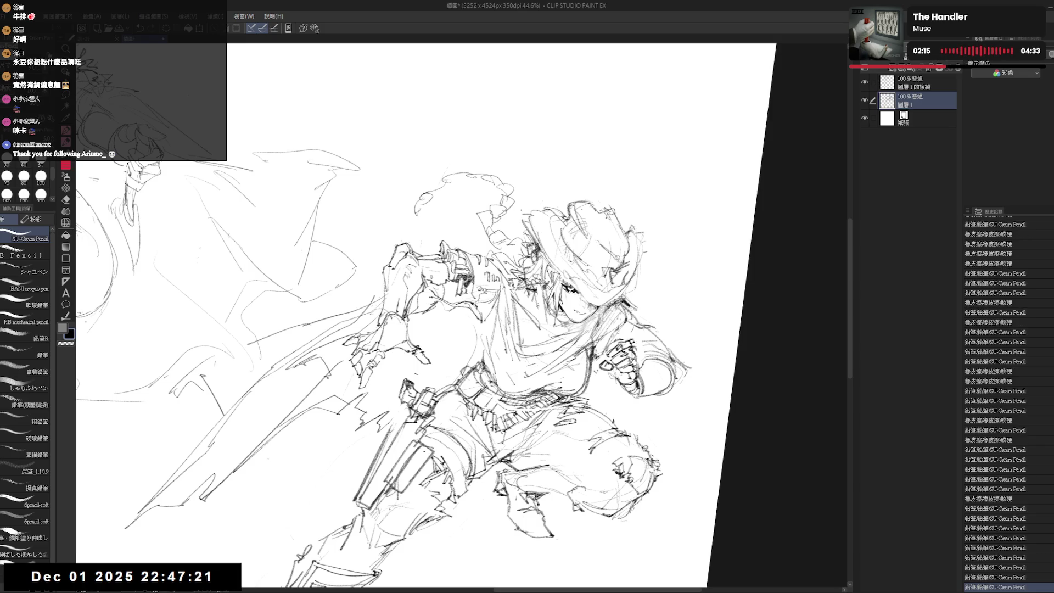
{"action": "key", "text": "e"}
{"action": "left_click_drag", "start_coordinate": [574, 320], "coordinate": [569, 316]}
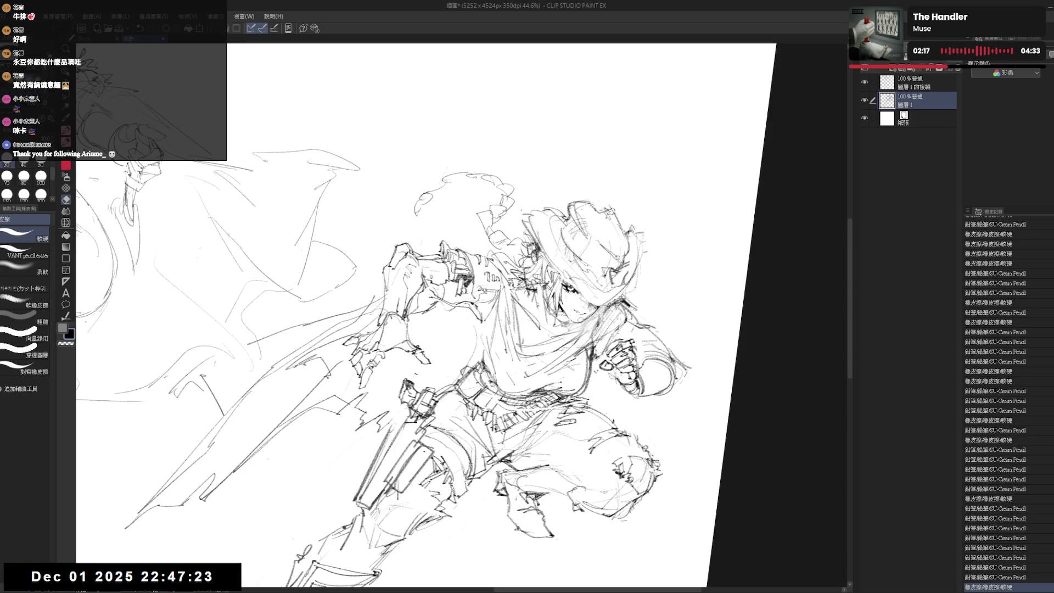
{"action": "key", "text": "p"}
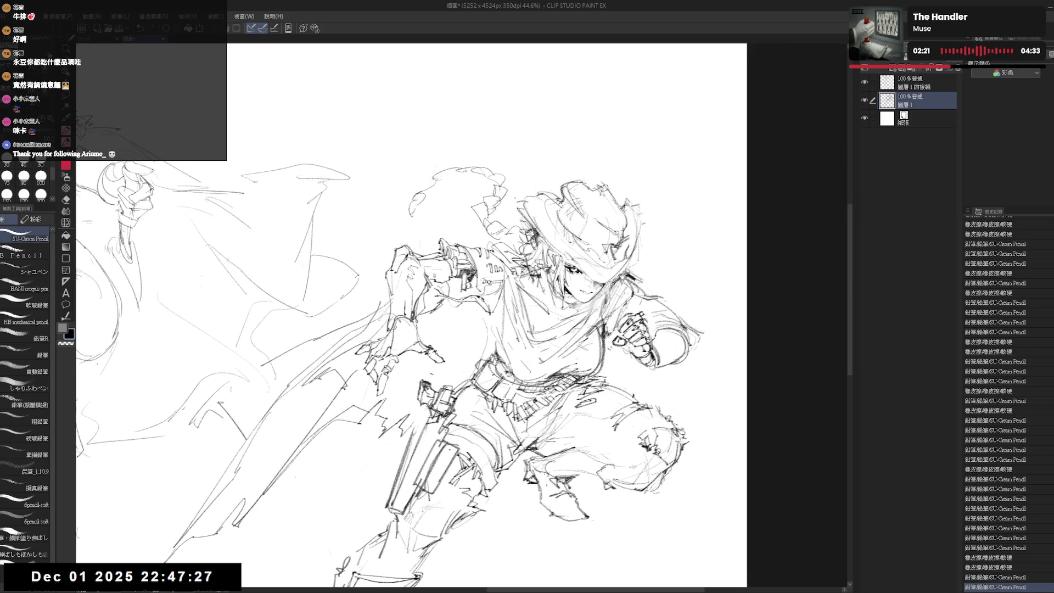
Step: Rotate the view and partly erase the holstered gun's lines plus small stray marks
{"action": "left_click_drag", "start_coordinate": [531, 336], "coordinate": [582, 324]}
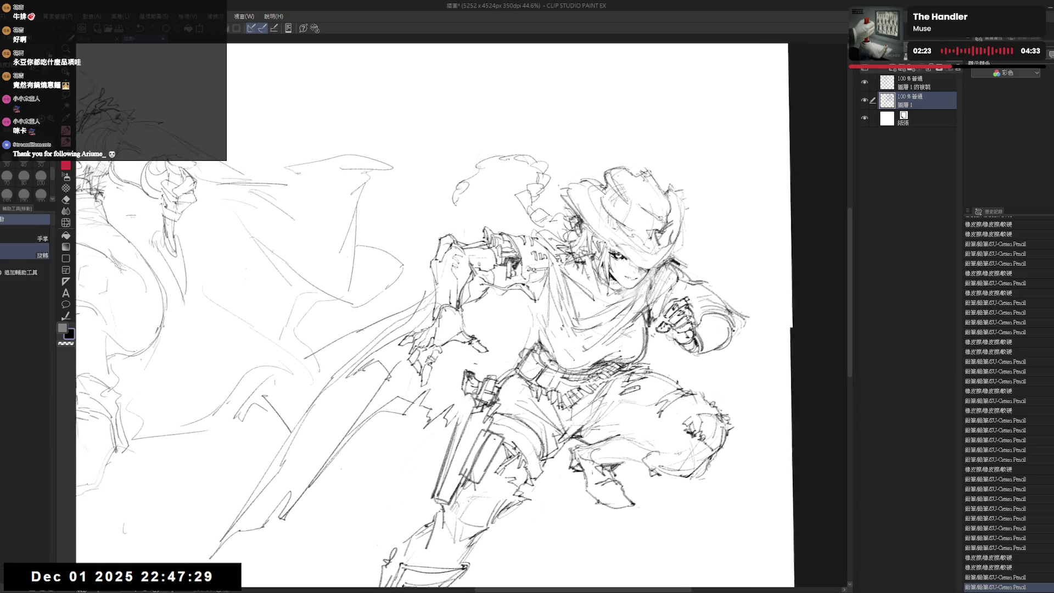
{"action": "mouse_move", "coordinate": [497, 343]}
{"action": "left_mouse_down"}
{"action": "mouse_move", "coordinate": [492, 362]}
{"action": "mouse_move", "coordinate": [516, 352]}
{"action": "left_mouse_up"}
{"action": "key", "text": "e"}
{"action": "mouse_move", "coordinate": [478, 395]}
{"action": "left_mouse_down"}
{"action": "mouse_move", "coordinate": [494, 362]}
{"action": "mouse_move", "coordinate": [483, 396]}
{"action": "mouse_move", "coordinate": [500, 379]}
{"action": "left_mouse_up"}
{"action": "key", "text": "p"}
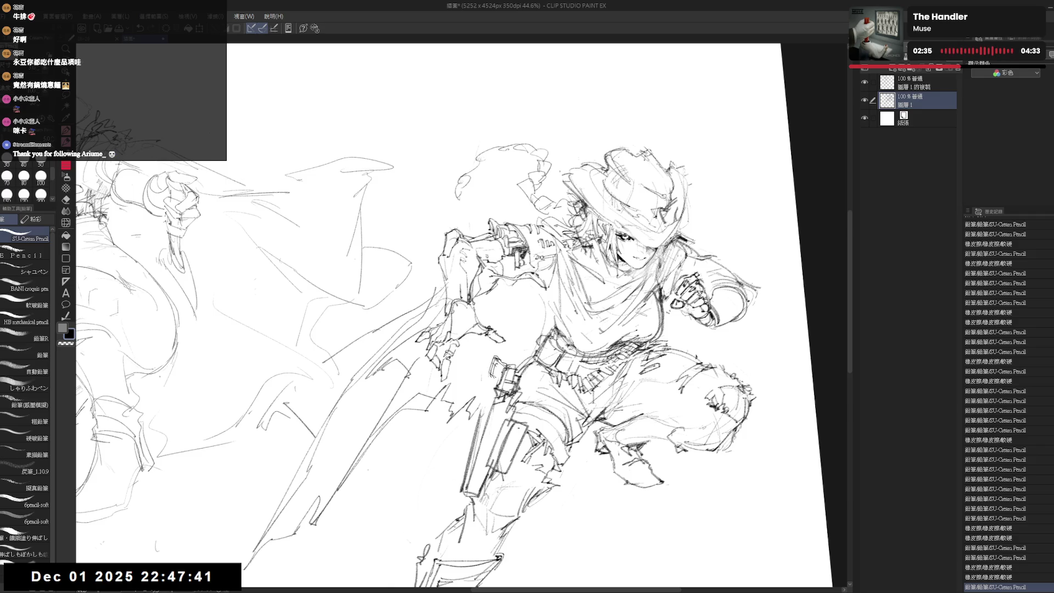
{"action": "left_click_drag", "start_coordinate": [600, 253], "coordinate": [611, 244]}
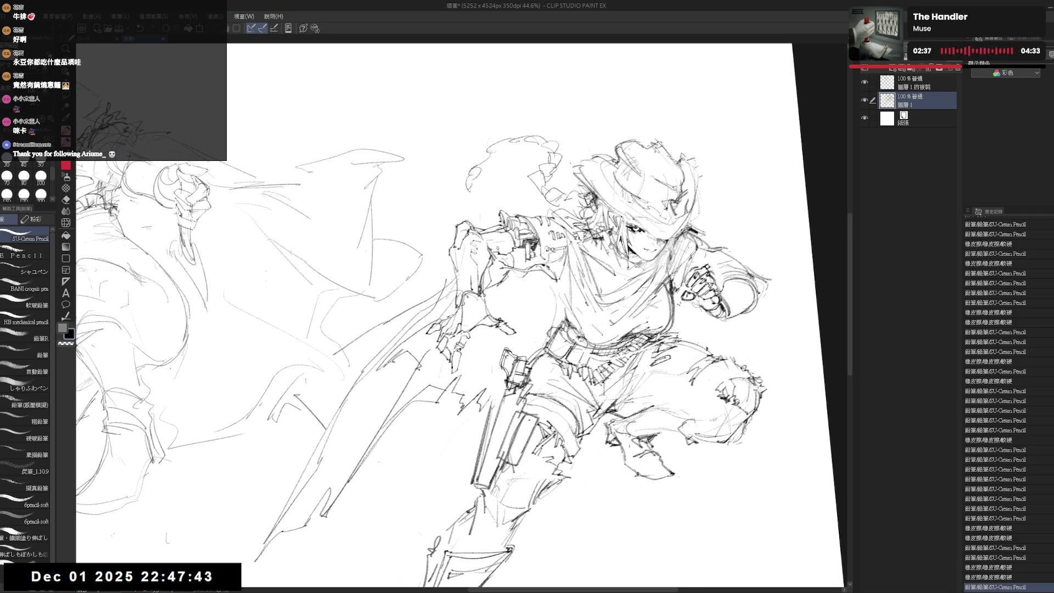
{"action": "scroll", "coordinate": [611, 245], "scroll_direction": "down", "scroll_amount": 4}
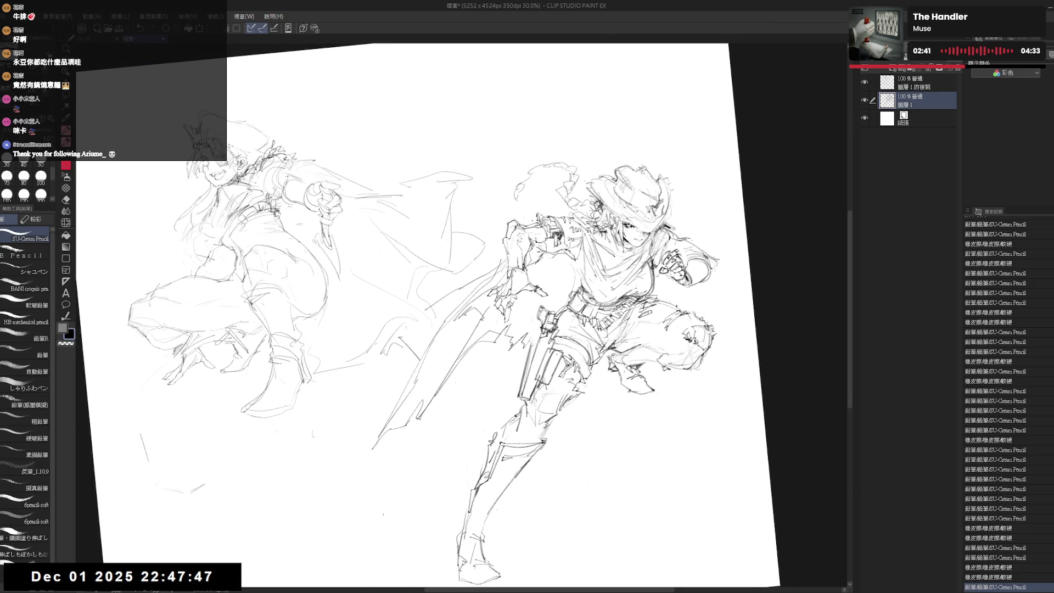
{"action": "scroll", "coordinate": [574, 297], "scroll_direction": "up", "scroll_amount": 3}
{"action": "mouse_move", "coordinate": [547, 257]}
{"action": "left_mouse_down"}
{"action": "mouse_move", "coordinate": [538, 262]}
{"action": "mouse_move", "coordinate": [561, 283]}
{"action": "left_mouse_up"}
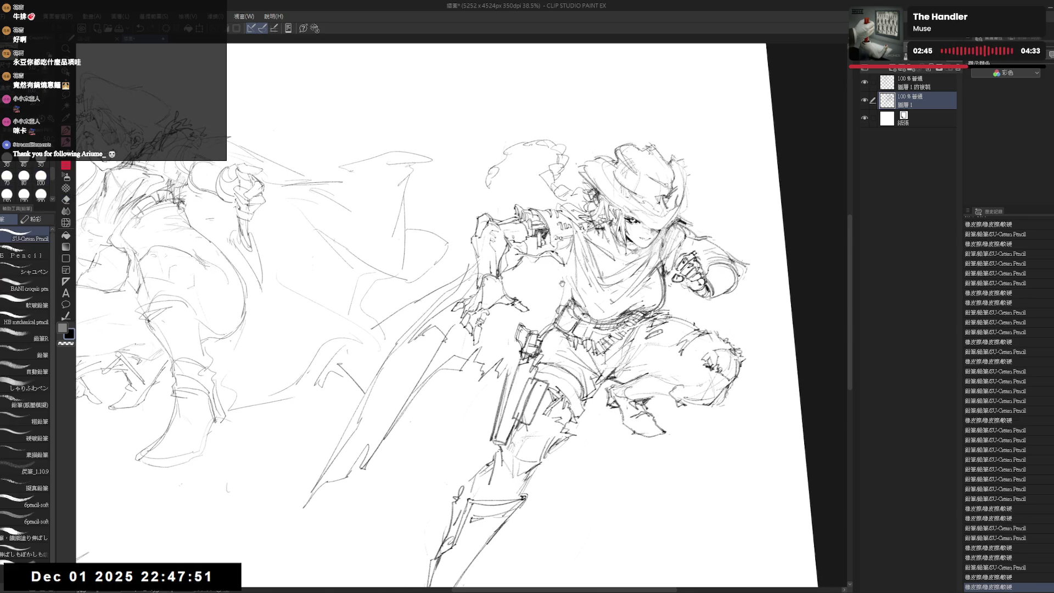
{"action": "mouse_move", "coordinate": [747, 285]}
{"action": "left_mouse_down"}
{"action": "mouse_move", "coordinate": [723, 287]}
{"action": "mouse_move", "coordinate": [667, 237]}
{"action": "left_mouse_up"}
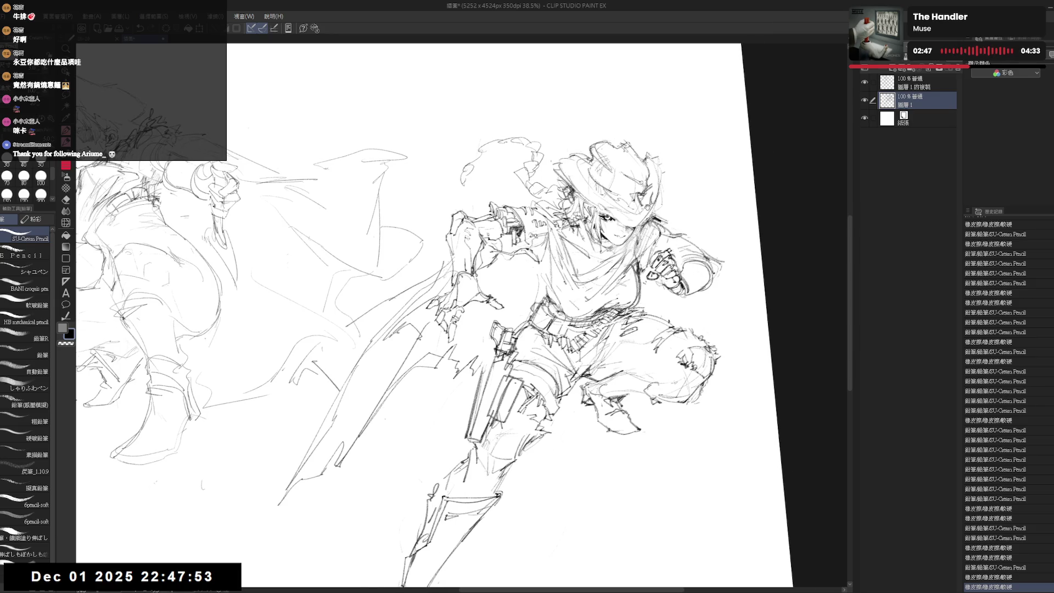
{"action": "scroll", "coordinate": [650, 225], "scroll_direction": "up", "scroll_amount": 3}
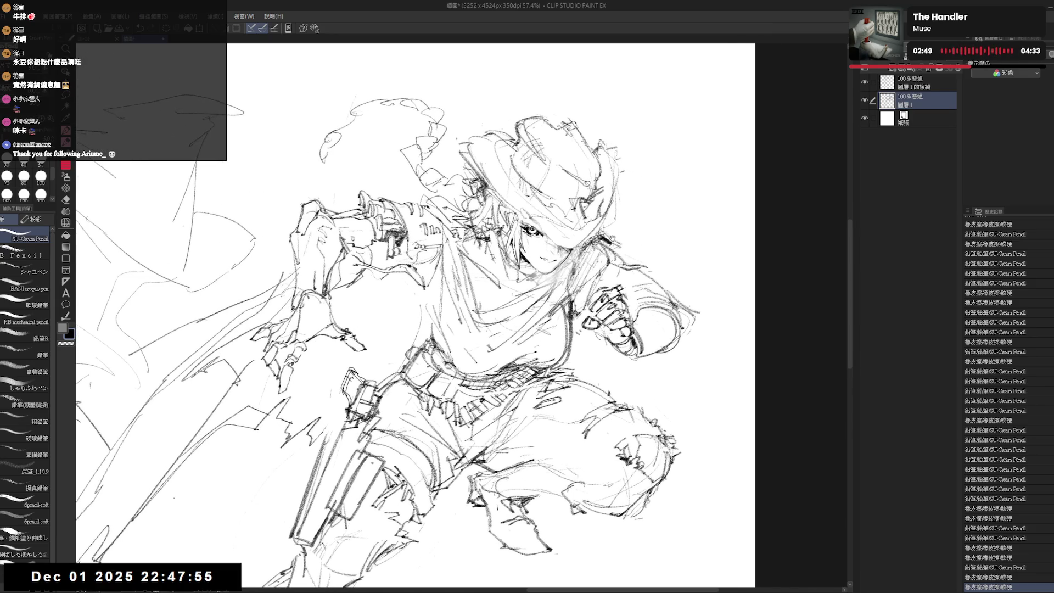
Step: Redo a stroke near the face and add small curves and faint marks at the hat crown
{"action": "left_click_drag", "start_coordinate": [575, 257], "coordinate": [512, 321]}
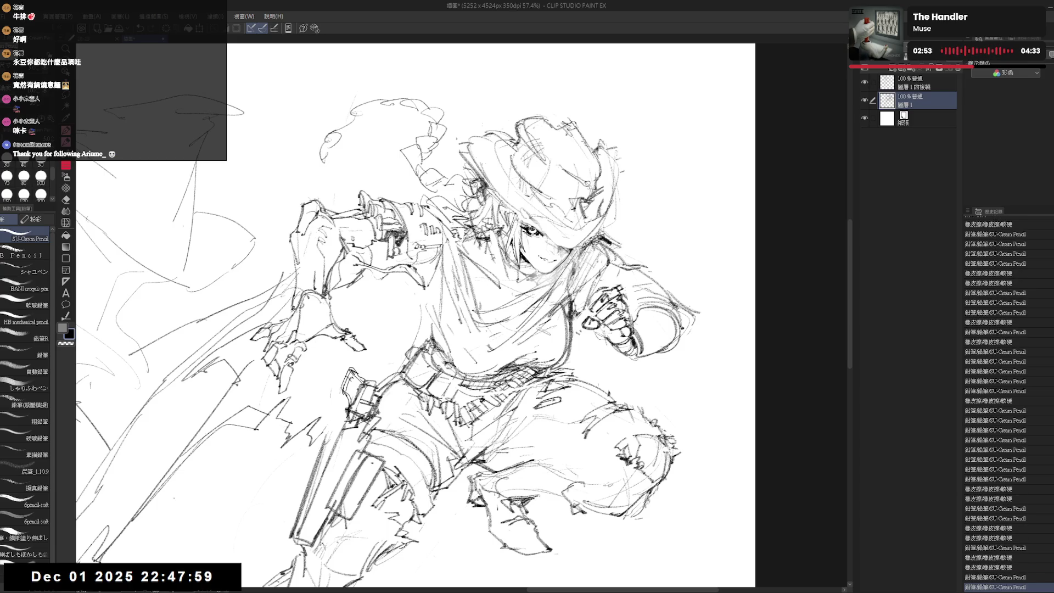
{"action": "key", "text": "ctrl+z"}
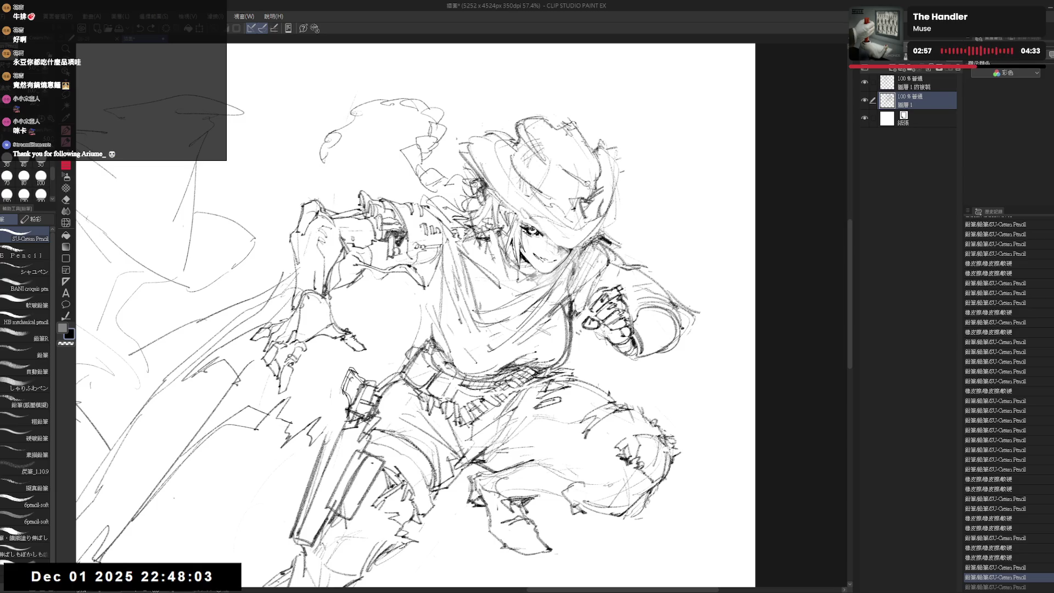
{"action": "key", "text": "e"}
{"action": "left_click_drag", "start_coordinate": [530, 252], "coordinate": [552, 272]}
{"action": "key", "text": "p"}
{"action": "left_click_drag", "start_coordinate": [384, 274], "coordinate": [341, 260]}
{"action": "left_click_drag", "start_coordinate": [582, 317], "coordinate": [666, 391]}
{"action": "left_click", "coordinate": [606, 207]}
{"action": "left_click_drag", "start_coordinate": [587, 194], "coordinate": [587, 201]}
Step: Sketch strokes beside the torso for the raised right forearm and fist
{"action": "left_click_drag", "start_coordinate": [368, 318], "coordinate": [371, 285]}
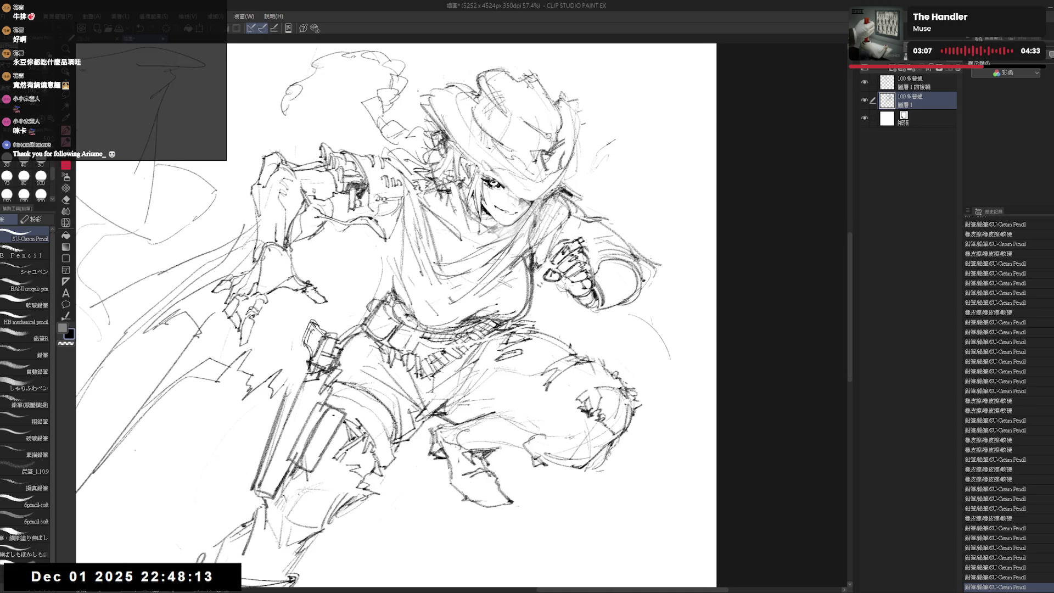
{"action": "left_click_drag", "start_coordinate": [547, 324], "coordinate": [573, 323]}
{"action": "mouse_move", "coordinate": [545, 287]}
{"action": "left_mouse_down"}
{"action": "mouse_move", "coordinate": [546, 316]}
{"action": "mouse_move", "coordinate": [638, 318]}
{"action": "mouse_move", "coordinate": [596, 352]}
{"action": "mouse_move", "coordinate": [634, 354]}
{"action": "mouse_move", "coordinate": [620, 335]}
{"action": "left_mouse_up"}
{"action": "key", "text": "e"}
{"action": "key", "text": "p"}
{"action": "mouse_move", "coordinate": [536, 269]}
{"action": "left_mouse_down"}
{"action": "mouse_move", "coordinate": [534, 289]}
{"action": "mouse_move", "coordinate": [545, 284]}
{"action": "left_mouse_up"}
{"action": "left_click_drag", "start_coordinate": [384, 274], "coordinate": [369, 258]}
Step: Refine the forearm with small strokes and erasures, then zoom out and recentre on the figure
{"action": "key", "text": "e"}
{"action": "left_click_drag", "start_coordinate": [541, 296], "coordinate": [569, 333]}
{"action": "key", "text": "p"}
{"action": "left_click_drag", "start_coordinate": [577, 437], "coordinate": [592, 442]}
{"action": "key", "text": "e"}
{"action": "mouse_move", "coordinate": [521, 269]}
{"action": "left_mouse_down"}
{"action": "mouse_move", "coordinate": [549, 324]}
{"action": "mouse_move", "coordinate": [522, 309]}
{"action": "mouse_move", "coordinate": [543, 303]}
{"action": "mouse_move", "coordinate": [560, 324]}
{"action": "mouse_move", "coordinate": [550, 307]}
{"action": "left_mouse_up"}
{"action": "key", "text": "p"}
{"action": "key", "text": "e"}
{"action": "key", "text": "p"}
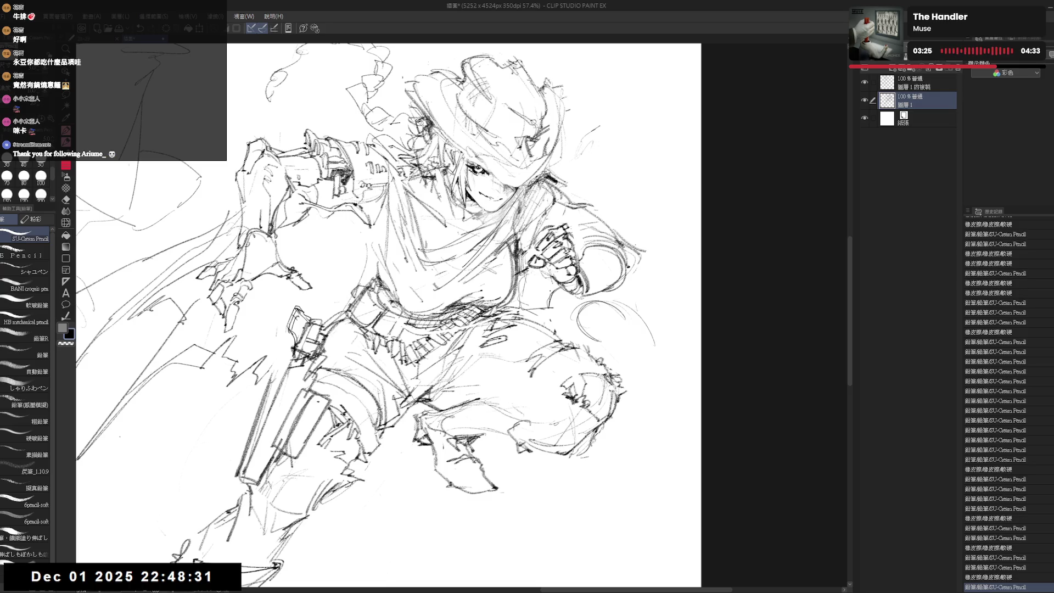
{"action": "scroll", "coordinate": [549, 302], "scroll_direction": "down", "scroll_amount": 2}
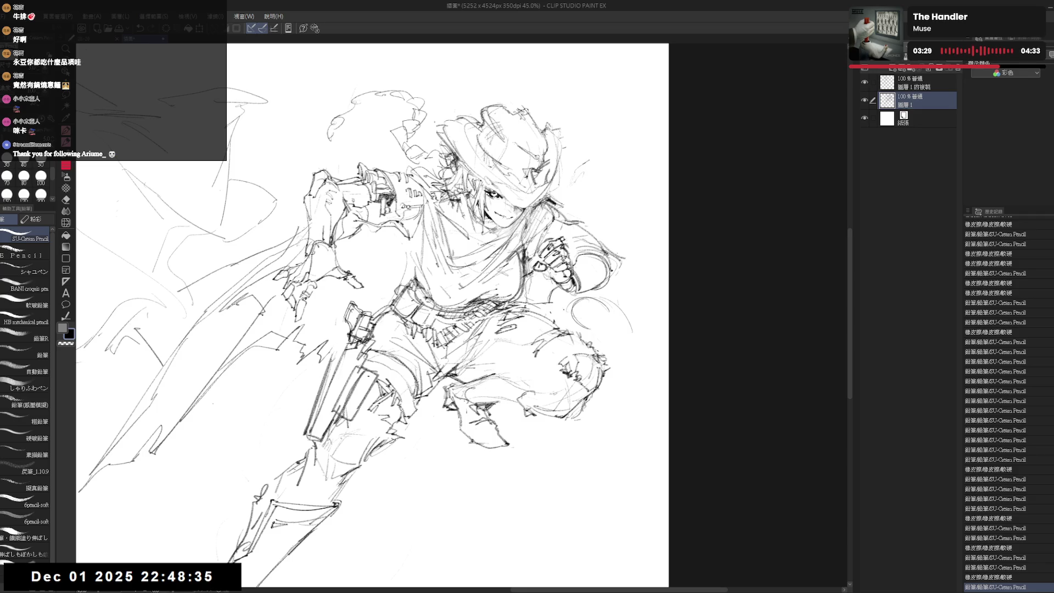
{"action": "left_click_drag", "start_coordinate": [645, 318], "coordinate": [636, 326]}
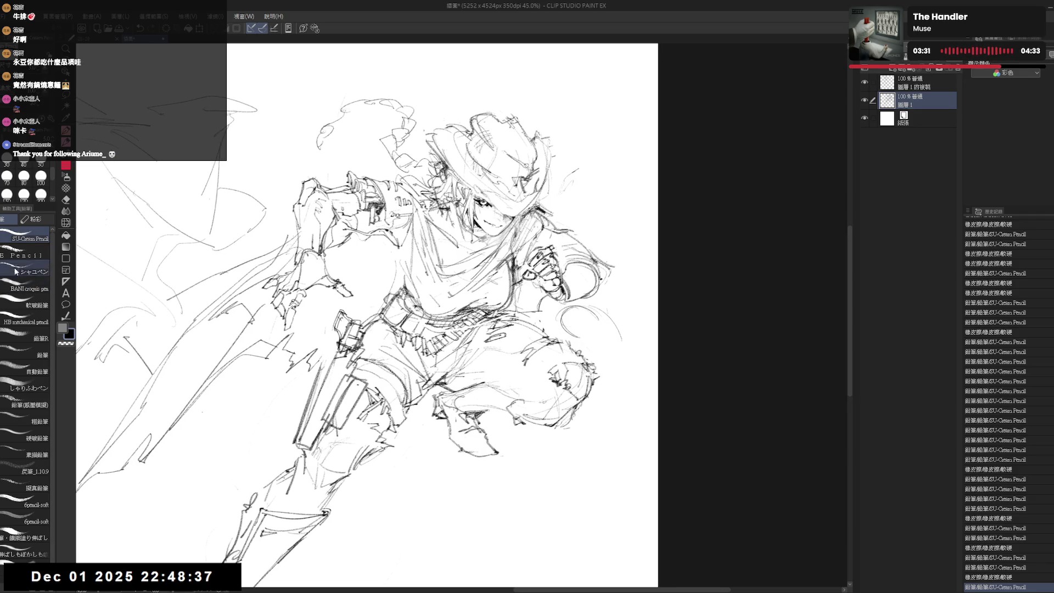
Step: Switch to the COFE Pencil and hatch shading strokes beside the gunslinger's right fist
{"action": "left_click", "coordinate": [22, 254]}
{"action": "mouse_move", "coordinate": [521, 283]}
{"action": "left_mouse_down"}
{"action": "mouse_move", "coordinate": [516, 316]}
{"action": "mouse_move", "coordinate": [533, 308]}
{"action": "mouse_move", "coordinate": [526, 332]}
{"action": "left_mouse_up"}
{"action": "key", "text": "e"}
{"action": "key", "text": "p"}
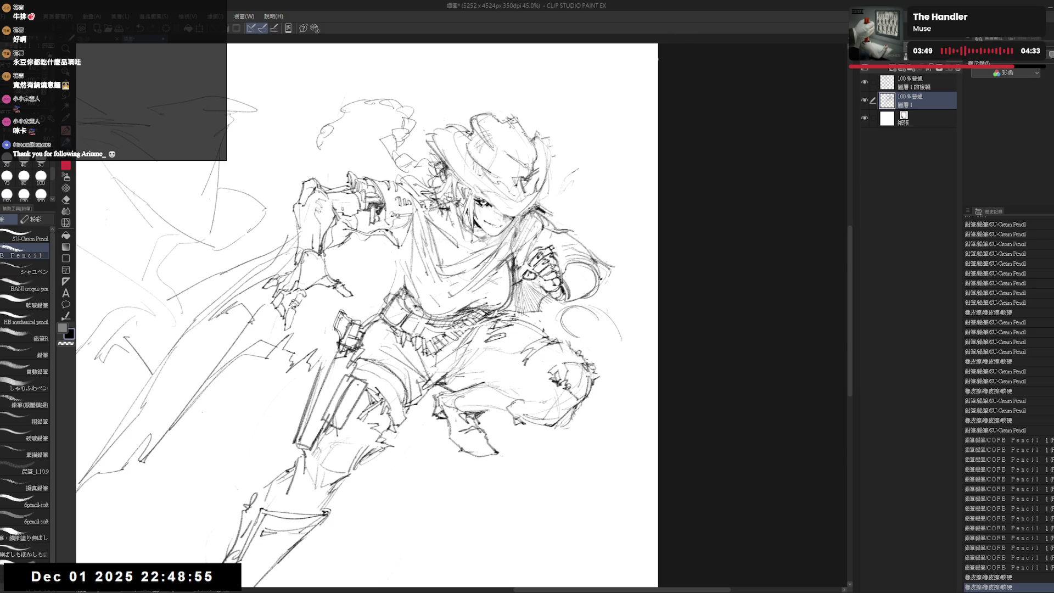
Step: Erase stray lines around the fist and undo the misplaced stroke
{"action": "mouse_move", "coordinate": [559, 301]}
{"action": "left_mouse_down"}
{"action": "mouse_move", "coordinate": [544, 318]}
{"action": "mouse_move", "coordinate": [512, 314]}
{"action": "mouse_move", "coordinate": [563, 346]}
{"action": "mouse_move", "coordinate": [541, 328]}
{"action": "mouse_move", "coordinate": [582, 343]}
{"action": "left_mouse_up"}
{"action": "key", "text": "e"}
{"action": "key", "text": "p"}
{"action": "key", "text": "e"}
{"action": "key", "text": "p"}
{"action": "key", "text": "ctrl+0"}
{"action": "mouse_move", "coordinate": [541, 303]}
{"action": "left_mouse_down"}
{"action": "mouse_move", "coordinate": [560, 301]}
{"action": "mouse_move", "coordinate": [543, 305]}
{"action": "left_mouse_up"}
{"action": "key", "text": "e"}
{"action": "key", "text": "p"}
{"action": "key", "text": "ctrl+z"}
Step: Draw long curving strokes trailing down-right from the raised fist toward the knee
{"action": "left_click_drag", "start_coordinate": [538, 293], "coordinate": [582, 350]}
{"action": "mouse_move", "coordinate": [552, 299]}
{"action": "left_mouse_down"}
{"action": "mouse_move", "coordinate": [560, 317]}
{"action": "mouse_move", "coordinate": [581, 301]}
{"action": "mouse_move", "coordinate": [600, 361]}
{"action": "mouse_move", "coordinate": [593, 330]}
{"action": "mouse_move", "coordinate": [598, 351]}
{"action": "left_mouse_up"}
{"action": "mouse_move", "coordinate": [576, 297]}
{"action": "left_mouse_down"}
{"action": "mouse_move", "coordinate": [599, 351]}
{"action": "mouse_move", "coordinate": [555, 316]}
{"action": "mouse_move", "coordinate": [557, 292]}
{"action": "mouse_move", "coordinate": [555, 310]}
{"action": "mouse_move", "coordinate": [590, 325]}
{"action": "mouse_move", "coordinate": [599, 362]}
{"action": "left_mouse_up"}
{"action": "key", "text": "e"}
{"action": "key", "text": "p"}
{"action": "mouse_move", "coordinate": [574, 290]}
{"action": "left_mouse_down"}
{"action": "mouse_move", "coordinate": [604, 374]}
{"action": "mouse_move", "coordinate": [603, 364]}
{"action": "left_mouse_up"}
Step: Replace the misplaced stroke with faint pencil lines near the right fist, erasing an extra line
{"action": "key", "text": "ctrl+z"}
{"action": "left_click_drag", "start_coordinate": [576, 329], "coordinate": [587, 356]}
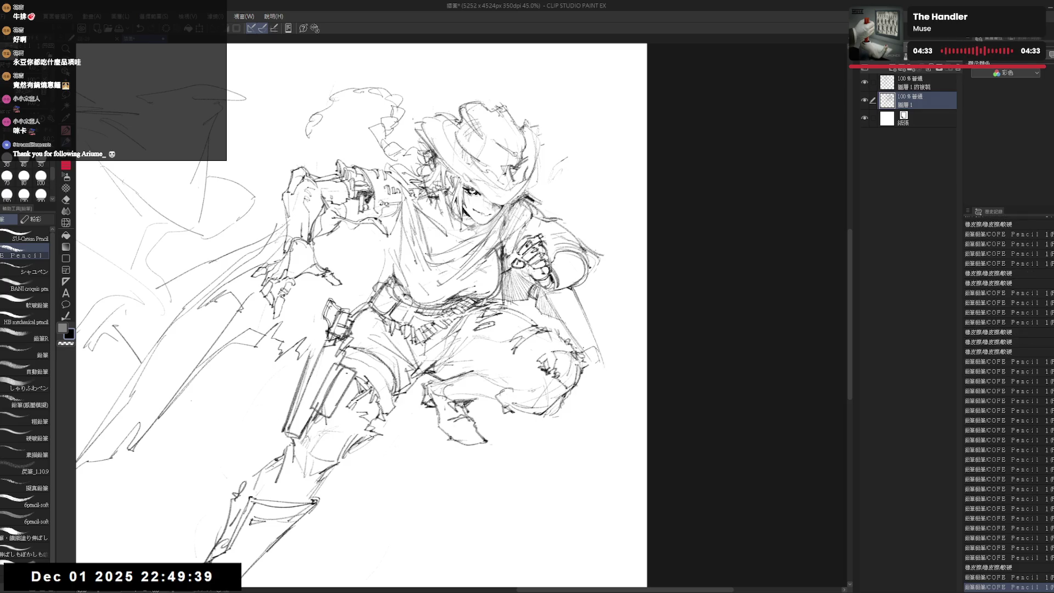
{"action": "left_click_drag", "start_coordinate": [549, 296], "coordinate": [568, 329]}
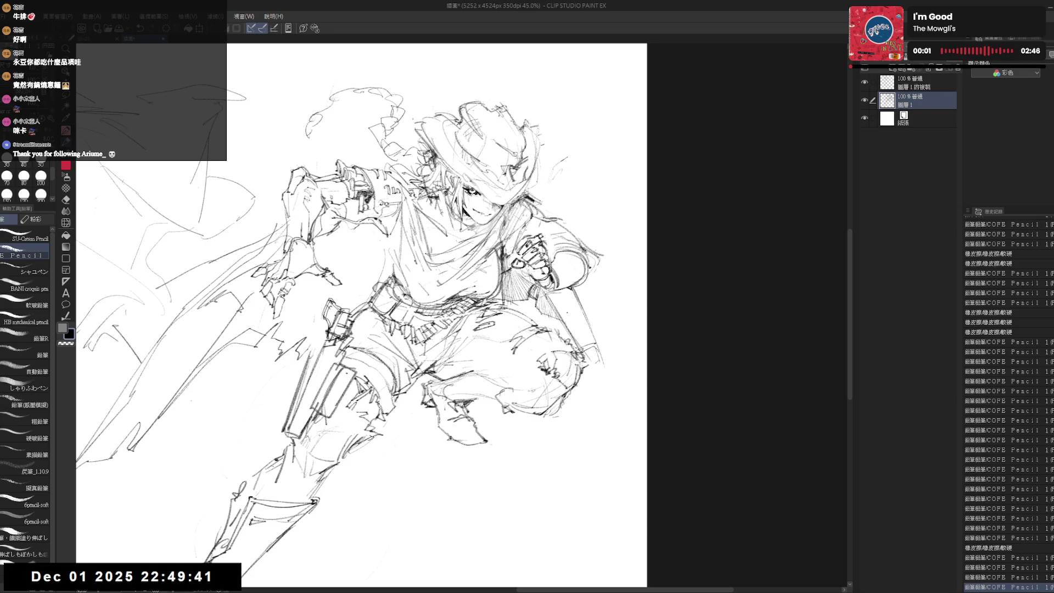
{"action": "left_click_drag", "start_coordinate": [555, 286], "coordinate": [564, 299]}
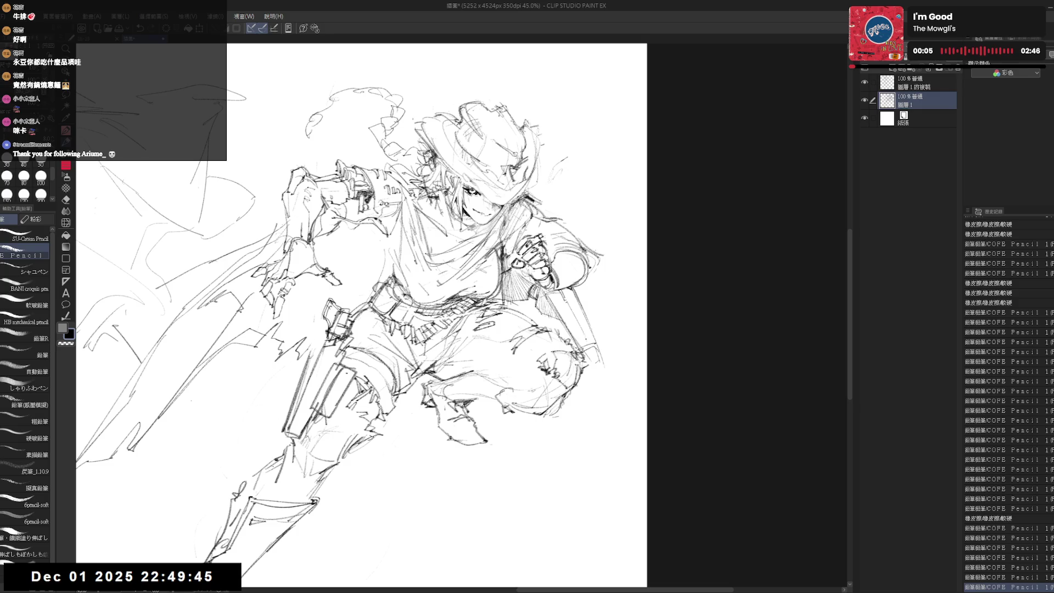
{"action": "left_click_drag", "start_coordinate": [601, 381], "coordinate": [621, 365]}
{"action": "left_click_drag", "start_coordinate": [638, 316], "coordinate": [658, 269]}
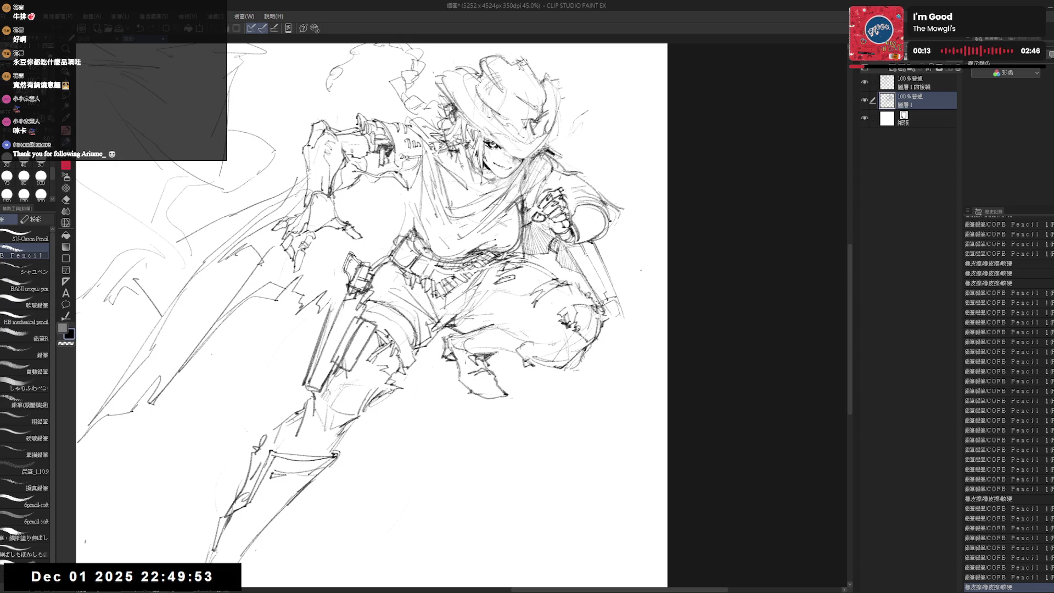
{"action": "mouse_move", "coordinate": [604, 343]}
{"action": "left_mouse_down"}
{"action": "mouse_move", "coordinate": [626, 369]}
{"action": "mouse_move", "coordinate": [641, 351]}
{"action": "mouse_move", "coordinate": [638, 359]}
{"action": "mouse_move", "coordinate": [627, 329]}
{"action": "mouse_move", "coordinate": [636, 333]}
{"action": "left_mouse_up"}
Step: Add small marks near the bent knee, undoing one overlong line
{"action": "key", "text": "e"}
{"action": "key", "text": "p"}
{"action": "key", "text": "e"}
{"action": "key", "text": "p"}
{"action": "left_click_drag", "start_coordinate": [637, 333], "coordinate": [634, 350]}
{"action": "left_click_drag", "start_coordinate": [634, 349], "coordinate": [636, 334]}
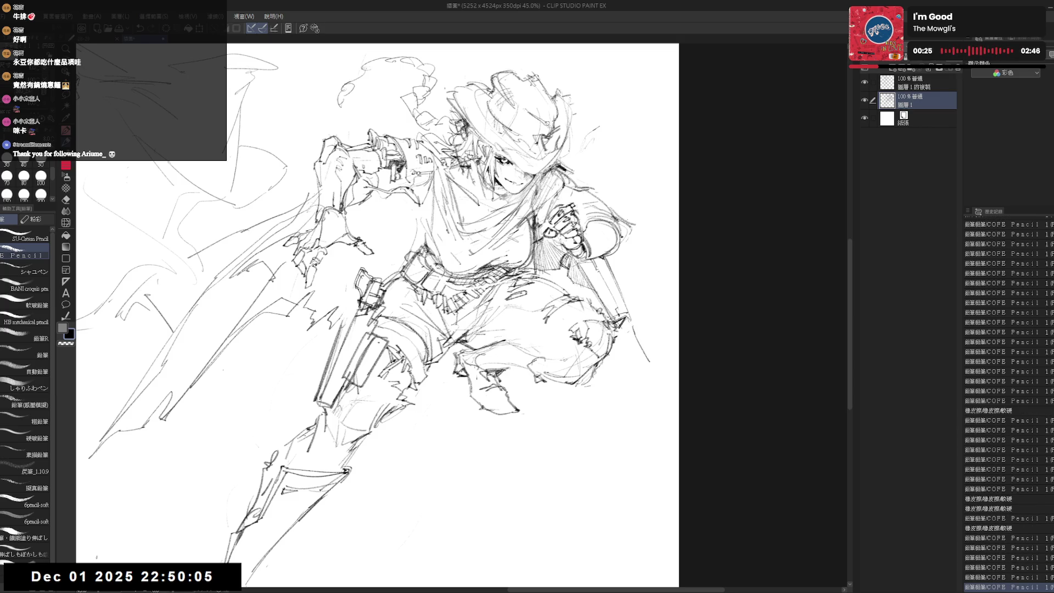
{"action": "key", "text": "ctrl+z"}
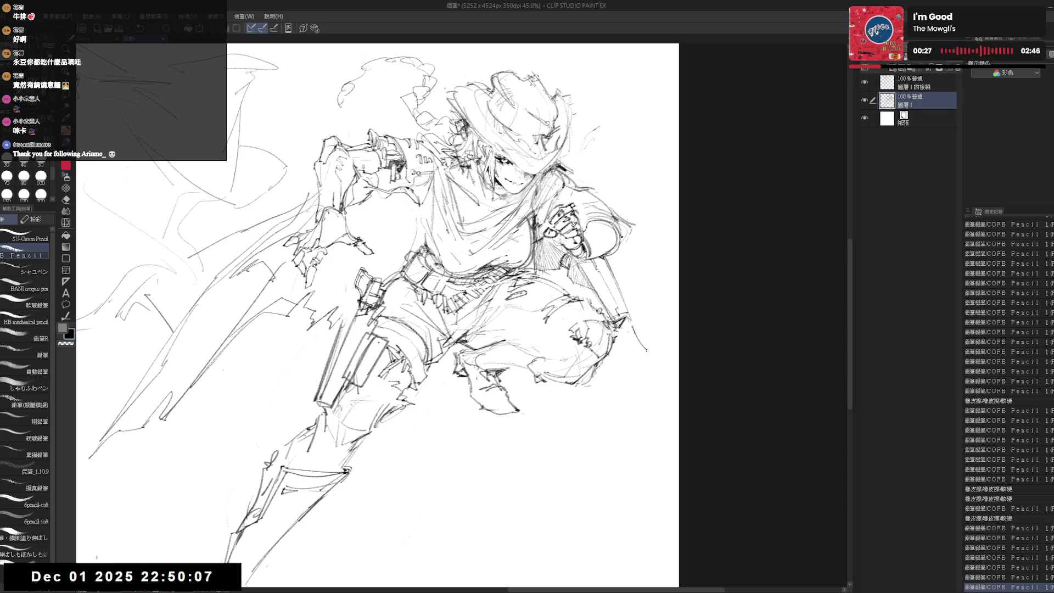
{"action": "left_click_drag", "start_coordinate": [627, 338], "coordinate": [633, 327]}
{"action": "left_click_drag", "start_coordinate": [632, 325], "coordinate": [633, 327]}
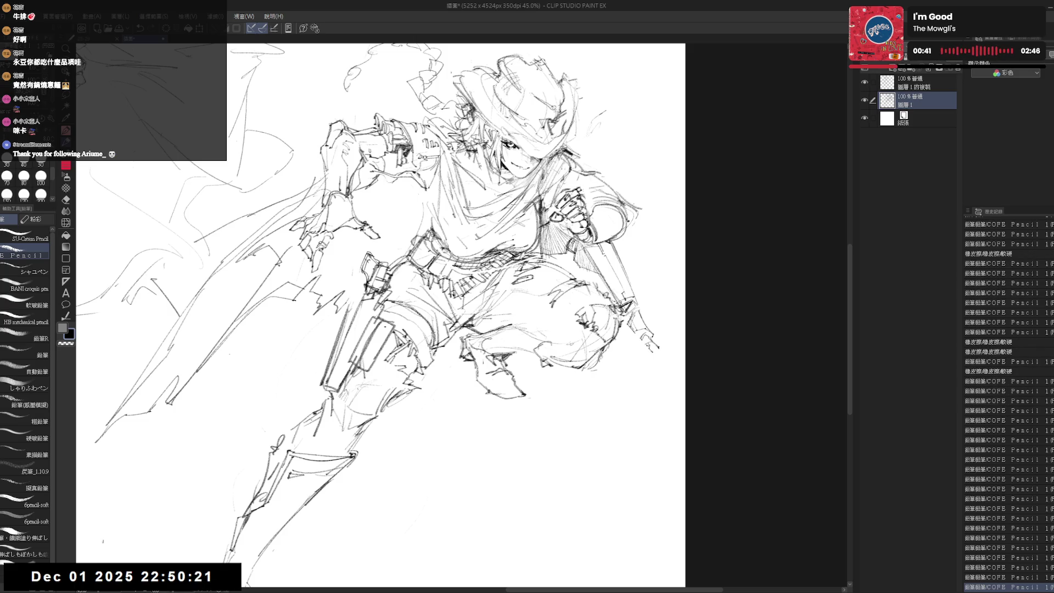
Step: Clean up the strokes near the lower right hand, keeping the last knee stroke
{"action": "key", "text": "e"}
{"action": "mouse_move", "coordinate": [656, 337]}
{"action": "left_mouse_down"}
{"action": "mouse_move", "coordinate": [653, 368]}
{"action": "mouse_move", "coordinate": [662, 358]}
{"action": "left_mouse_up"}
{"action": "key", "text": "p"}
{"action": "key", "text": "e"}
{"action": "key", "text": "p"}
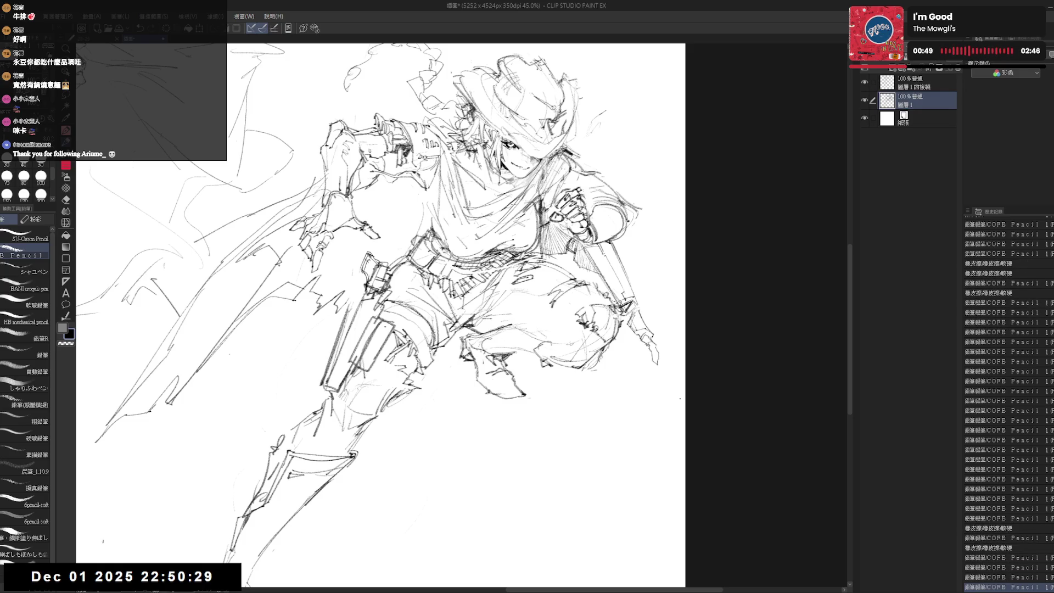
{"action": "mouse_move", "coordinate": [619, 319]}
{"action": "left_mouse_down"}
{"action": "mouse_move", "coordinate": [609, 324]}
{"action": "mouse_move", "coordinate": [662, 350]}
{"action": "left_mouse_up"}
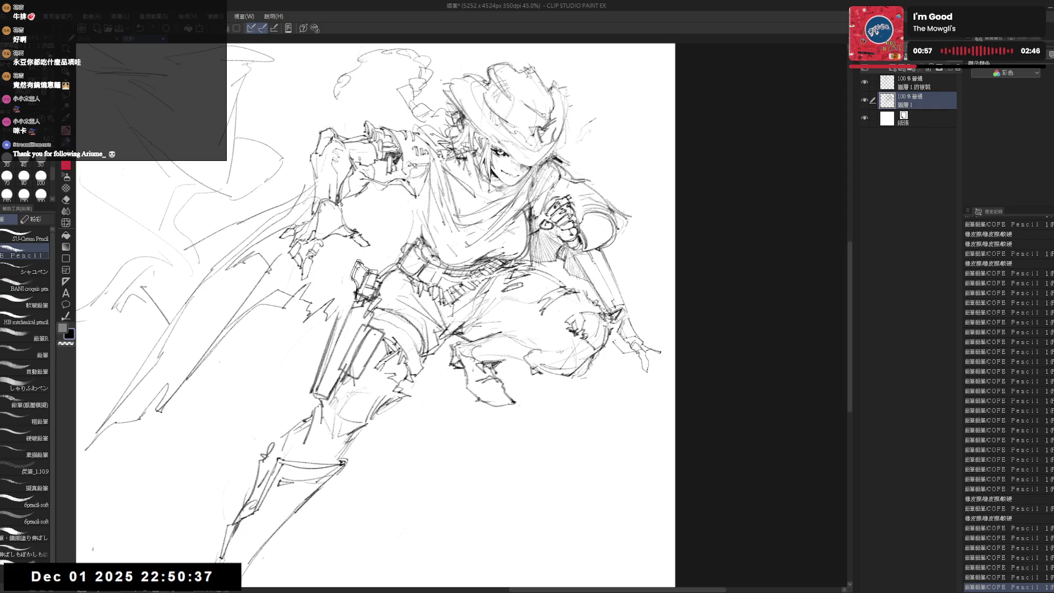
{"action": "key", "text": "ctrl+z"}
{"action": "key", "text": "ctrl+y"}
{"action": "left_click_drag", "start_coordinate": [664, 378], "coordinate": [612, 340]}
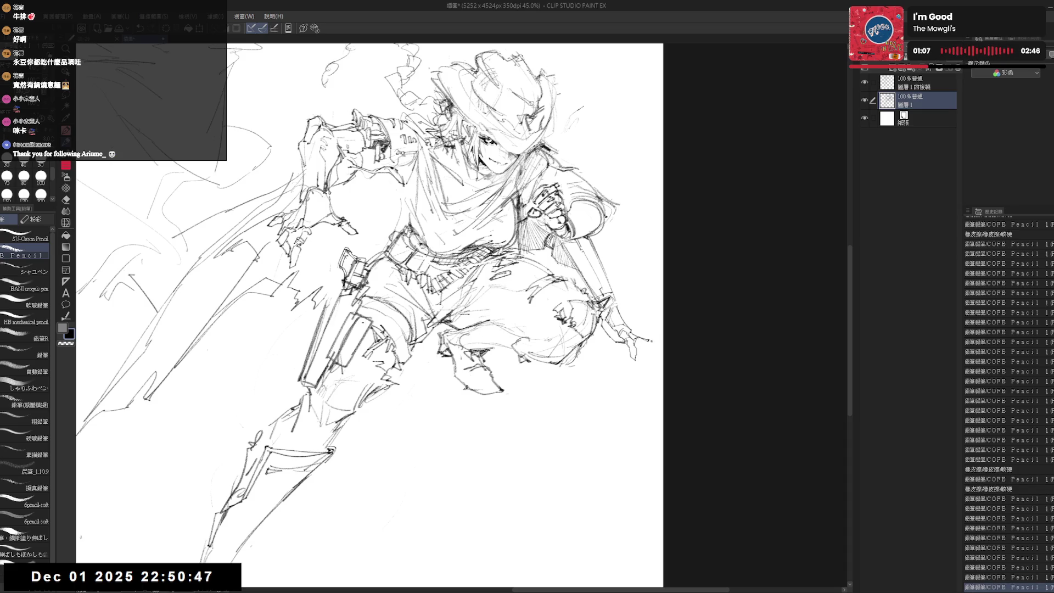
Step: Sketch the long gun's lines and check proportions with a mirrored view
{"action": "left_click_drag", "start_coordinate": [615, 343], "coordinate": [642, 369]}
{"action": "key", "text": "ctrl+z"}
{"action": "left_click_drag", "start_coordinate": [642, 351], "coordinate": [640, 368]}
{"action": "key", "text": "e"}
{"action": "key", "text": "p"}
{"action": "key", "text": "ctrl+z"}
{"action": "key", "text": "h"}
{"action": "key", "text": "h"}
{"action": "key", "text": "p"}
Step: Restore the undone gun strokes after trying a short line near the lower hand
{"action": "mouse_move", "coordinate": [634, 355]}
{"action": "left_mouse_down"}
{"action": "mouse_move", "coordinate": [626, 367]}
{"action": "mouse_move", "coordinate": [635, 371]}
{"action": "left_mouse_up"}
{"action": "key", "text": "ctrl+z"}
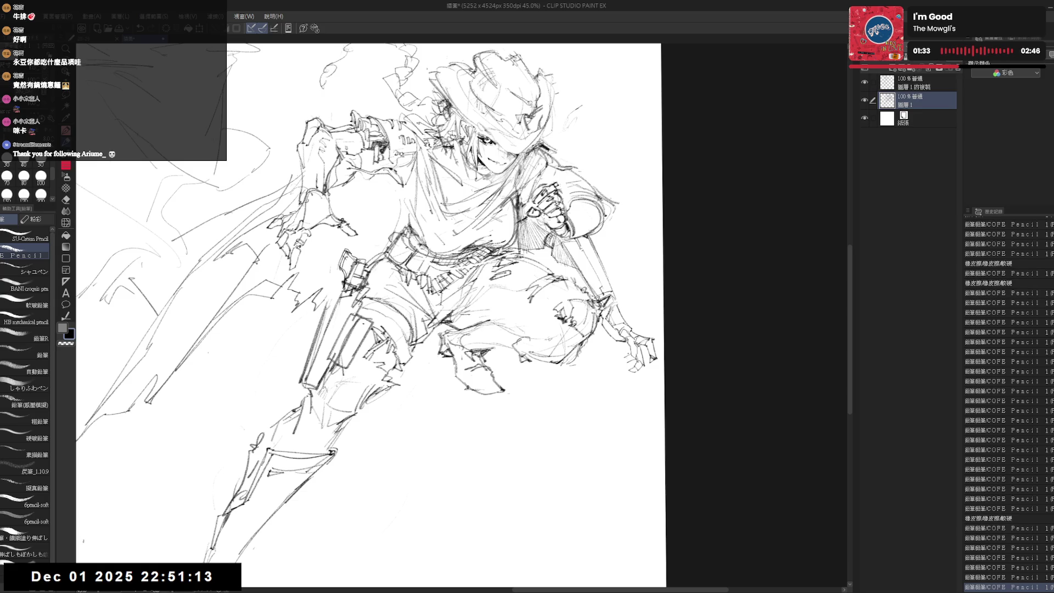
{"action": "key", "text": "ctrl+z"}
{"action": "key", "text": "ctrl+y"}
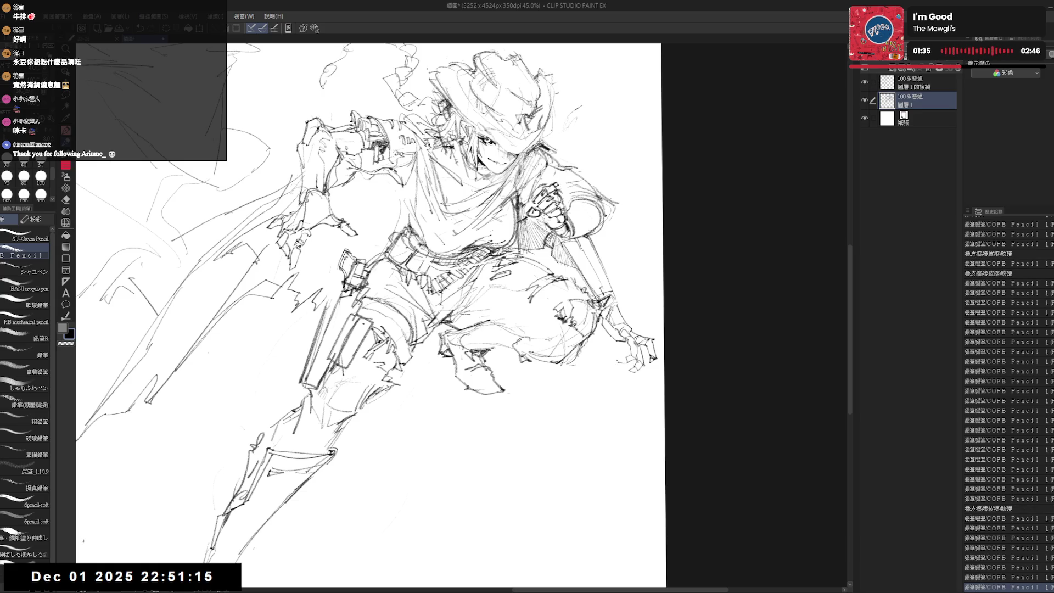
{"action": "key", "text": "ctrl+y"}
{"action": "key", "text": "ctrl+y"}
{"action": "key", "text": "ctrl+y"}
{"action": "key", "text": "ctrl+y"}
{"action": "key", "text": "ctrl+y"}
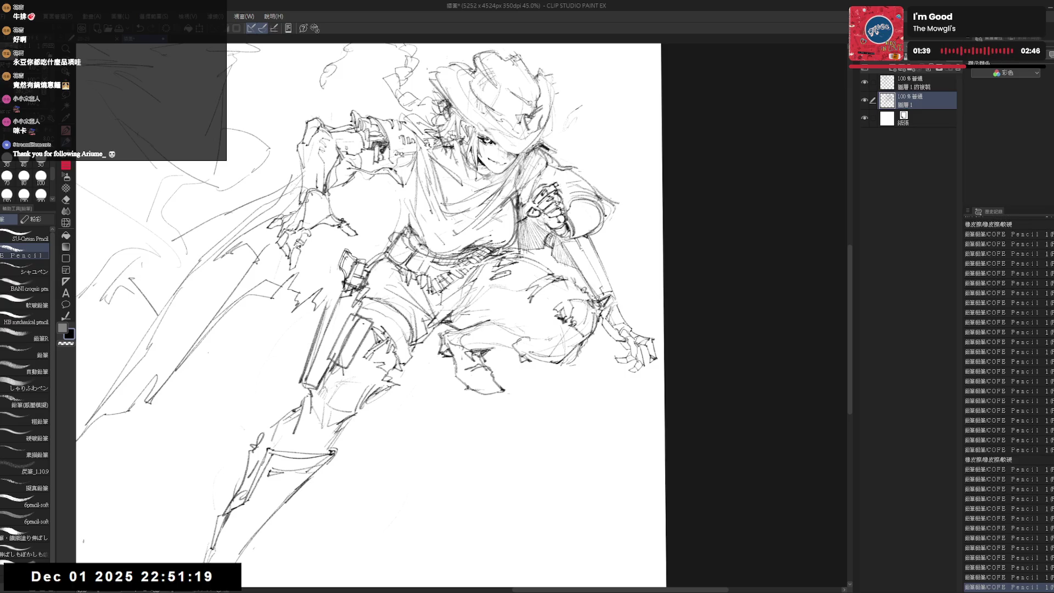
{"action": "key", "text": "ctrl+y"}
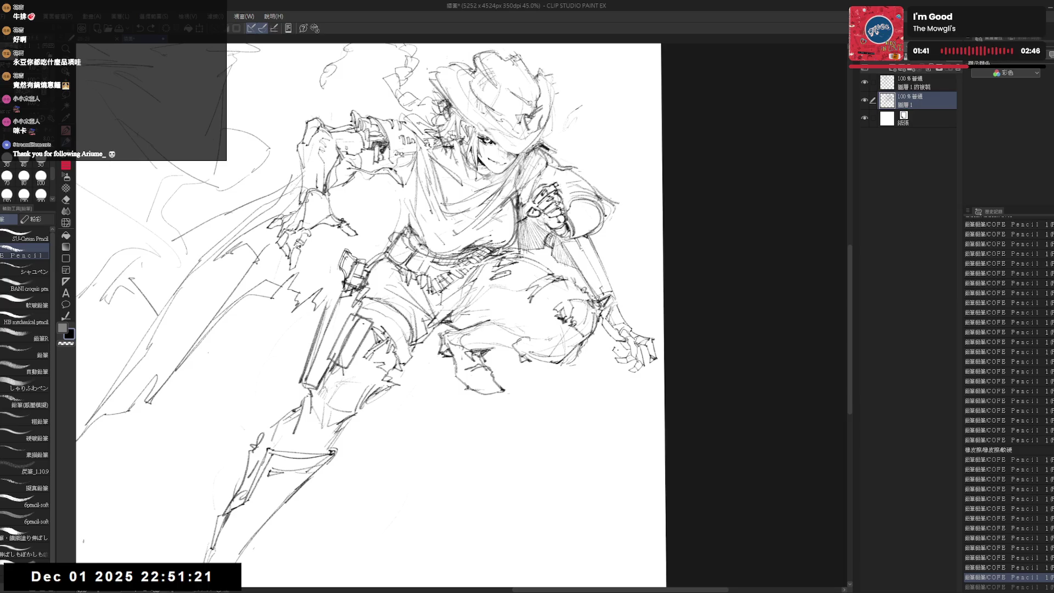
{"action": "key", "text": "ctrl+y"}
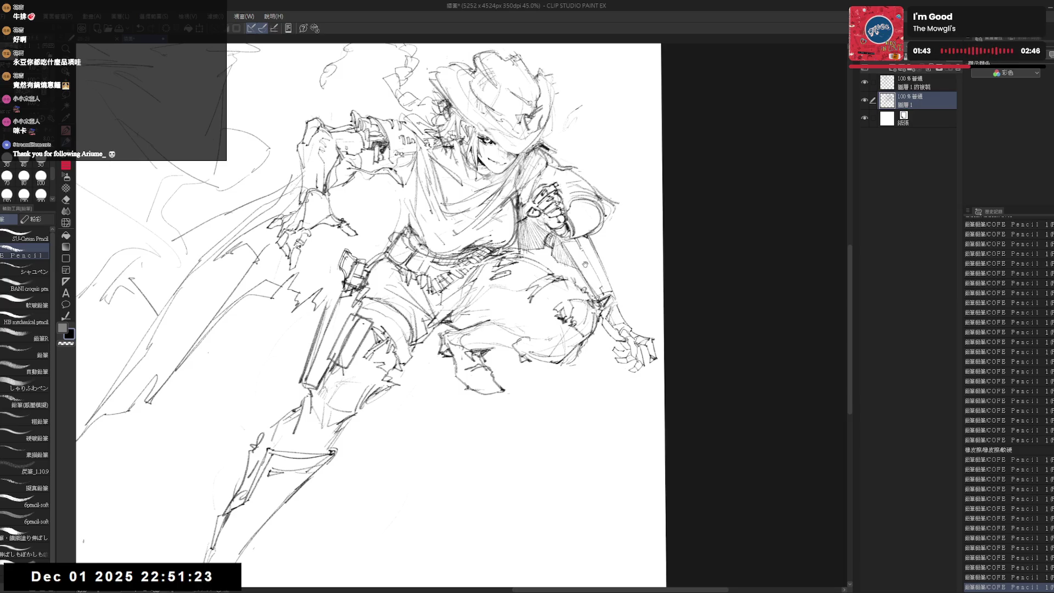
{"action": "left_click_drag", "start_coordinate": [586, 264], "coordinate": [605, 282]}
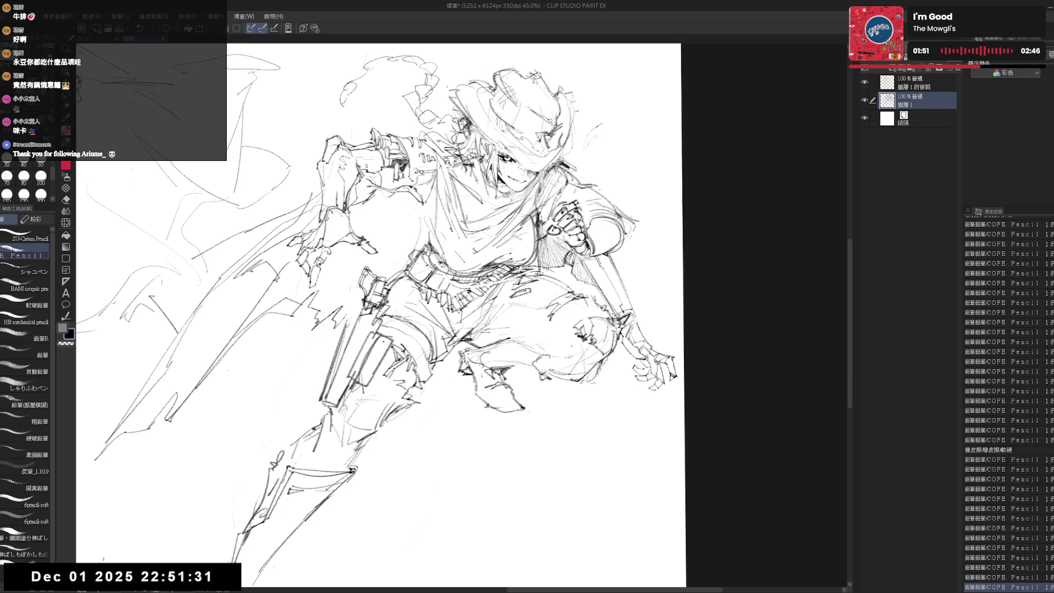
{"action": "scroll", "coordinate": [384, 315], "scroll_direction": "down", "scroll_amount": 1}
Step: Zoom out to see both figures together, then erase a stray line near the gunslinger's arm
{"action": "scroll", "coordinate": [384, 316], "scroll_direction": "down", "scroll_amount": 1}
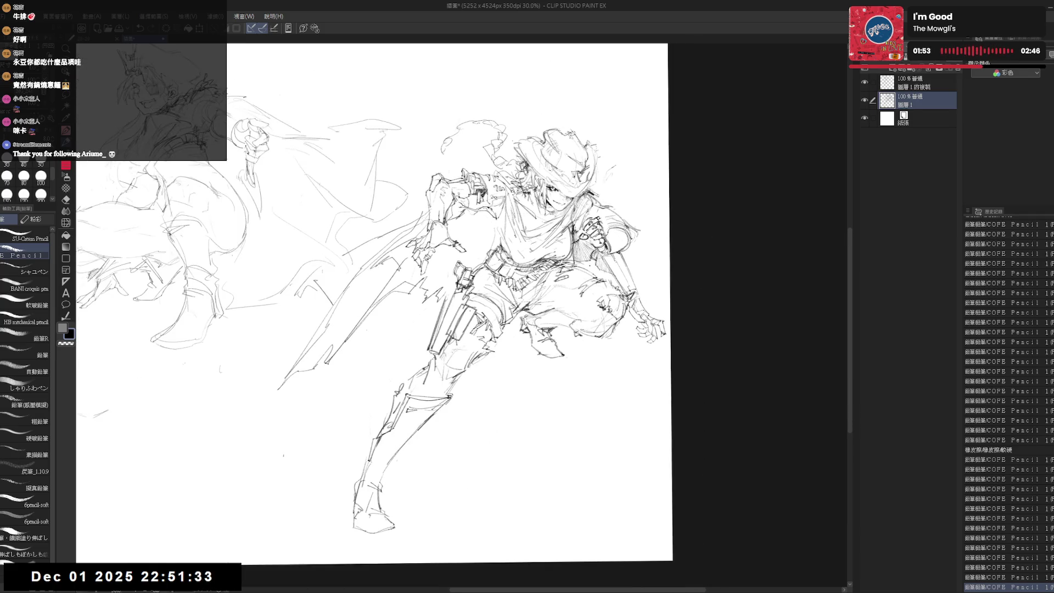
{"action": "left_click_drag", "start_coordinate": [379, 306], "coordinate": [389, 310]}
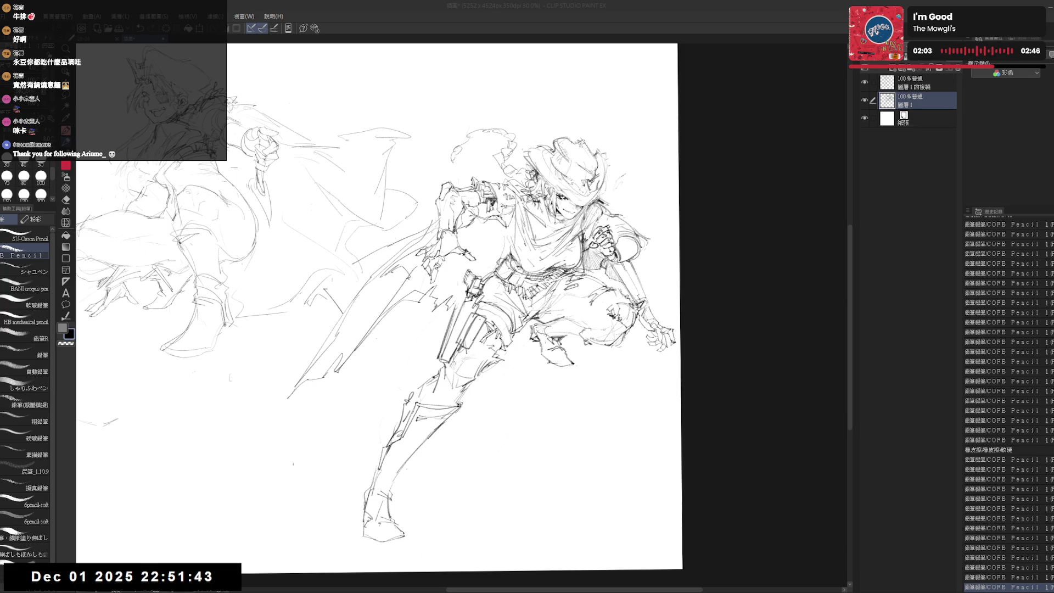
{"action": "scroll", "coordinate": [653, 269], "scroll_direction": "up", "scroll_amount": 3}
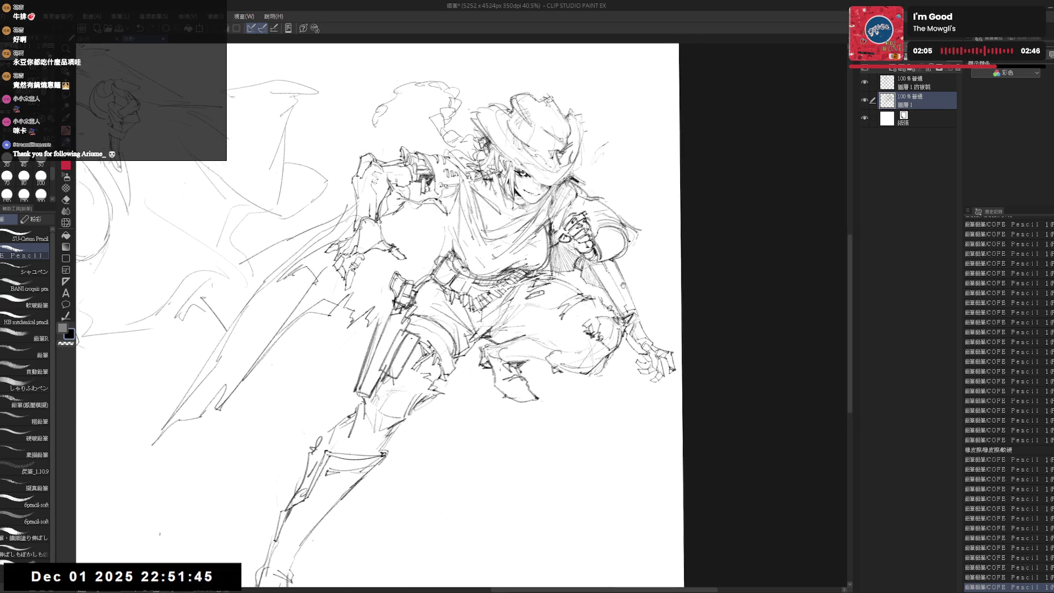
{"action": "key", "text": "e"}
{"action": "mouse_move", "coordinate": [610, 269]}
{"action": "left_mouse_down"}
{"action": "mouse_move", "coordinate": [623, 297]}
{"action": "mouse_move", "coordinate": [626, 277]}
{"action": "left_mouse_up"}
{"action": "key", "text": "p"}
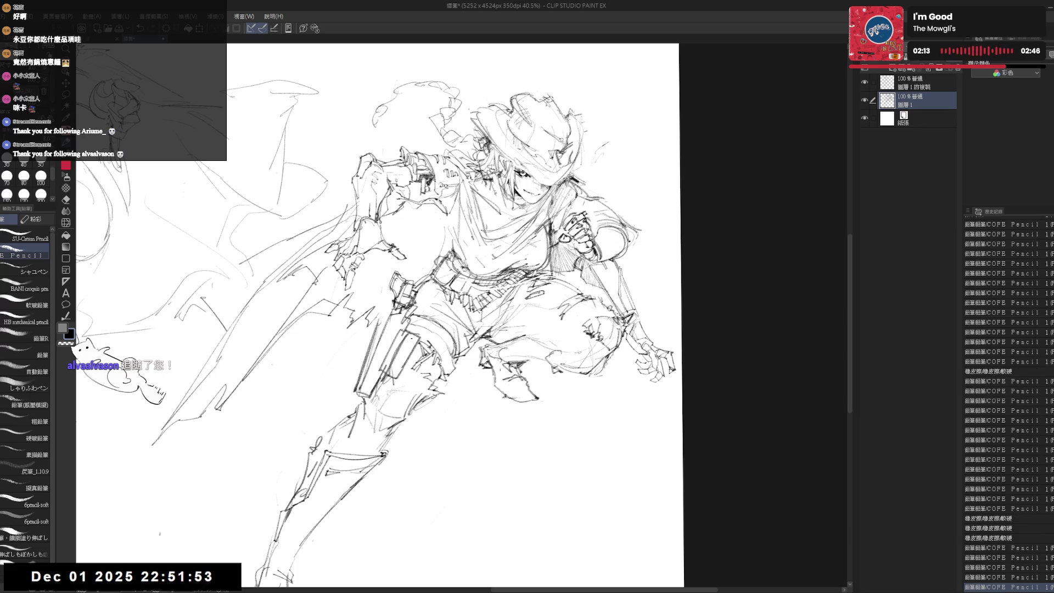
Step: Add a pencil stroke along the gunslinger's hip, discarding a short torso stroke
{"action": "mouse_move", "coordinate": [384, 275]}
{"action": "left_mouse_down"}
{"action": "mouse_move", "coordinate": [436, 271]}
{"action": "mouse_move", "coordinate": [463, 301]}
{"action": "left_mouse_up"}
{"action": "key", "text": "e"}
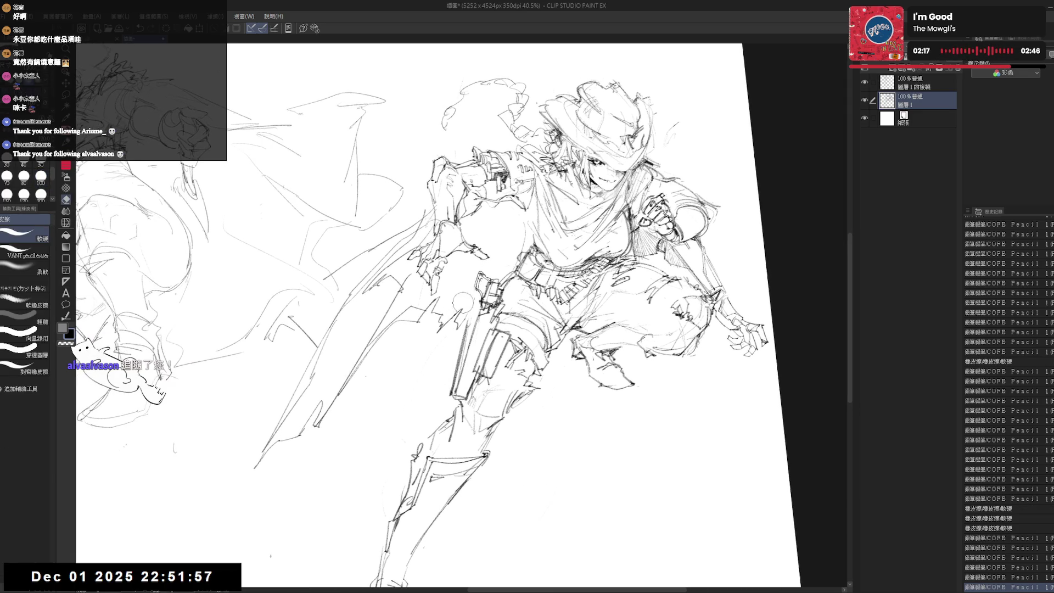
{"action": "key", "text": "p"}
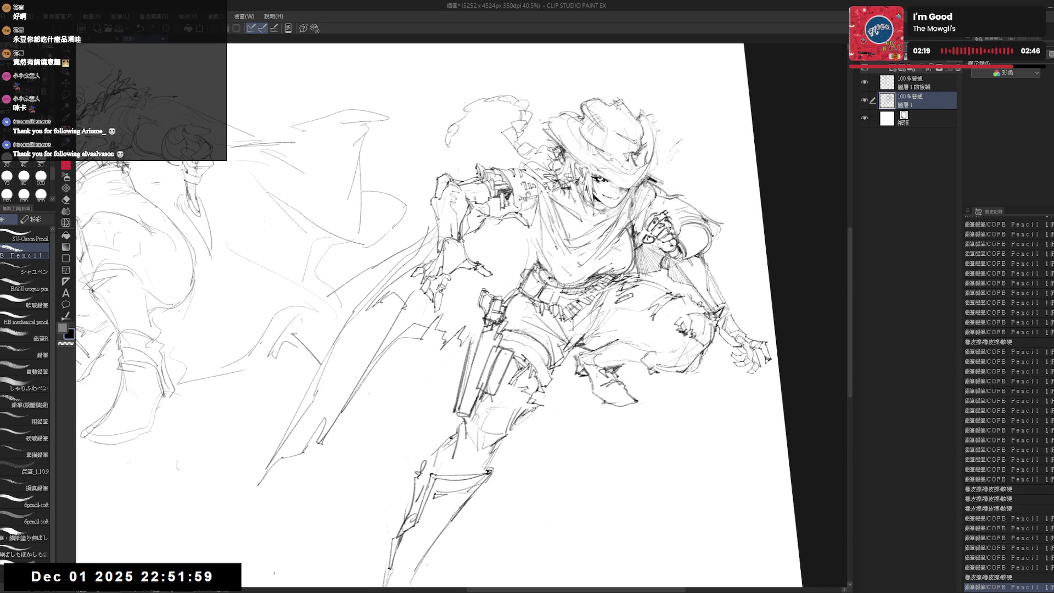
{"action": "left_click_drag", "start_coordinate": [497, 253], "coordinate": [527, 237]}
{"action": "key", "text": "ctrl+z"}
{"action": "left_click_drag", "start_coordinate": [494, 330], "coordinate": [549, 307]}
{"action": "key", "text": "p"}
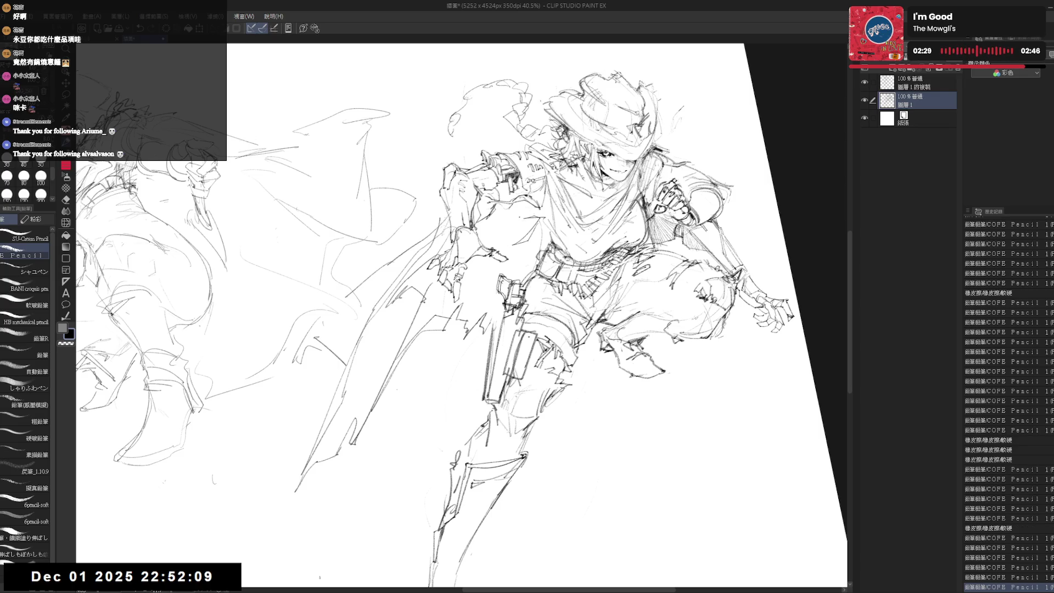
Step: Erase the stray marks beside the holstered revolver
{"action": "key", "text": "asciicircum"}
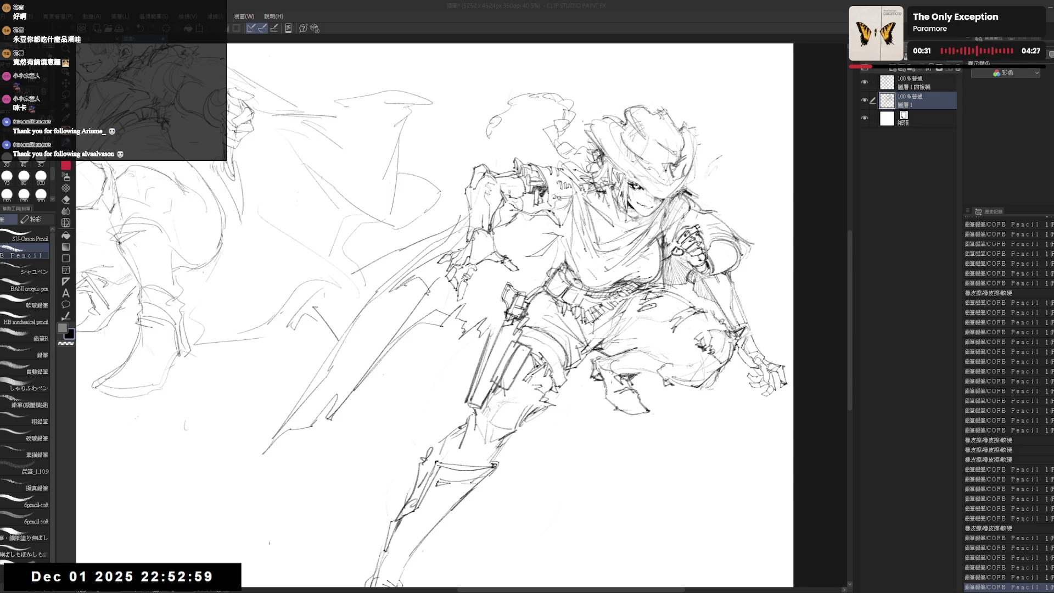
{"action": "mouse_move", "coordinate": [604, 385]}
{"action": "left_mouse_down"}
{"action": "mouse_move", "coordinate": [621, 307]}
{"action": "mouse_move", "coordinate": [615, 275]}
{"action": "left_mouse_up"}
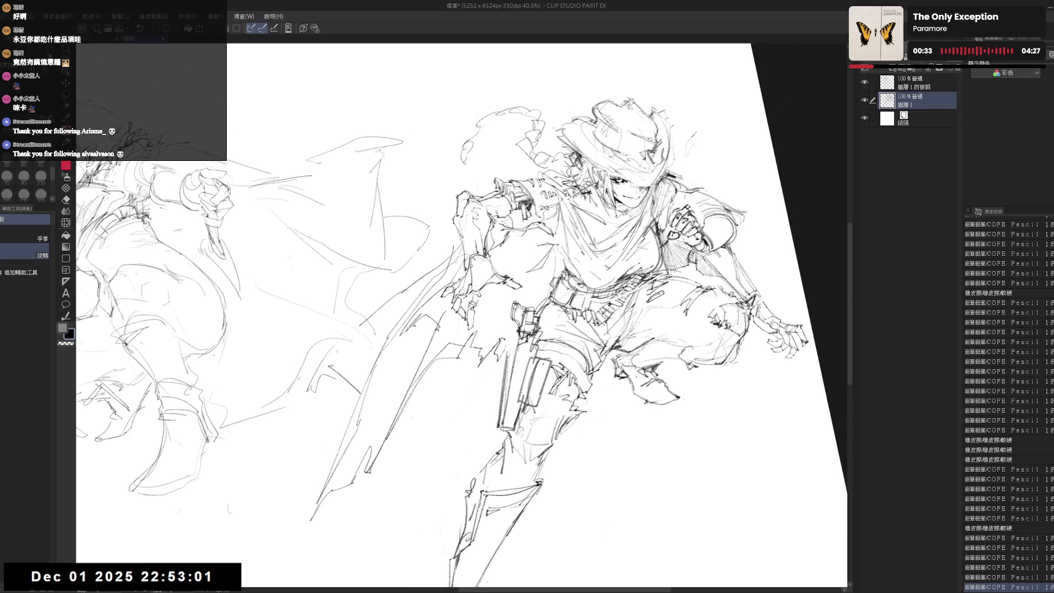
{"action": "key", "text": "e"}
{"action": "mouse_move", "coordinate": [501, 345]}
{"action": "left_mouse_down"}
{"action": "mouse_move", "coordinate": [484, 379]}
{"action": "mouse_move", "coordinate": [497, 362]}
{"action": "left_mouse_up"}
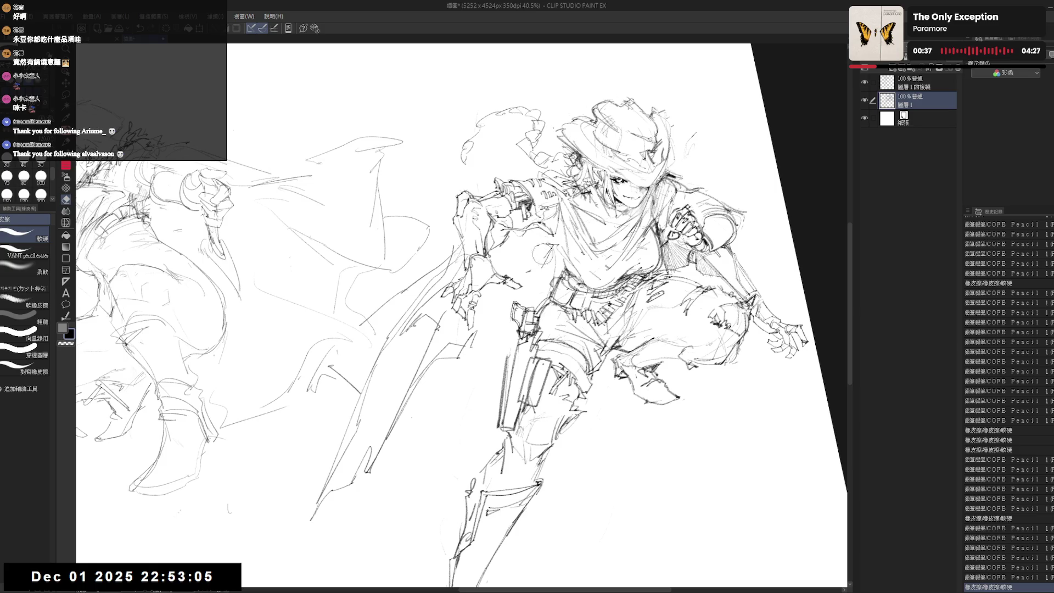
{"action": "mouse_move", "coordinate": [560, 244]}
{"action": "left_mouse_down"}
{"action": "mouse_move", "coordinate": [551, 254]}
{"action": "mouse_move", "coordinate": [589, 295]}
{"action": "mouse_move", "coordinate": [524, 300]}
{"action": "mouse_move", "coordinate": [555, 261]}
{"action": "mouse_move", "coordinate": [566, 272]}
{"action": "mouse_move", "coordinate": [549, 286]}
{"action": "mouse_move", "coordinate": [546, 277]}
{"action": "mouse_move", "coordinate": [538, 296]}
{"action": "mouse_move", "coordinate": [505, 288]}
{"action": "mouse_move", "coordinate": [532, 259]}
{"action": "mouse_move", "coordinate": [517, 274]}
{"action": "mouse_move", "coordinate": [530, 285]}
{"action": "left_mouse_up"}
{"action": "key", "text": "p"}
Step: Refine the chest lines, keeping the last chest stroke after an undo and redo
{"action": "key", "text": "e"}
{"action": "key", "text": "p"}
{"action": "key", "text": "ctrl+z"}
{"action": "key", "text": "ctrl+y"}
{"action": "key", "text": "e"}
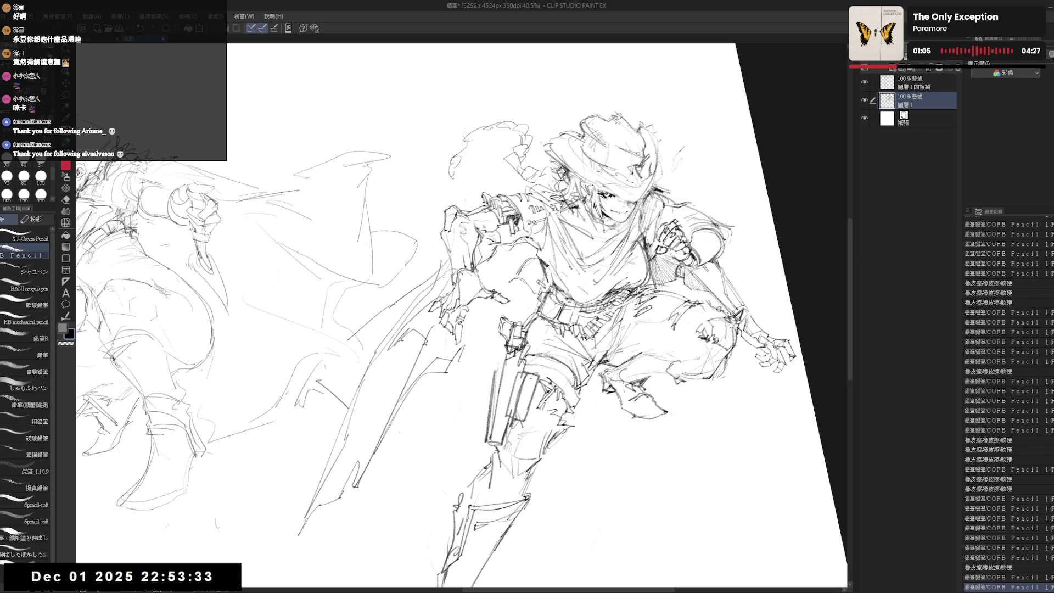
{"action": "left_click_drag", "start_coordinate": [461, 316], "coordinate": [478, 308]}
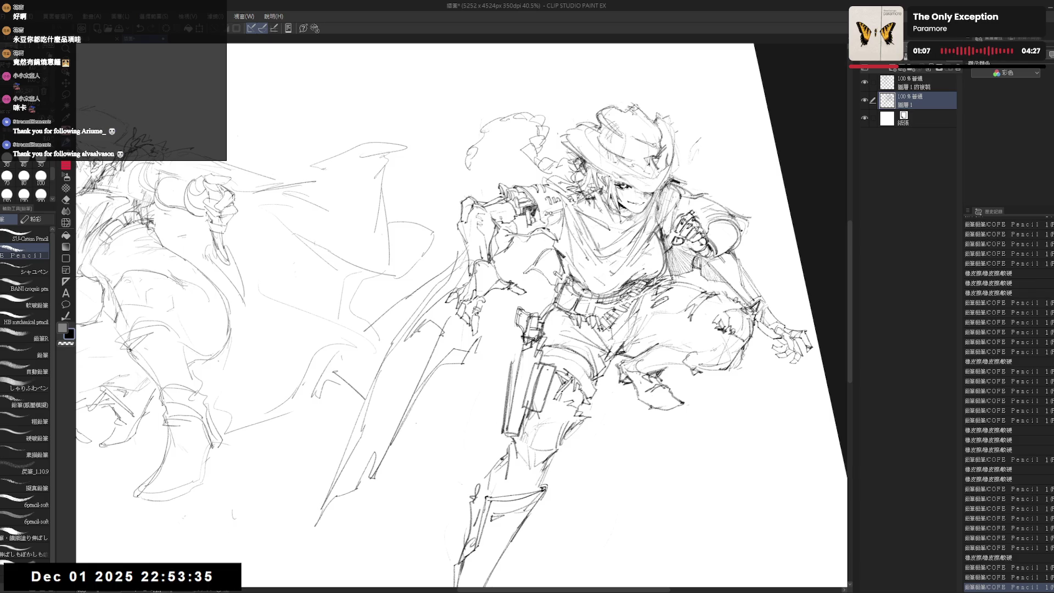
Step: Straighten and tilt the canvas view, then compare the last stroke by undoing and redoing it
{"action": "key", "text": "ctrl+@"}
{"action": "key", "text": "minus"}
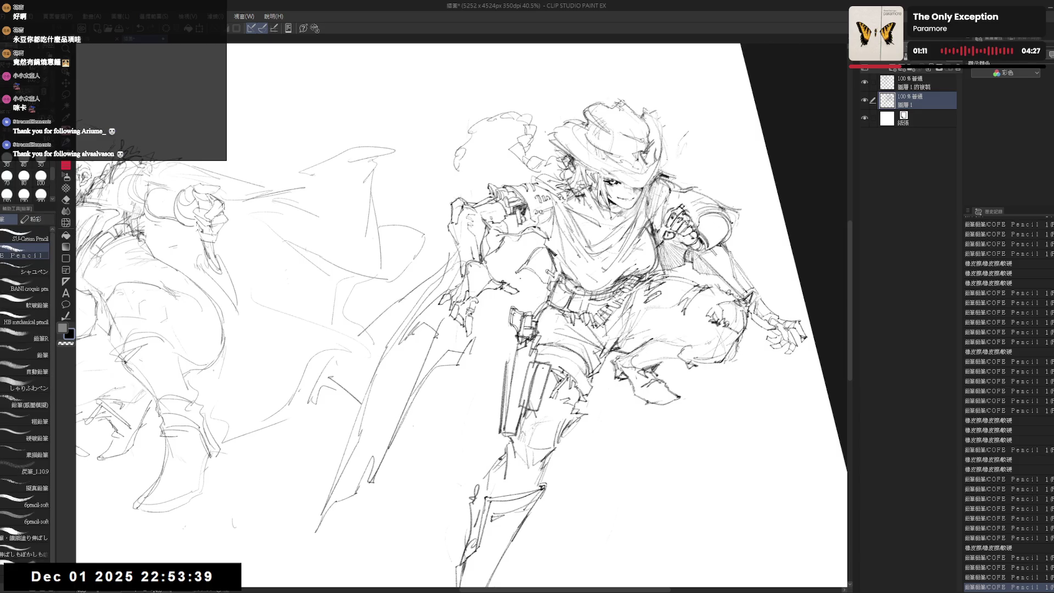
{"action": "key", "text": "ctrl+z"}
{"action": "key", "text": "ctrl+y"}
{"action": "key", "text": "ctrl+z"}
{"action": "key", "text": "ctrl+y"}
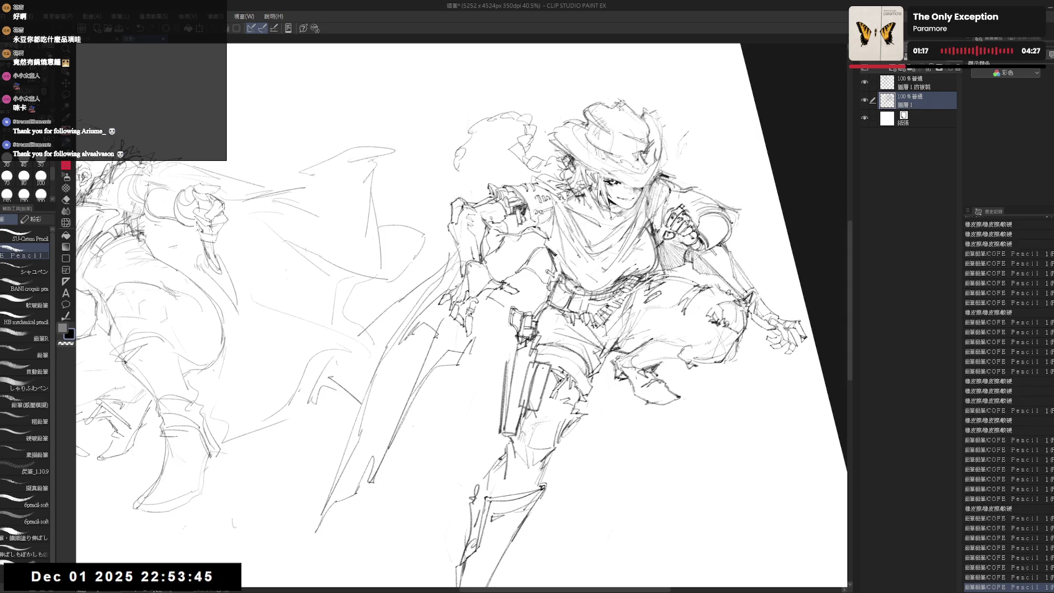
Step: Add small pencil strokes and faint detail to the gunslinger's upper body
{"action": "mouse_move", "coordinate": [523, 302]}
{"action": "left_mouse_down"}
{"action": "mouse_move", "coordinate": [536, 291]}
{"action": "mouse_move", "coordinate": [487, 310]}
{"action": "left_mouse_up"}
{"action": "mouse_move", "coordinate": [537, 269]}
{"action": "left_mouse_down"}
{"action": "mouse_move", "coordinate": [528, 285]}
{"action": "mouse_move", "coordinate": [545, 288]}
{"action": "mouse_move", "coordinate": [522, 280]}
{"action": "mouse_move", "coordinate": [533, 269]}
{"action": "left_mouse_up"}
{"action": "mouse_move", "coordinate": [494, 329]}
{"action": "left_mouse_down"}
{"action": "mouse_move", "coordinate": [527, 308]}
{"action": "mouse_move", "coordinate": [543, 268]}
{"action": "left_mouse_up"}
{"action": "mouse_move", "coordinate": [453, 354]}
{"action": "left_mouse_down"}
{"action": "mouse_move", "coordinate": [490, 340]}
{"action": "mouse_move", "coordinate": [456, 326]}
{"action": "mouse_move", "coordinate": [422, 332]}
{"action": "left_mouse_up"}
{"action": "key", "text": "e"}
{"action": "key", "text": "p"}
{"action": "mouse_move", "coordinate": [516, 276]}
{"action": "left_mouse_down"}
{"action": "mouse_move", "coordinate": [528, 271]}
{"action": "mouse_move", "coordinate": [530, 305]}
{"action": "mouse_move", "coordinate": [518, 310]}
{"action": "left_mouse_up"}
{"action": "mouse_move", "coordinate": [549, 275]}
{"action": "left_mouse_down"}
{"action": "mouse_move", "coordinate": [565, 283]}
{"action": "mouse_move", "coordinate": [552, 277]}
{"action": "mouse_move", "coordinate": [491, 329]}
{"action": "left_mouse_up"}
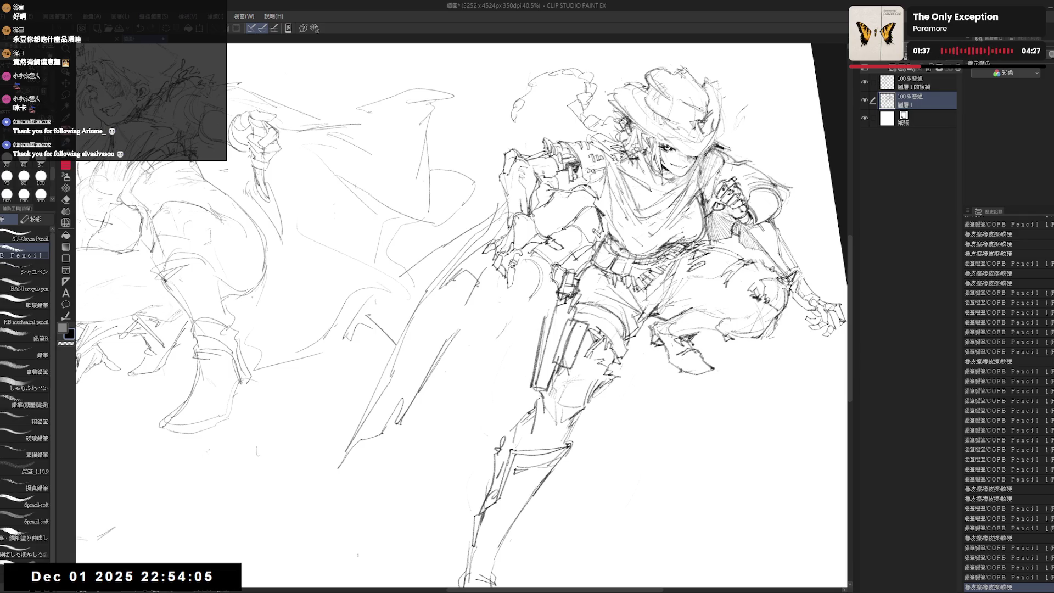
{"action": "left_click_drag", "start_coordinate": [550, 253], "coordinate": [532, 274]}
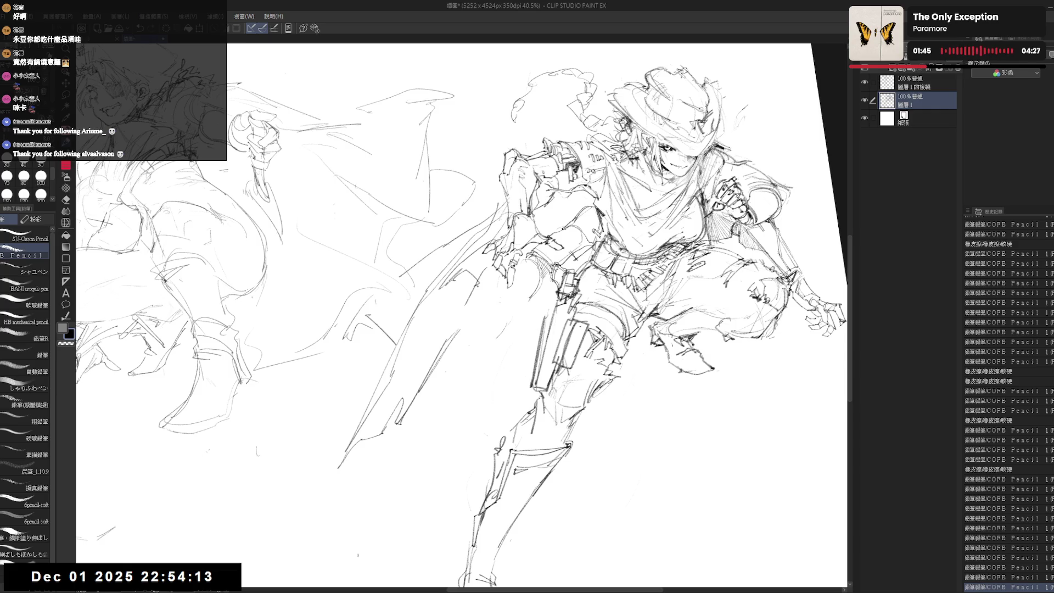
Step: Erase stray bits of line on the upper body and redraw a touch-up stroke
{"action": "mouse_move", "coordinate": [511, 433]}
{"action": "left_mouse_down"}
{"action": "mouse_move", "coordinate": [448, 376]}
{"action": "mouse_move", "coordinate": [470, 368]}
{"action": "left_mouse_up"}
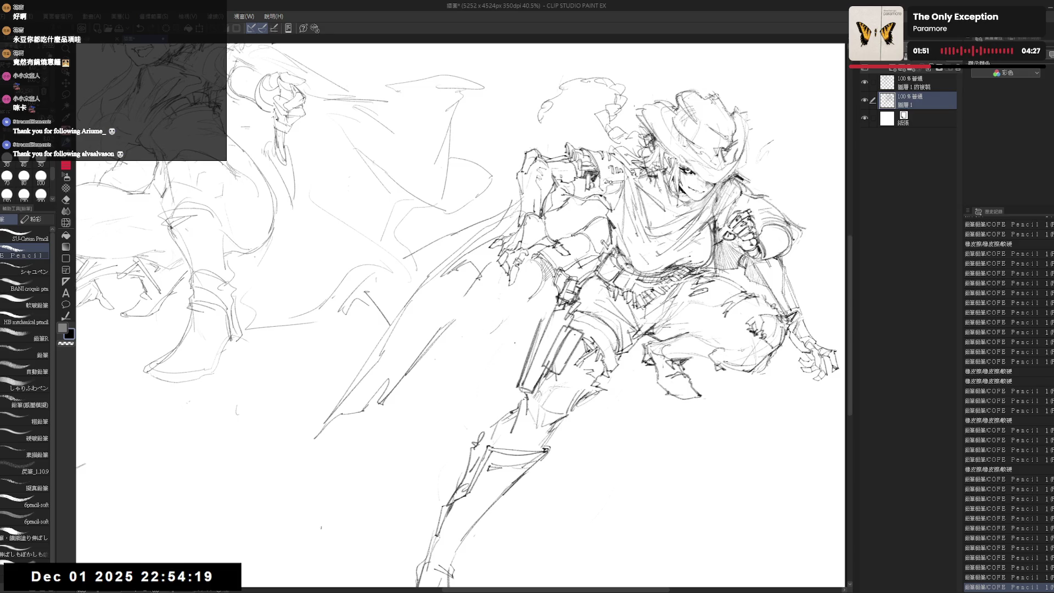
{"action": "key", "text": "e"}
{"action": "left_click_drag", "start_coordinate": [500, 281], "coordinate": [497, 325]}
{"action": "key", "text": "p"}
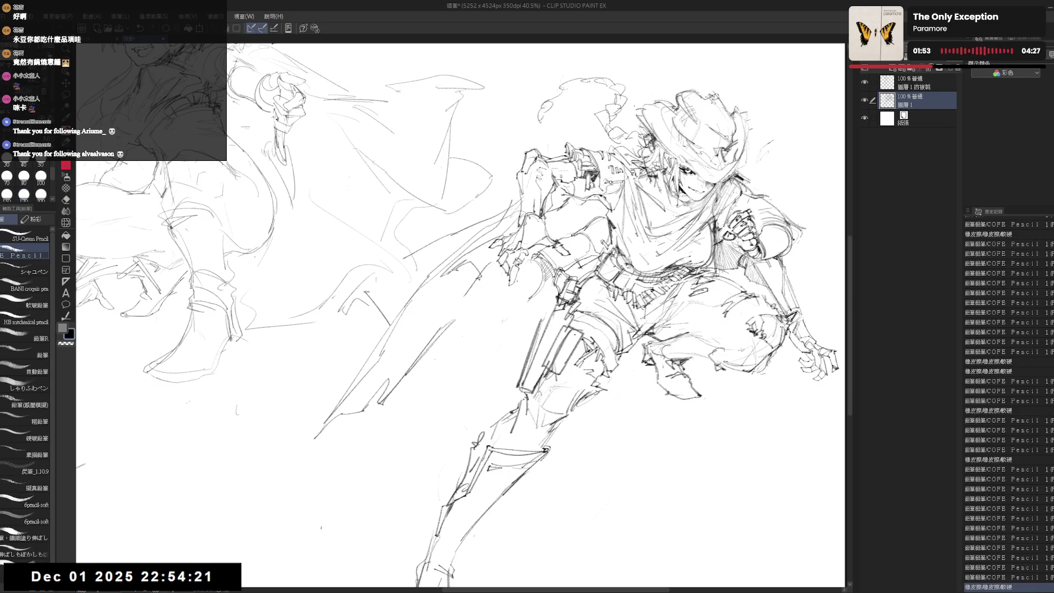
{"action": "key", "text": "e"}
{"action": "key", "text": "p"}
{"action": "left_click_drag", "start_coordinate": [497, 281], "coordinate": [504, 340]}
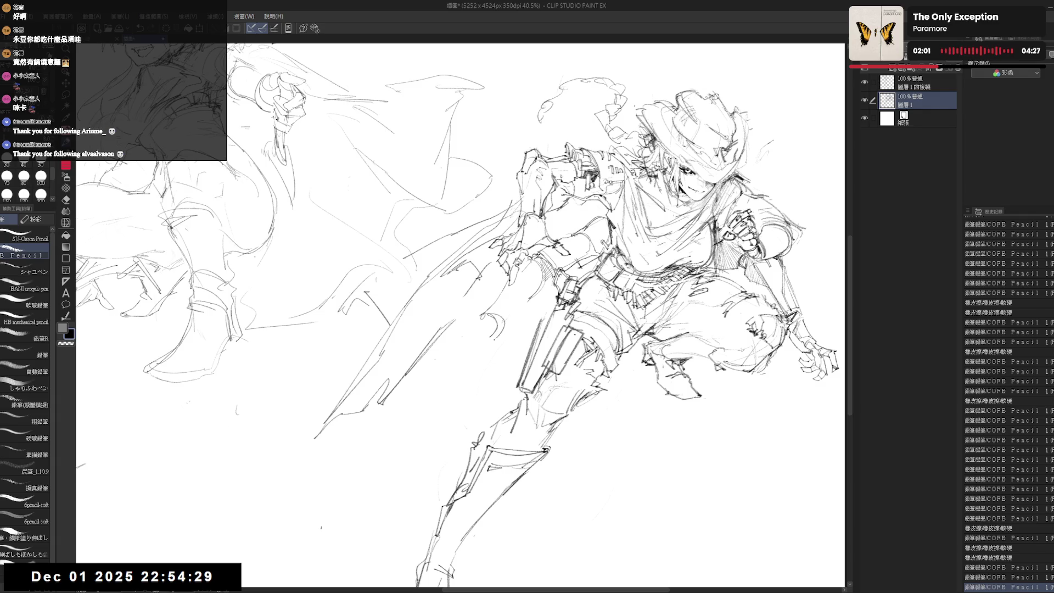
{"action": "scroll", "coordinate": [543, 250], "scroll_direction": "down", "scroll_amount": 1}
Step: Draw new pencil lines on the gunslinger while zooming, panning and slightly rotating the view
{"action": "scroll", "coordinate": [544, 250], "scroll_direction": "down", "scroll_amount": 1}
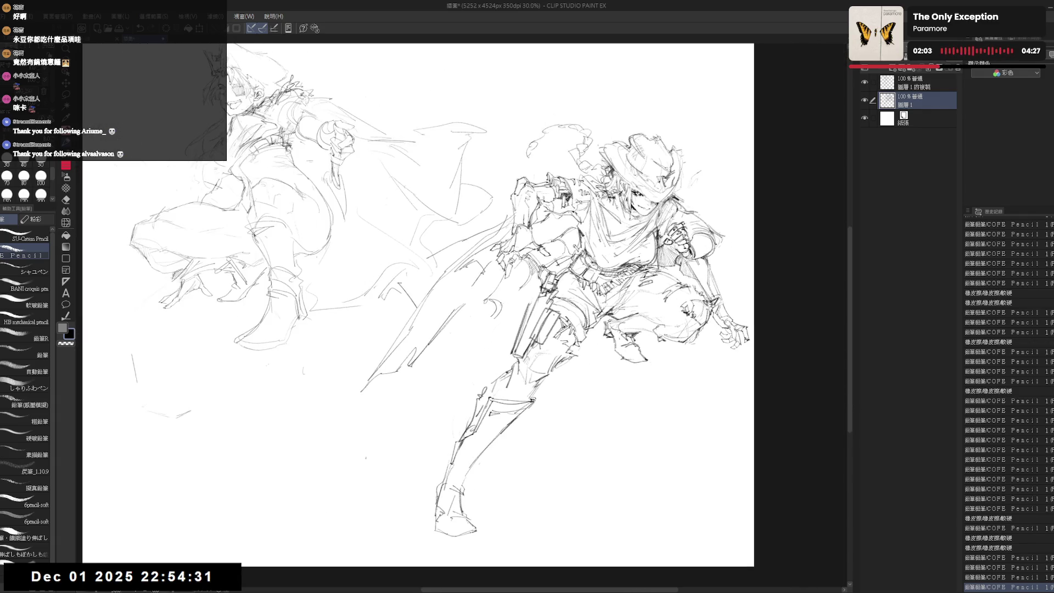
{"action": "left_click_drag", "start_coordinate": [526, 311], "coordinate": [542, 313]}
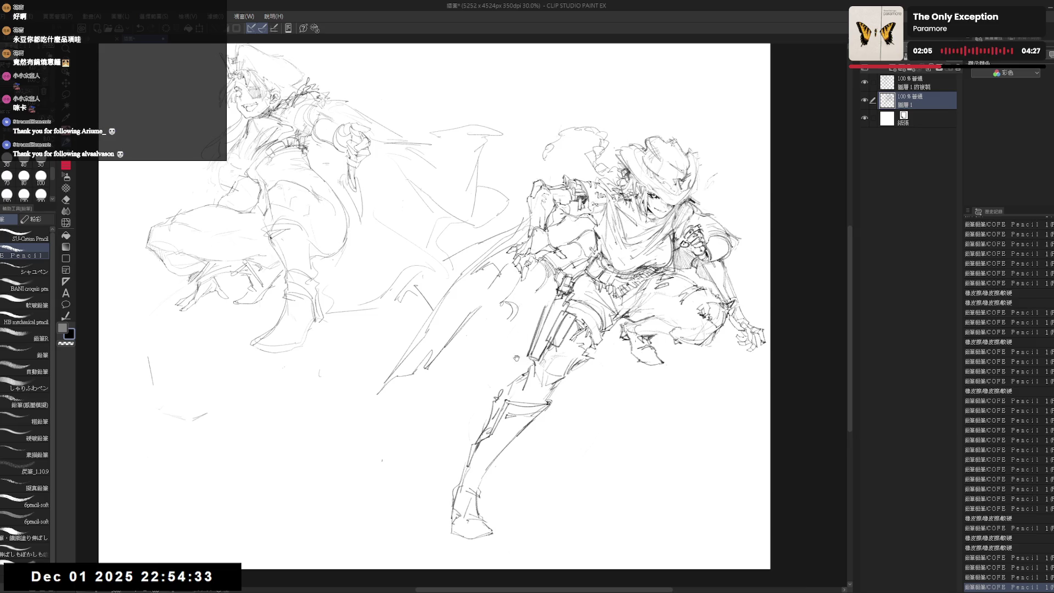
{"action": "left_click_drag", "start_coordinate": [516, 358], "coordinate": [518, 361]}
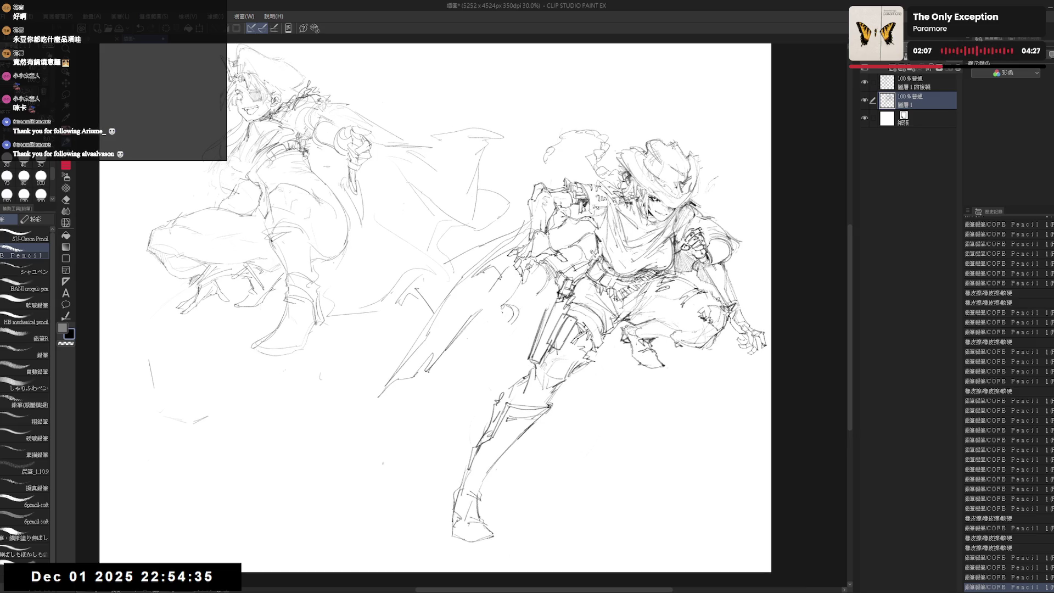
{"action": "left_click_drag", "start_coordinate": [506, 305], "coordinate": [508, 323]}
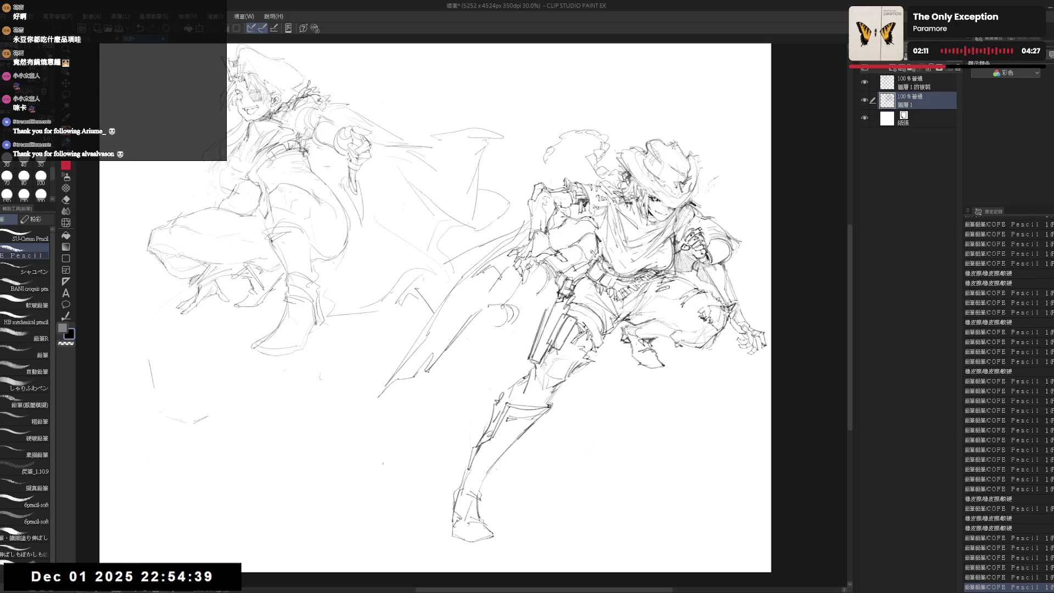
{"action": "key", "text": "minus"}
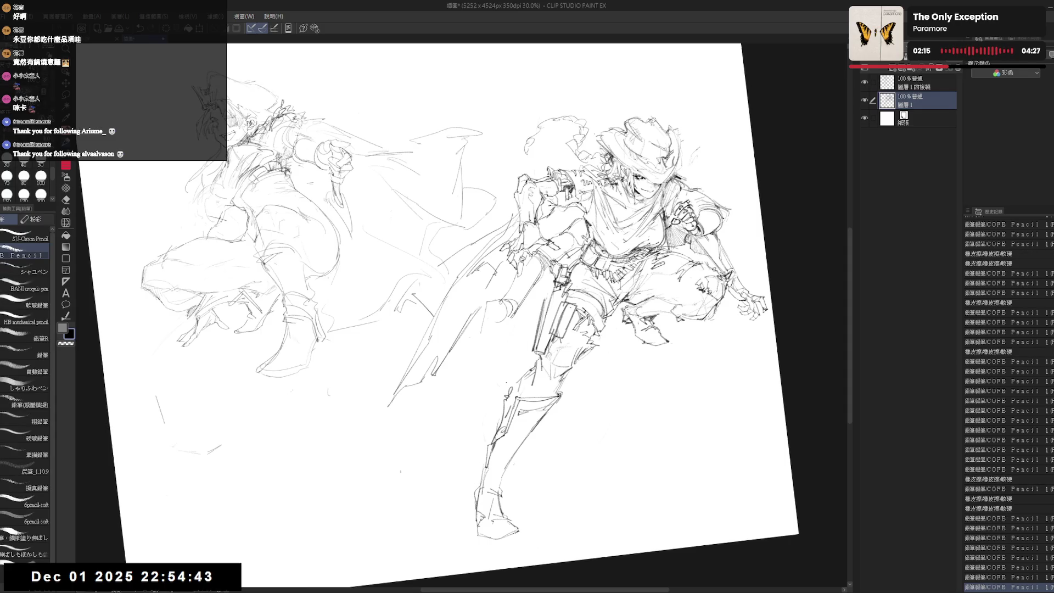
{"action": "left_click_drag", "start_coordinate": [496, 320], "coordinate": [510, 305]}
{"action": "scroll", "coordinate": [511, 306], "scroll_direction": "up", "scroll_amount": 2}
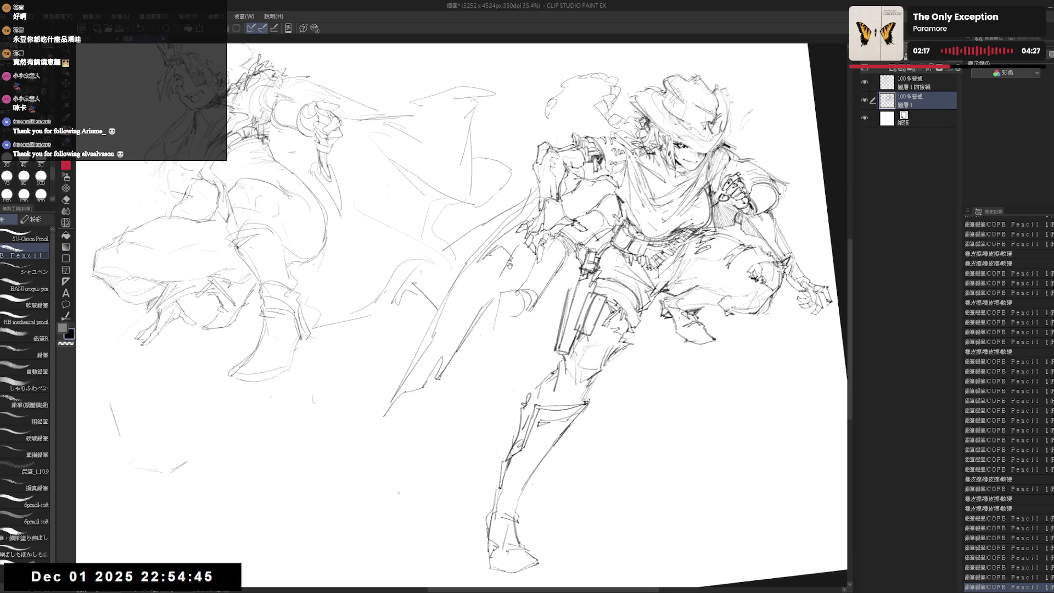
{"action": "scroll", "coordinate": [1005, 407], "scroll_direction": "down", "scroll_amount": 3}
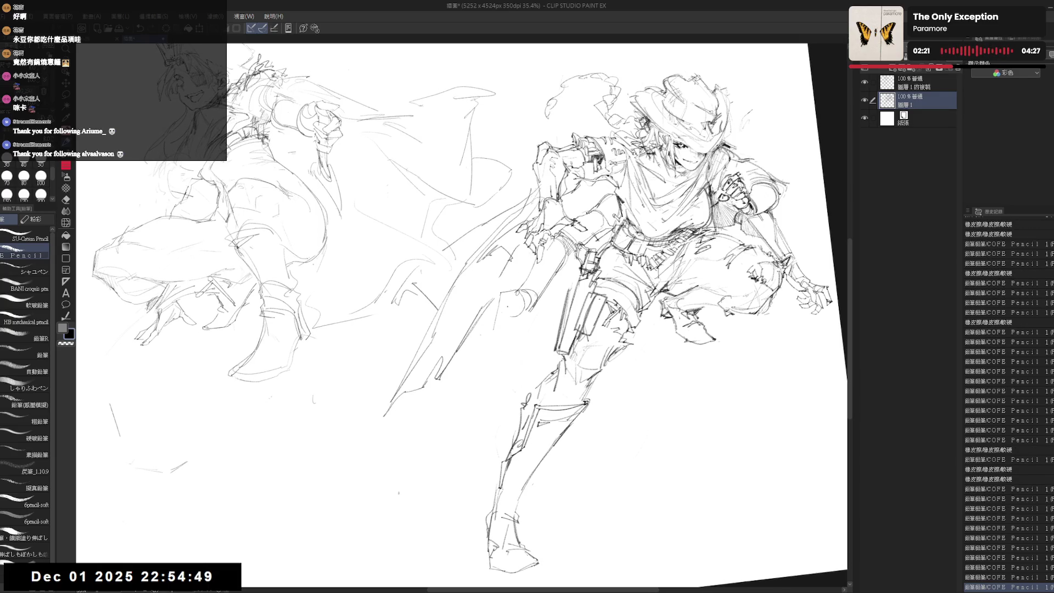
Step: Erase the small circle sketch and add short faint strokes in its place
{"action": "mouse_move", "coordinate": [502, 292]}
{"action": "left_mouse_down"}
{"action": "mouse_move", "coordinate": [493, 329]}
{"action": "mouse_move", "coordinate": [524, 302]}
{"action": "left_mouse_up"}
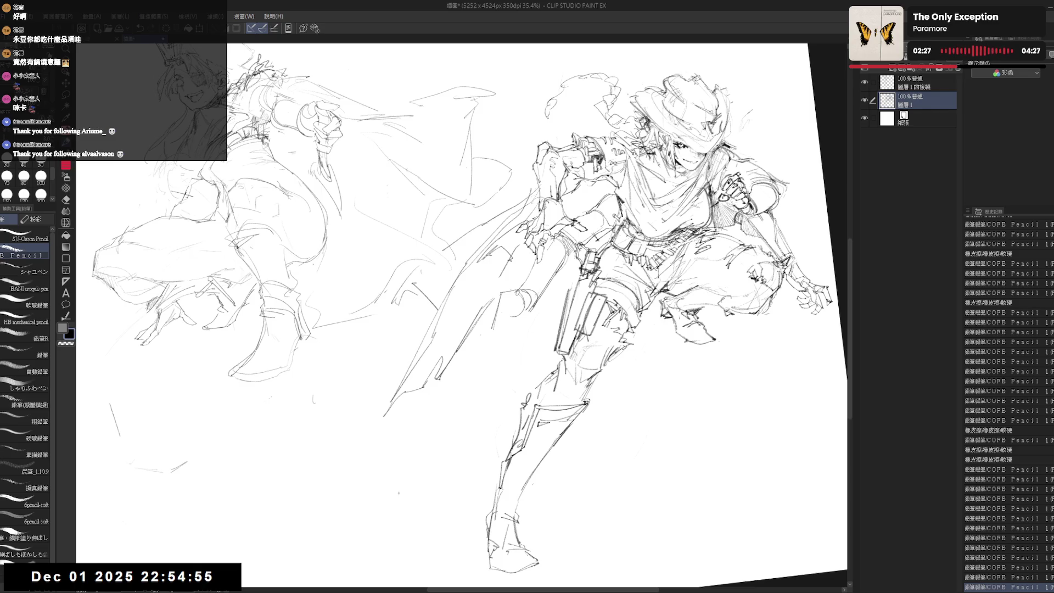
{"action": "key", "text": "e"}
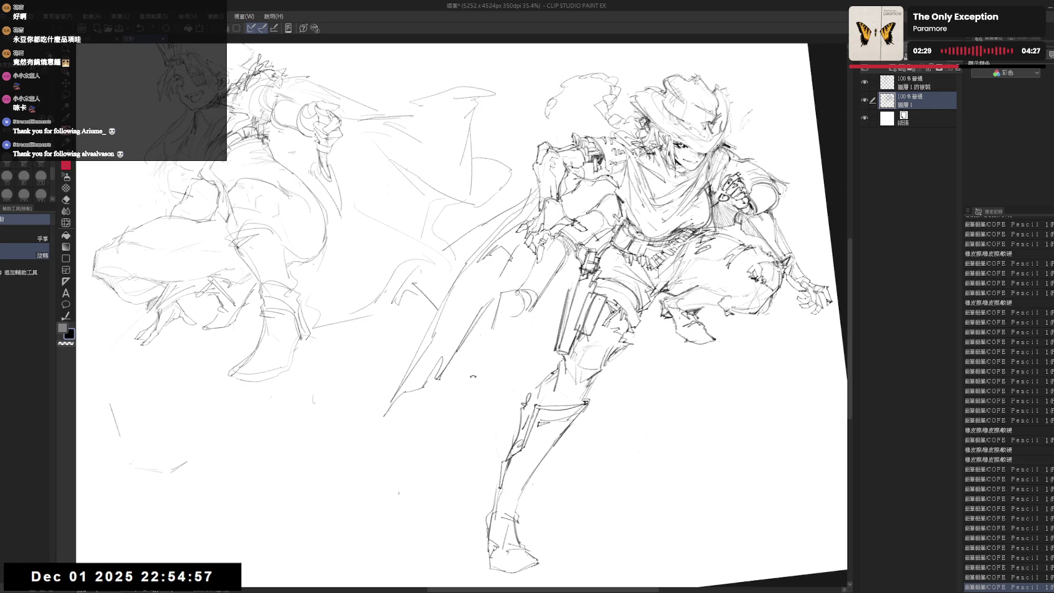
{"action": "left_click_drag", "start_coordinate": [492, 263], "coordinate": [513, 299]}
{"action": "key", "text": "p"}
{"action": "left_click_drag", "start_coordinate": [495, 258], "coordinate": [508, 280]}
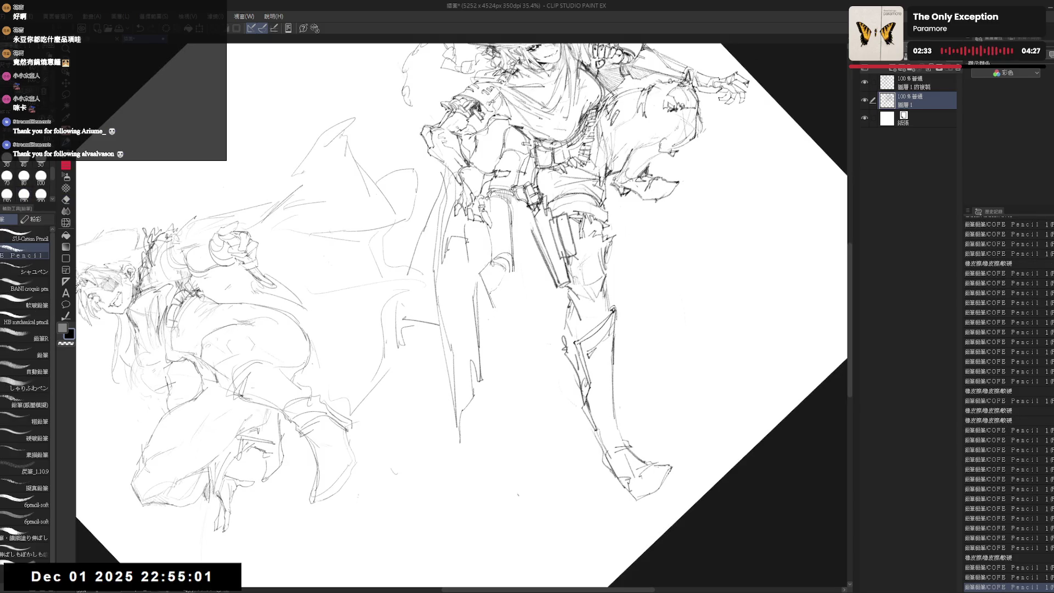
Step: Rotate the view about 30° to add a soft stroke, then reset it upright
{"action": "left_click_drag", "start_coordinate": [604, 164], "coordinate": [687, 236]}
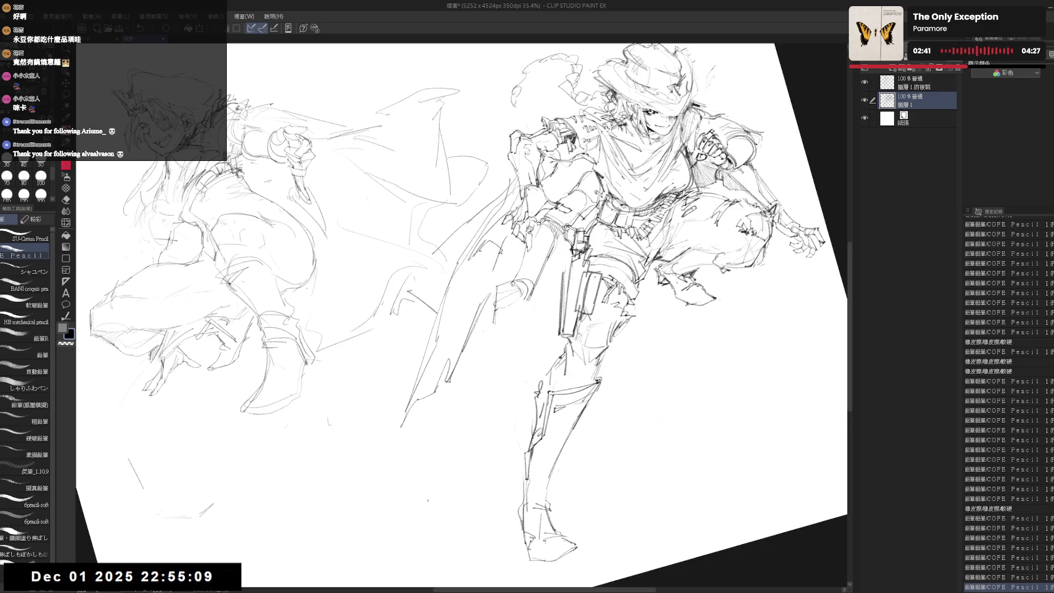
{"action": "key", "text": "e"}
{"action": "key", "text": "p"}
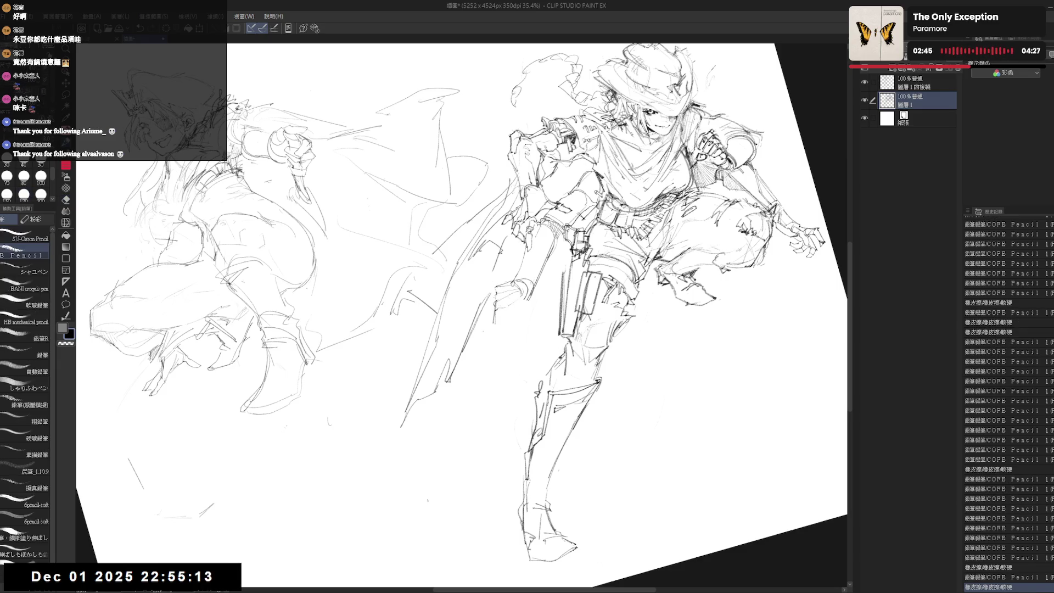
{"action": "left_click_drag", "start_coordinate": [549, 275], "coordinate": [538, 291]}
{"action": "key", "text": "p"}
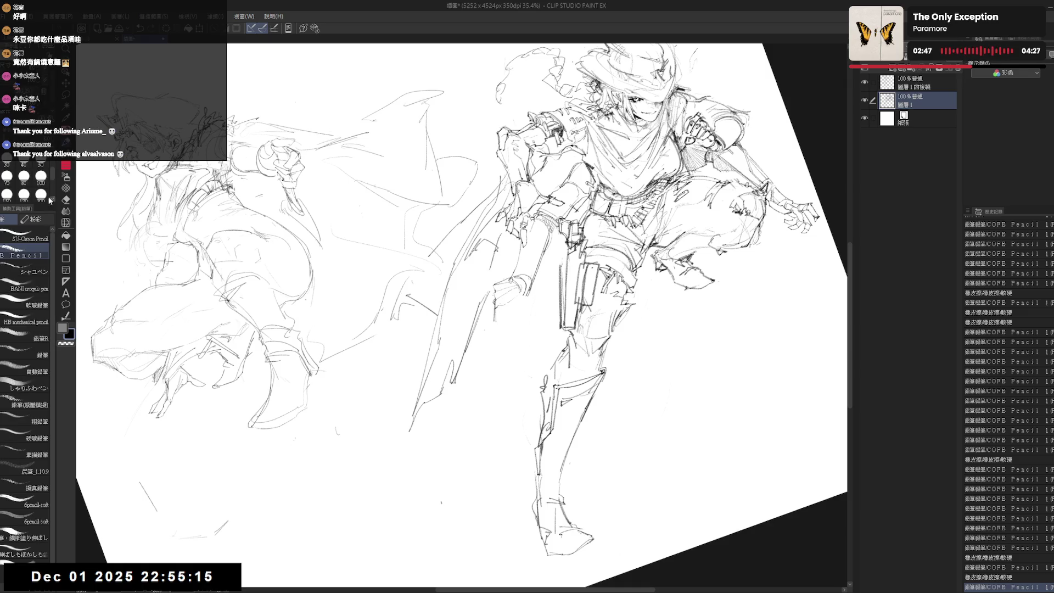
{"action": "key", "text": "at"}
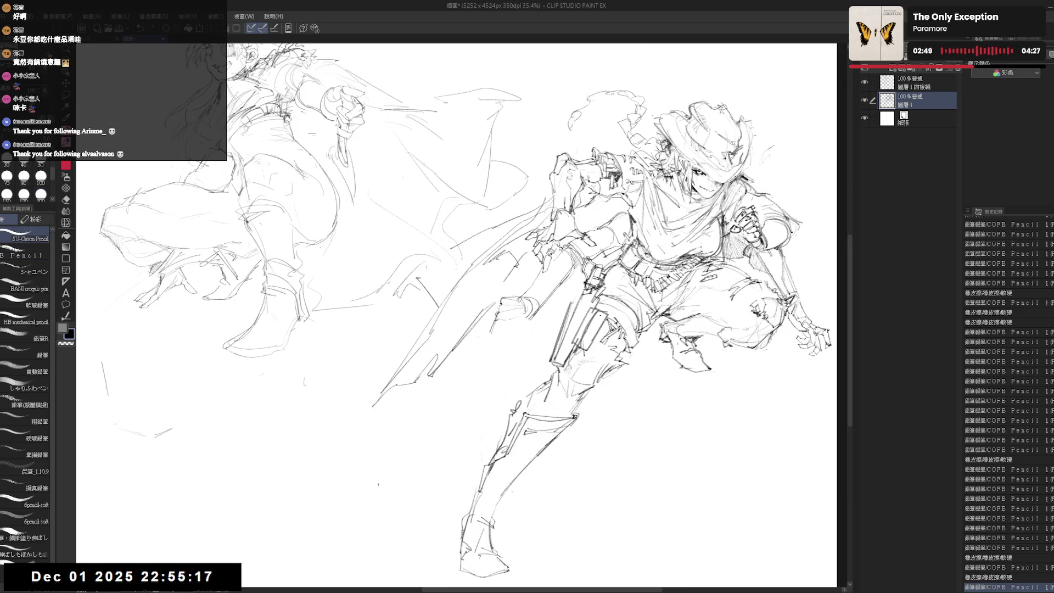
{"action": "left_click_drag", "start_coordinate": [736, 231], "coordinate": [747, 241]}
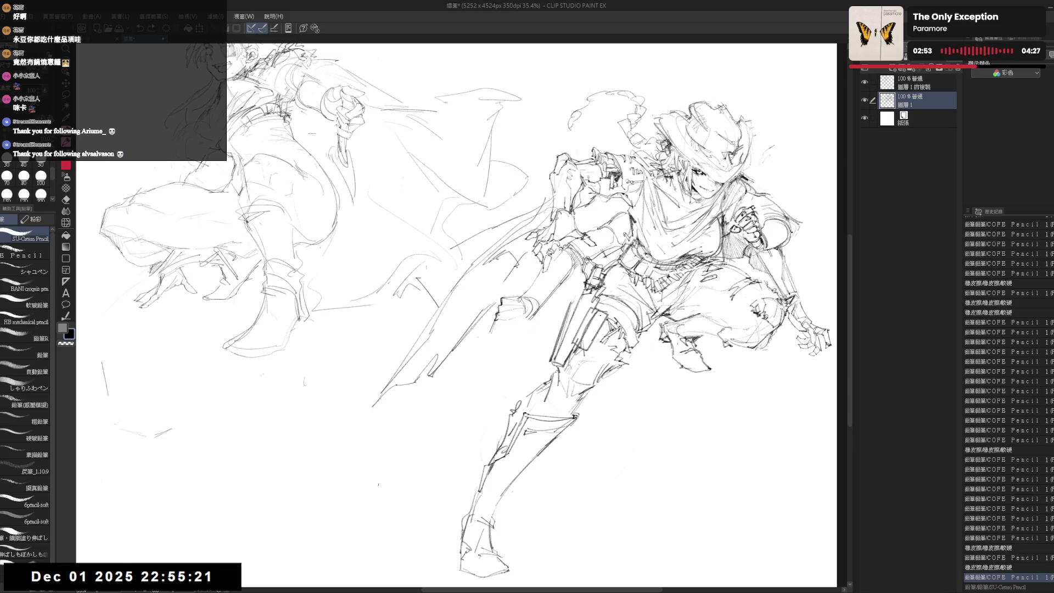
Step: Undo a stray stroke, then tilt, straighten and rotate the canvas clockwise for drawing
{"action": "mouse_move", "coordinate": [508, 295]}
{"action": "left_mouse_down"}
{"action": "mouse_move", "coordinate": [533, 282]}
{"action": "mouse_move", "coordinate": [523, 296]}
{"action": "left_mouse_up"}
{"action": "key", "text": "ctrl+z"}
{"action": "key", "text": "ctrl+z"}
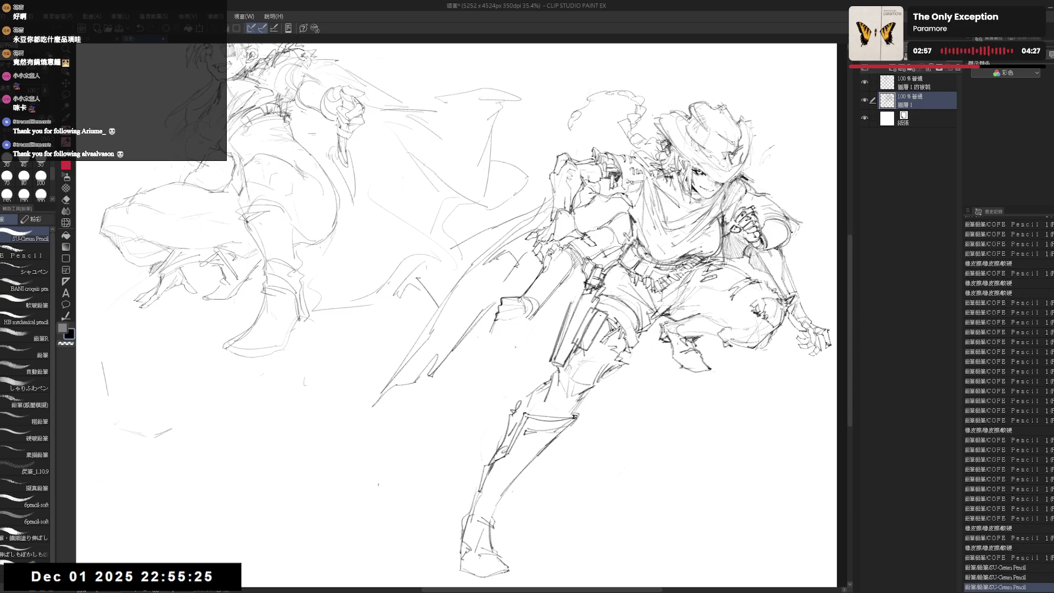
{"action": "left_click_drag", "start_coordinate": [549, 330], "coordinate": [543, 308]}
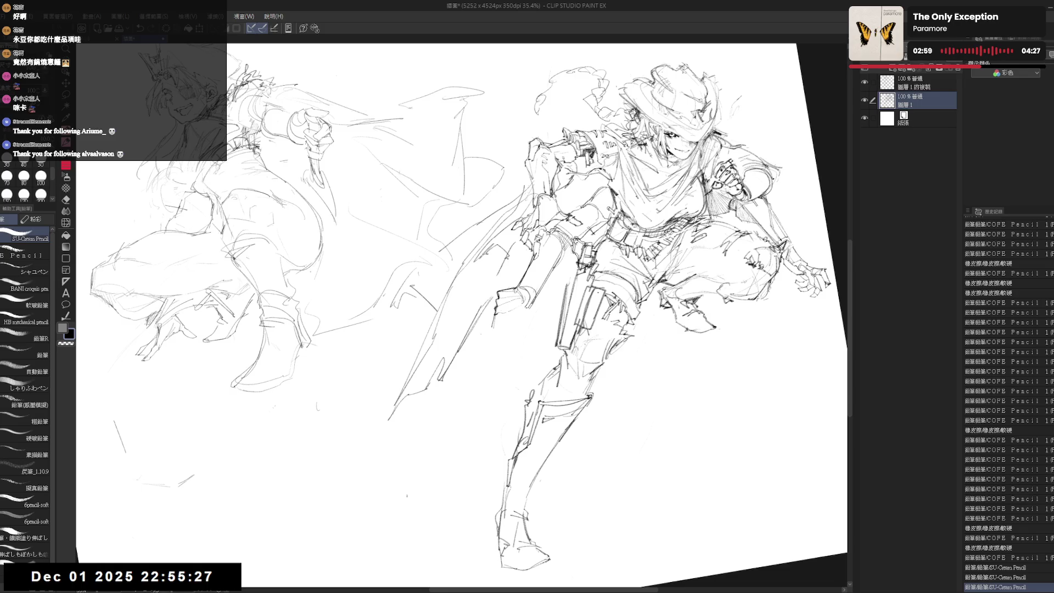
{"action": "left_click_drag", "start_coordinate": [543, 269], "coordinate": [527, 291]}
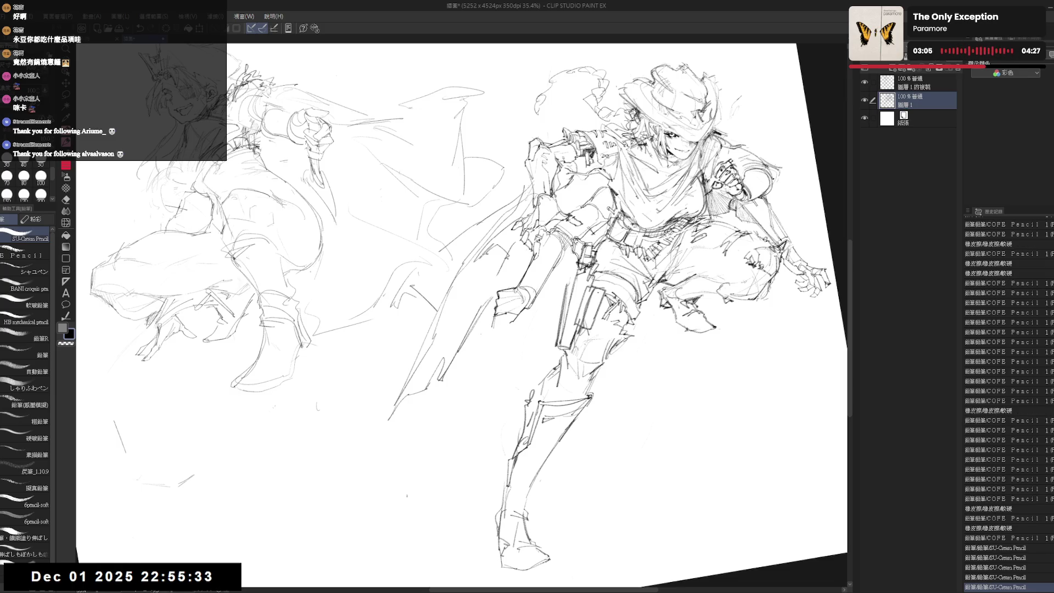
{"action": "key", "text": "ctrl+at"}
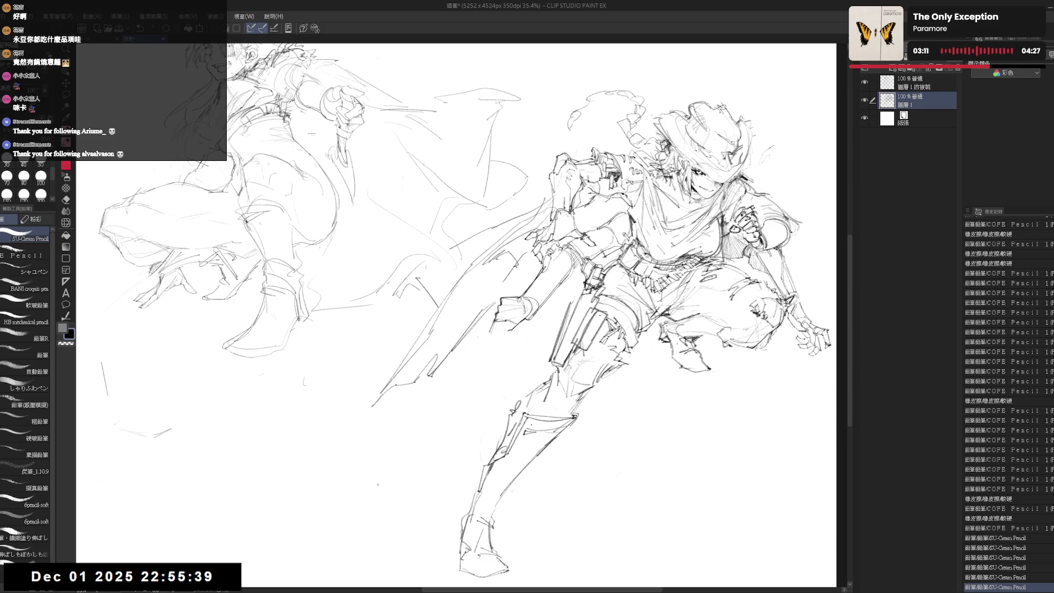
{"action": "key", "text": "r"}
{"action": "mouse_move", "coordinate": [550, 329]}
{"action": "left_mouse_down"}
{"action": "mouse_move", "coordinate": [571, 374]}
{"action": "mouse_move", "coordinate": [582, 357]}
{"action": "left_mouse_up"}
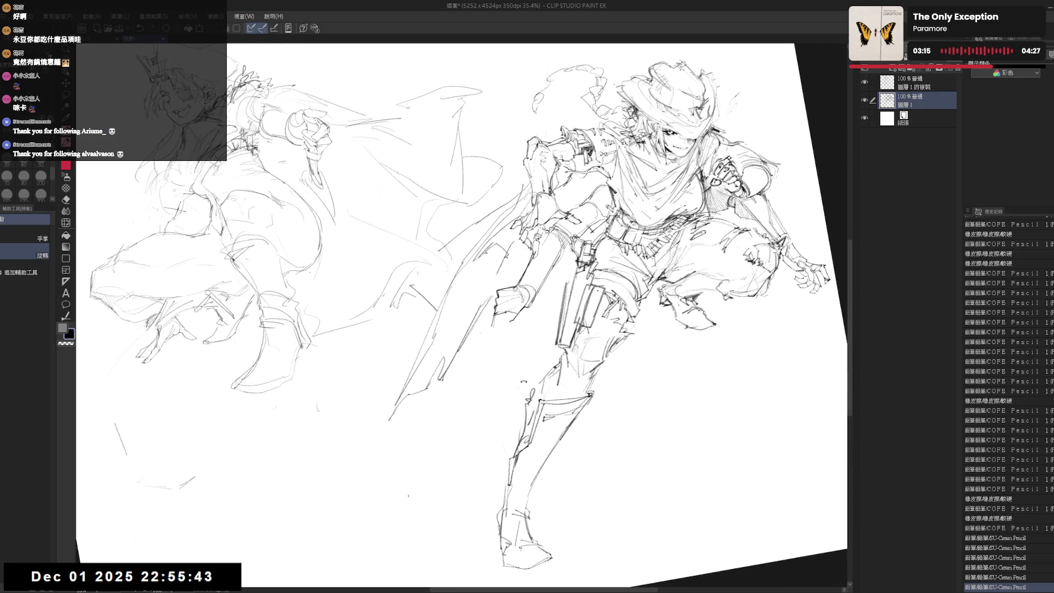
{"action": "key", "text": "p"}
Step: Add two short pencil strokes to the gunslinger, then zoom out to 30%
{"action": "mouse_move", "coordinate": [477, 336]}
{"action": "left_mouse_down"}
{"action": "mouse_move", "coordinate": [519, 308]}
{"action": "mouse_move", "coordinate": [510, 316]}
{"action": "left_mouse_up"}
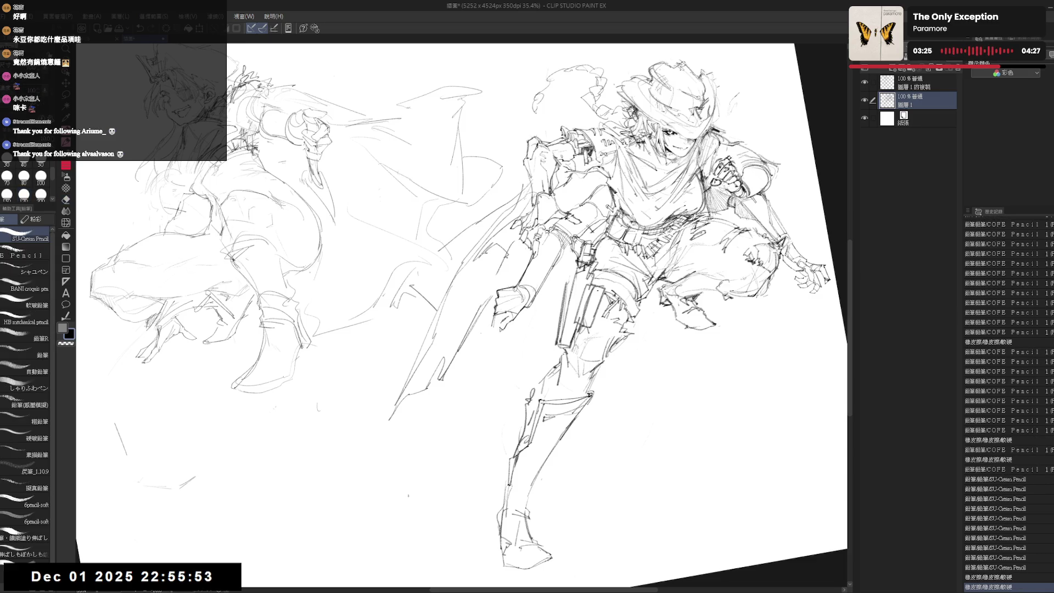
{"action": "left_click_drag", "start_coordinate": [511, 318], "coordinate": [530, 352]}
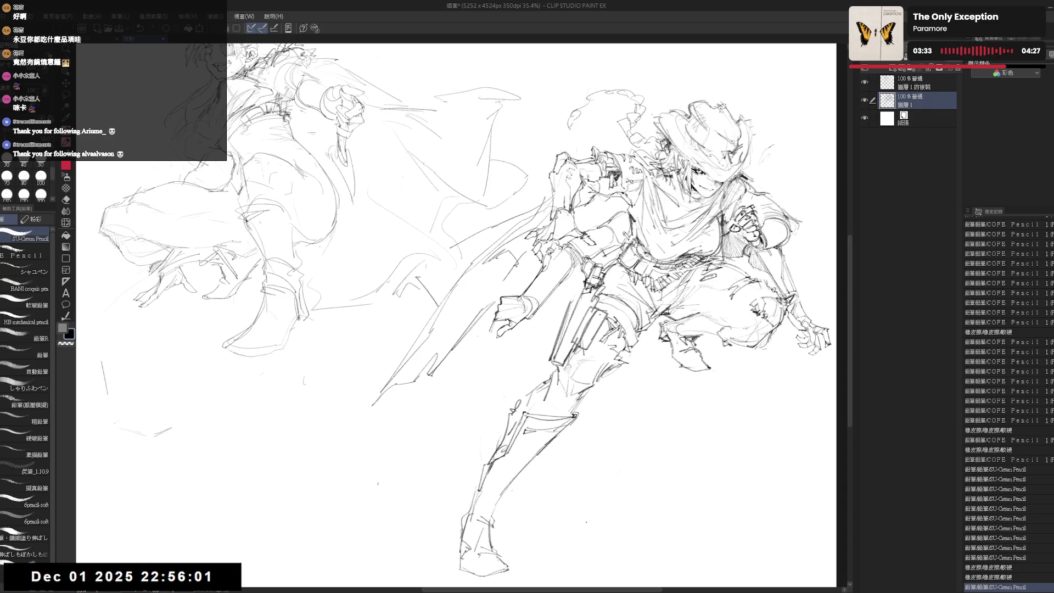
{"action": "scroll", "coordinate": [456, 315], "scroll_direction": "down", "scroll_amount": 2}
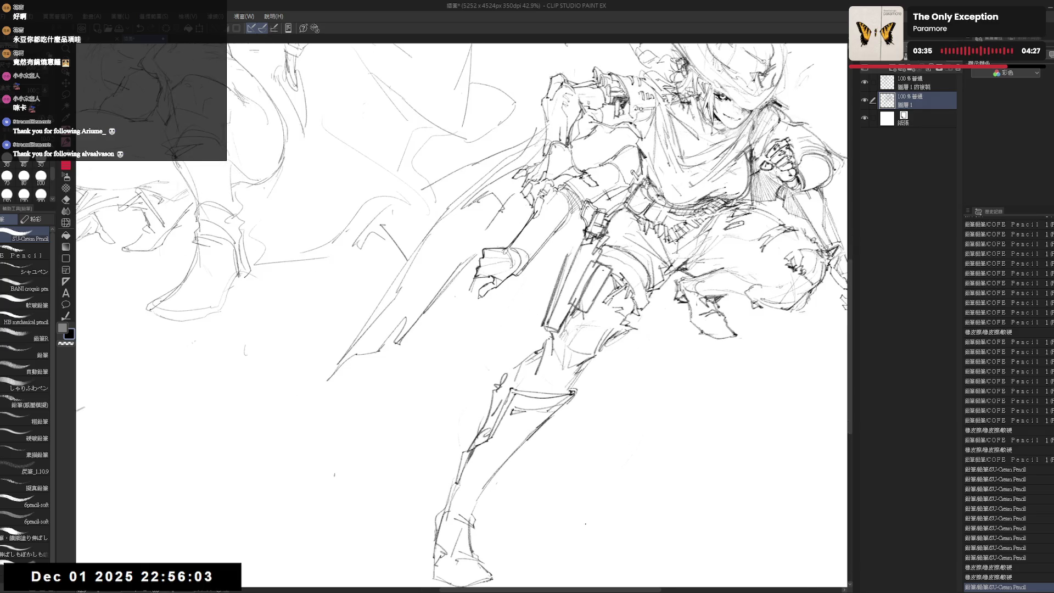